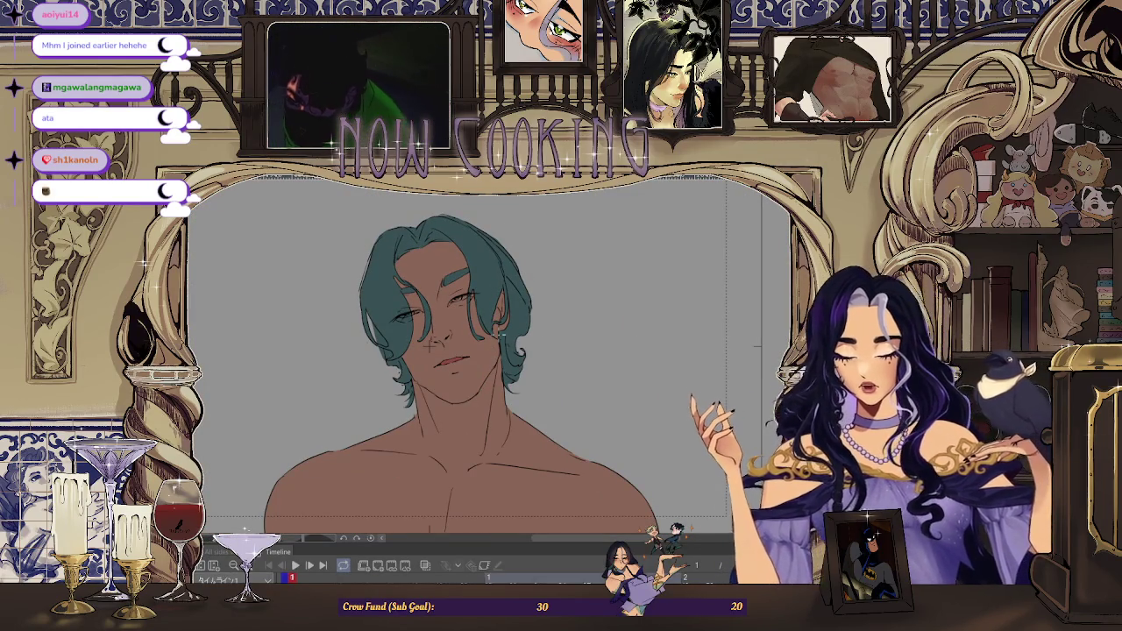
Zoom in and out around the face and glance at the reference photo
scroll(431, 342, "down", 3)
scroll(465, 432, "up", 2)
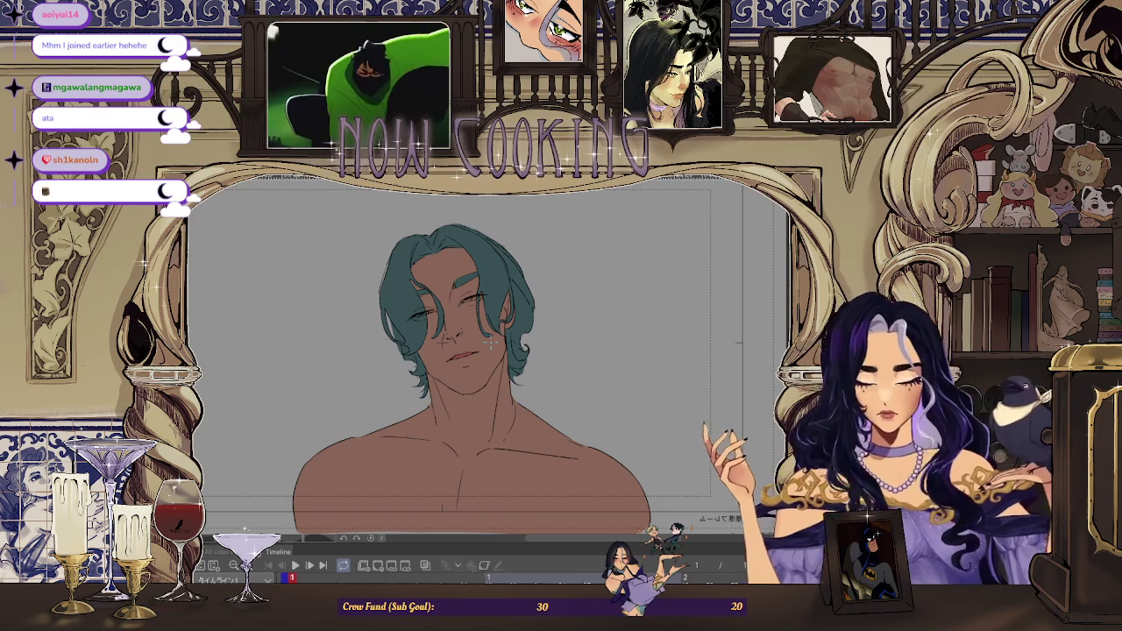
scroll(488, 343, "down", 2)
scroll(577, 309, "up", 3)
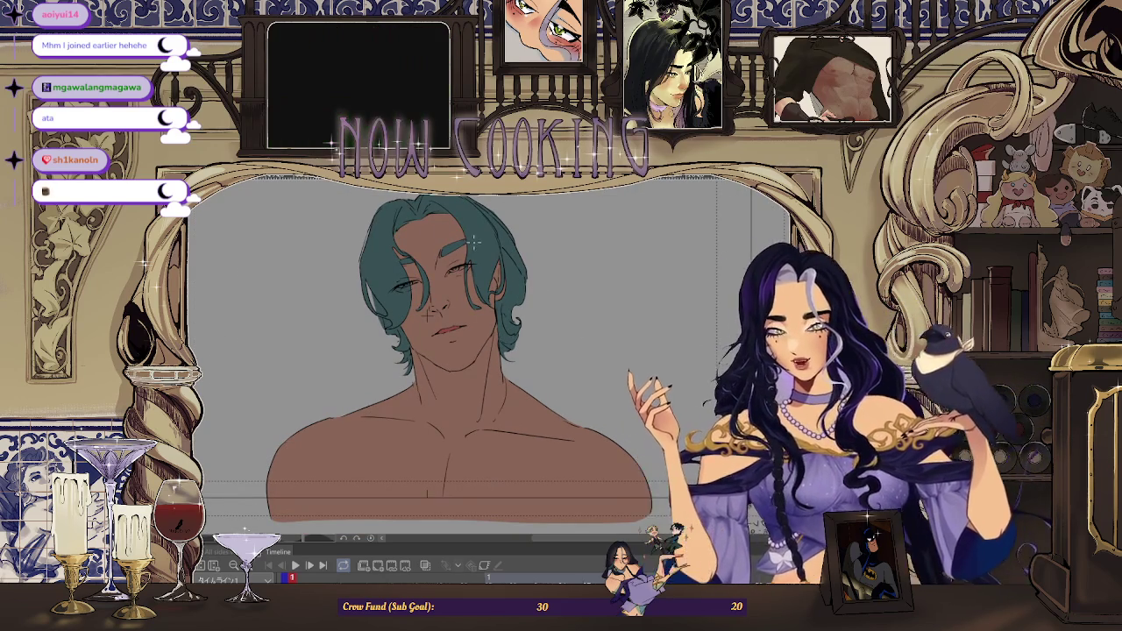
scroll(428, 315, "up", 3)
scroll(327, 437, "up", 2)
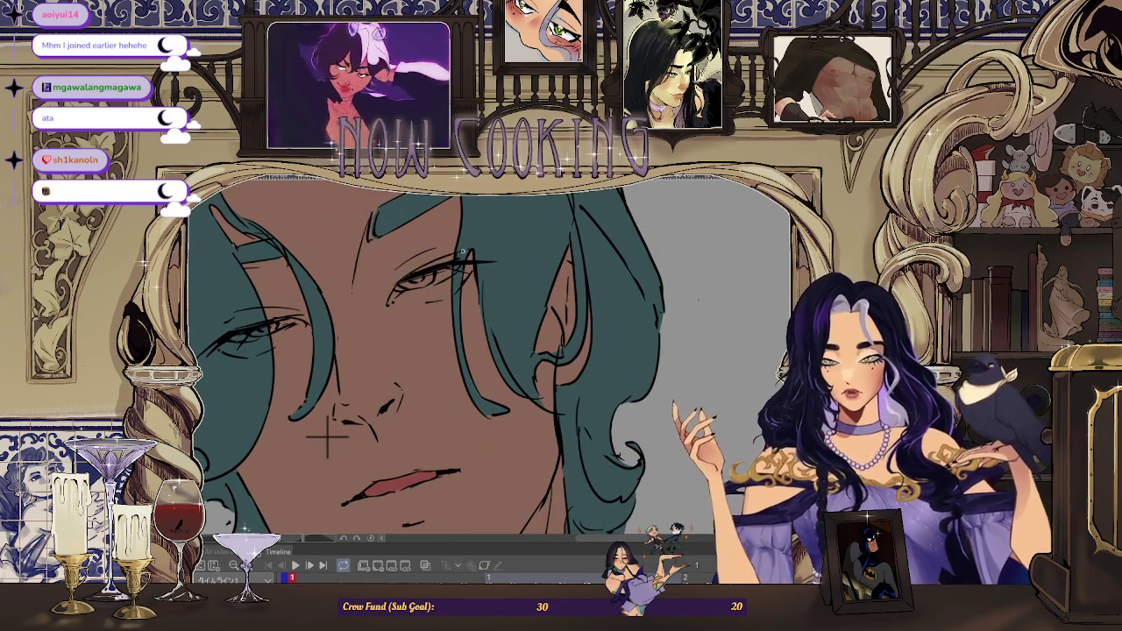
scroll(327, 437, "down", 3)
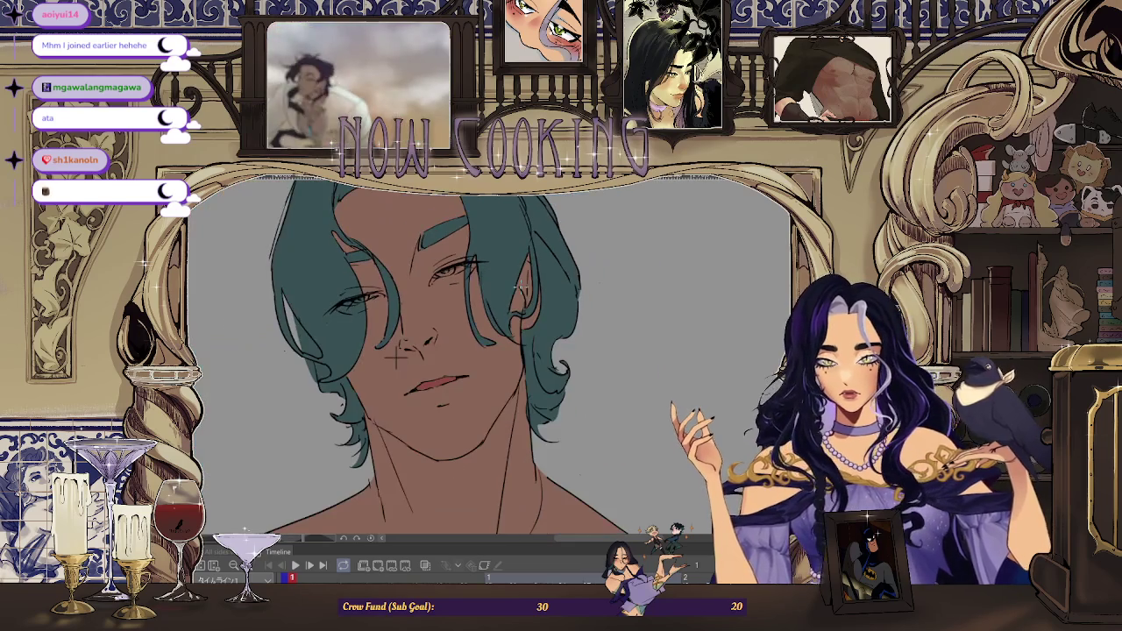
scroll(397, 359, "up", 1)
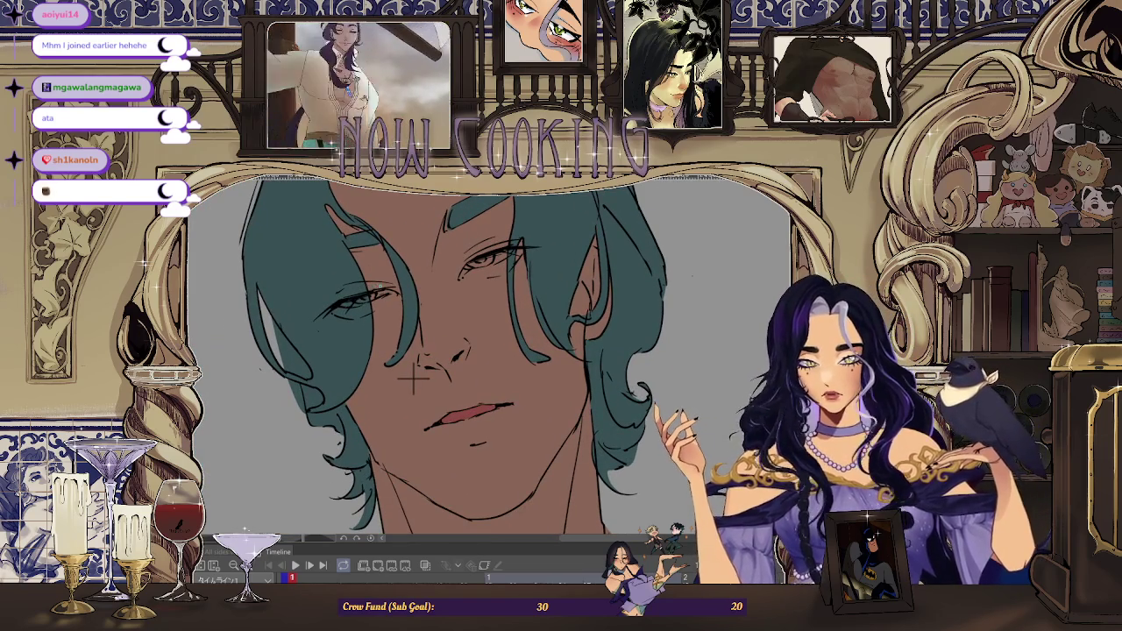
scroll(412, 377, "down", 2)
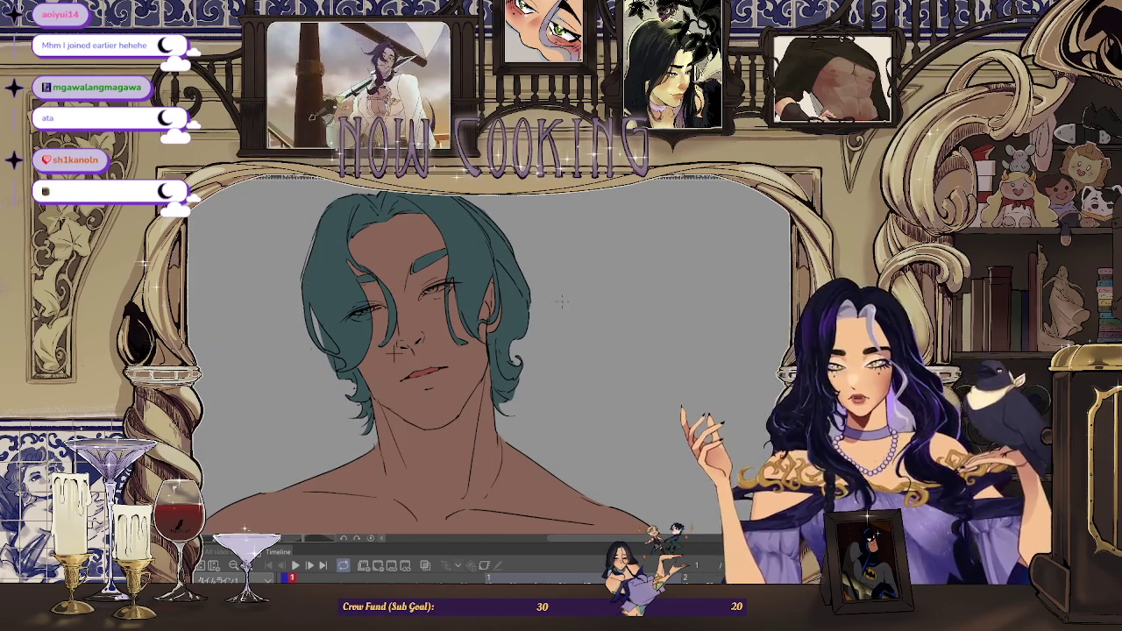
scroll(505, 295, "down", 1)
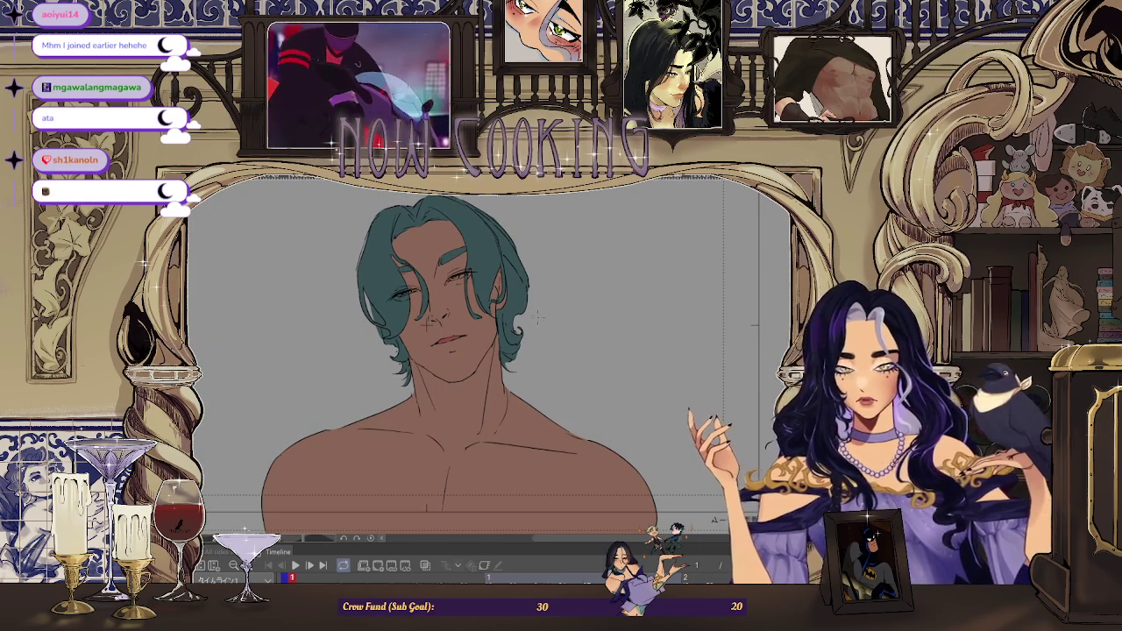
scroll(536, 319, "down", 1)
scroll(536, 320, "down", 1)
scroll(529, 317, "down", 1)
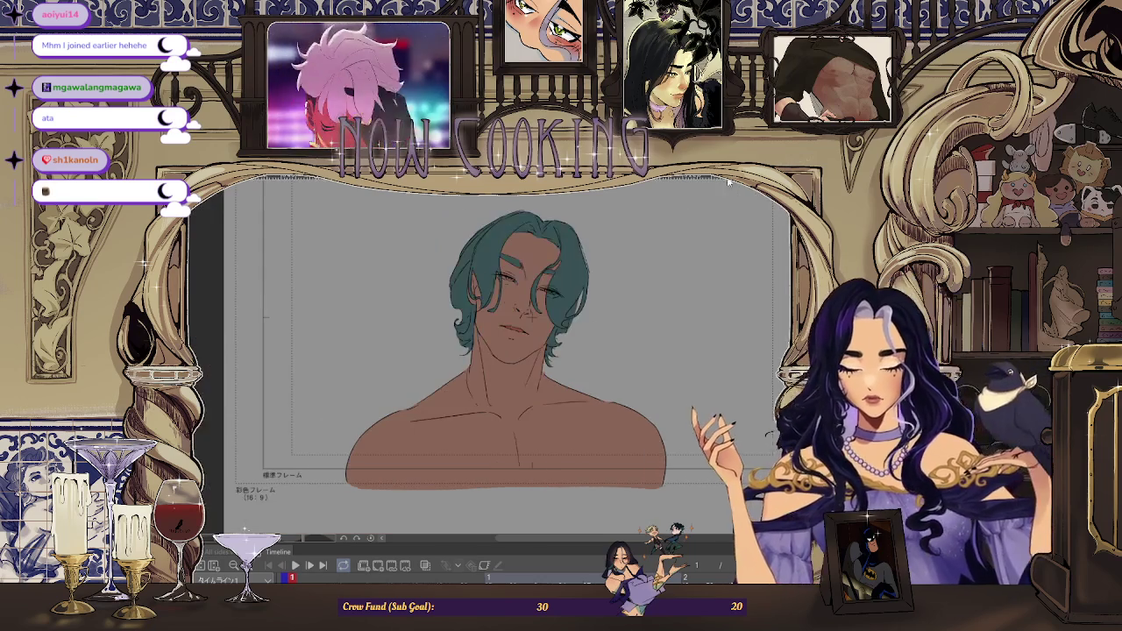
key("alt+Tab")
key("alt+Tab")
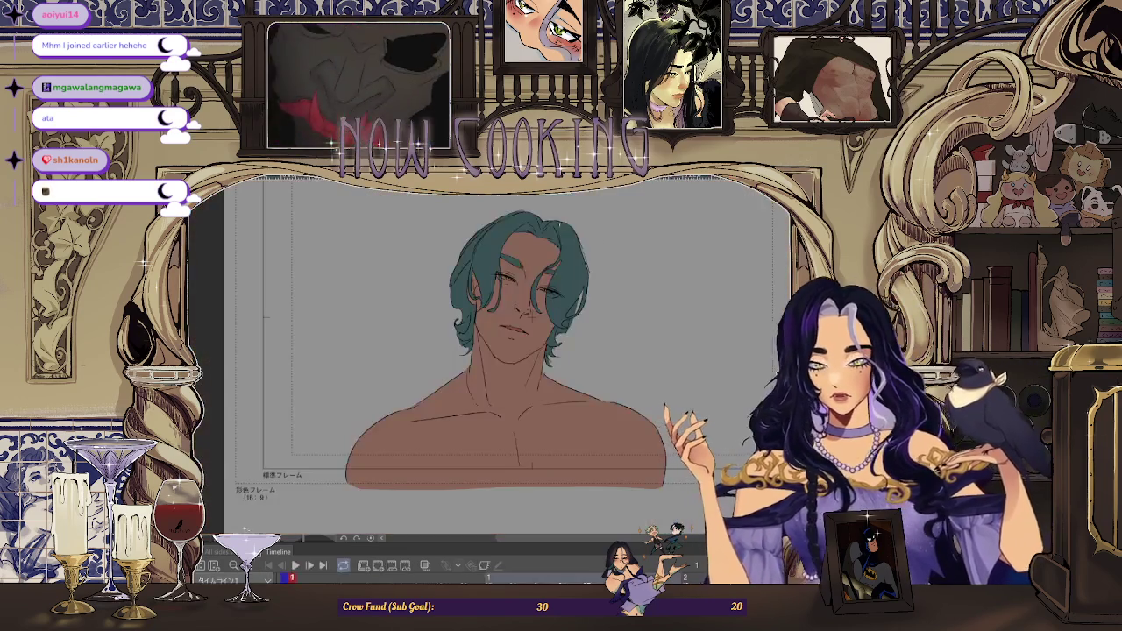
scroll(605, 311, "up", 1)
scroll(587, 456, "up", 1)
scroll(587, 464, "down", 1)
scroll(598, 486, "up", 2)
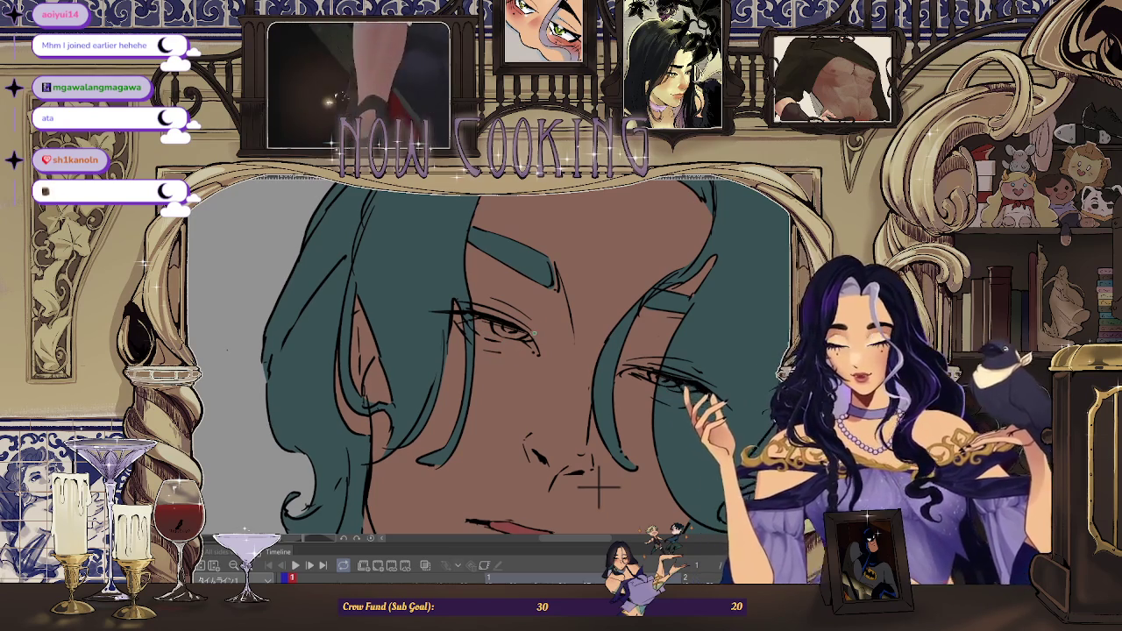
scroll(526, 351, "down", 2)
scroll(596, 368, "up", 1)
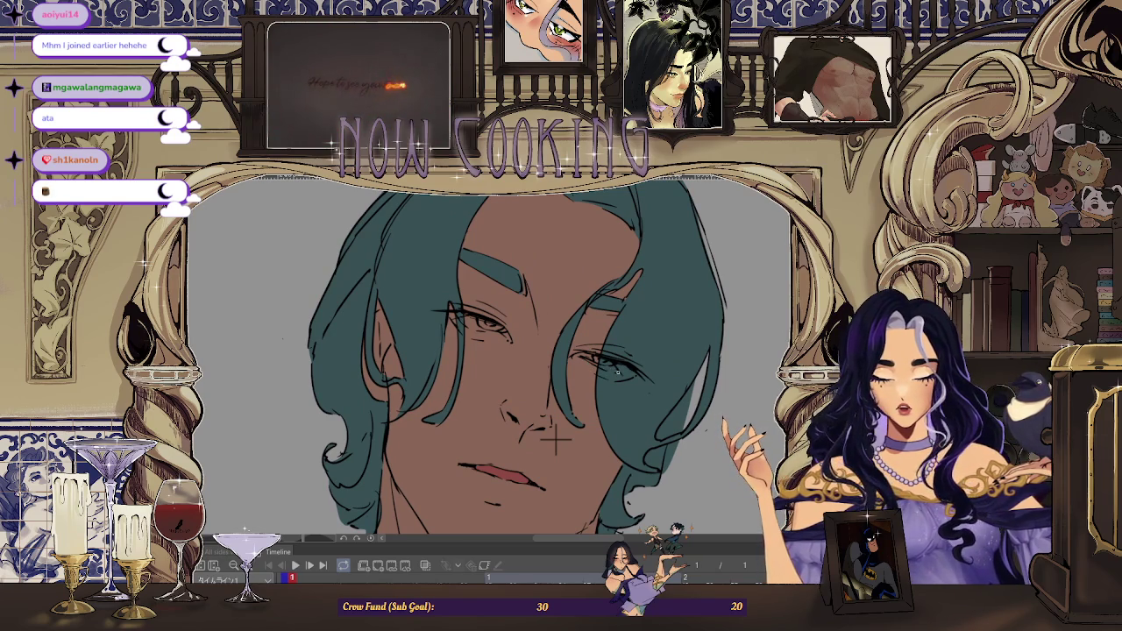
Undo to bring back the wider left teal hair outline, then re-inspect the face
key("ctrl+z")
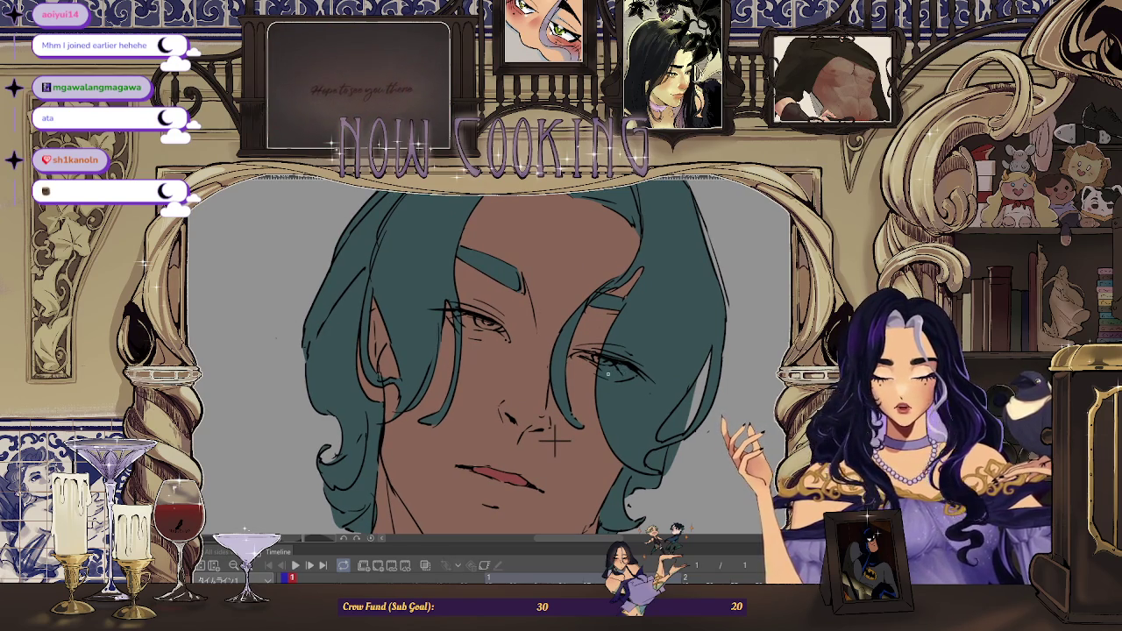
scroll(554, 443, "down", 3)
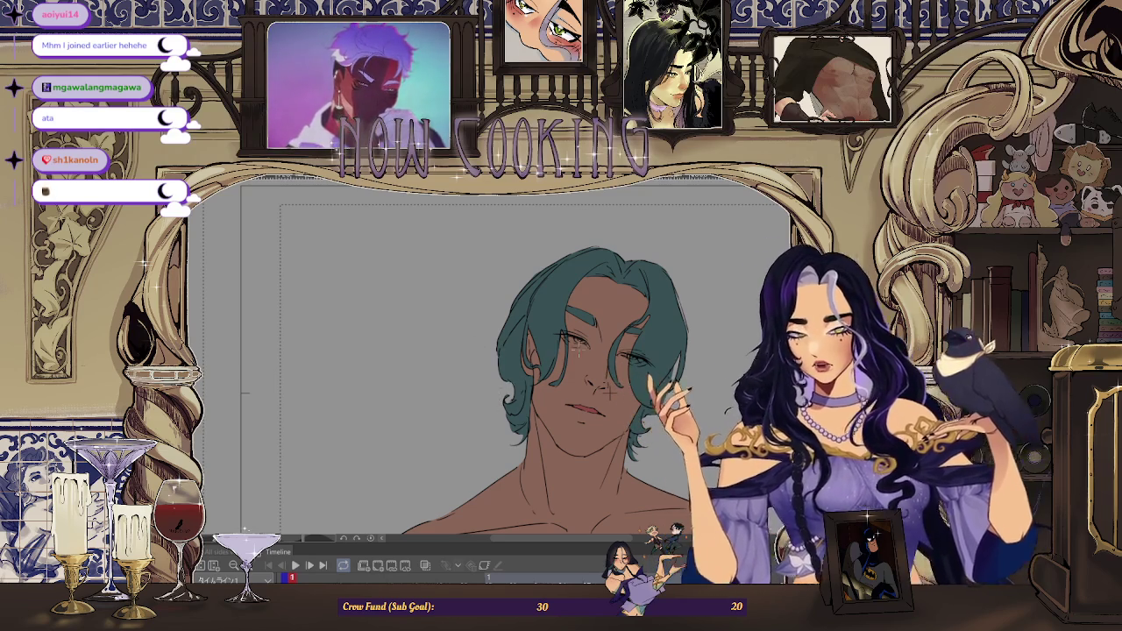
scroll(612, 391, "up", 2)
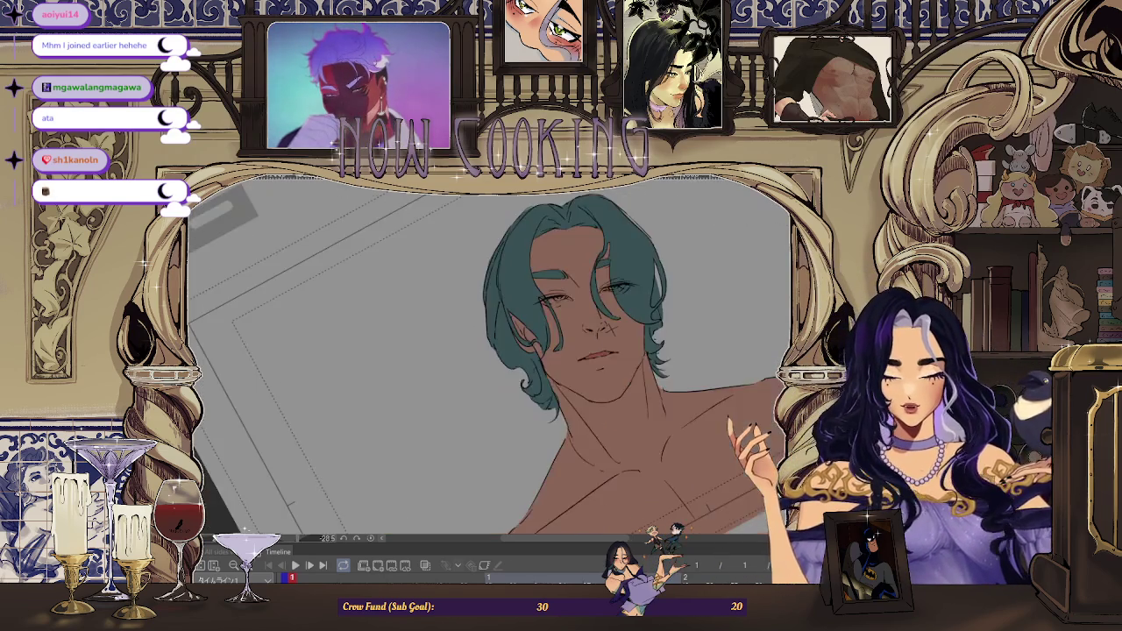
scroll(597, 377, "up", 2)
scroll(578, 362, "up", 2)
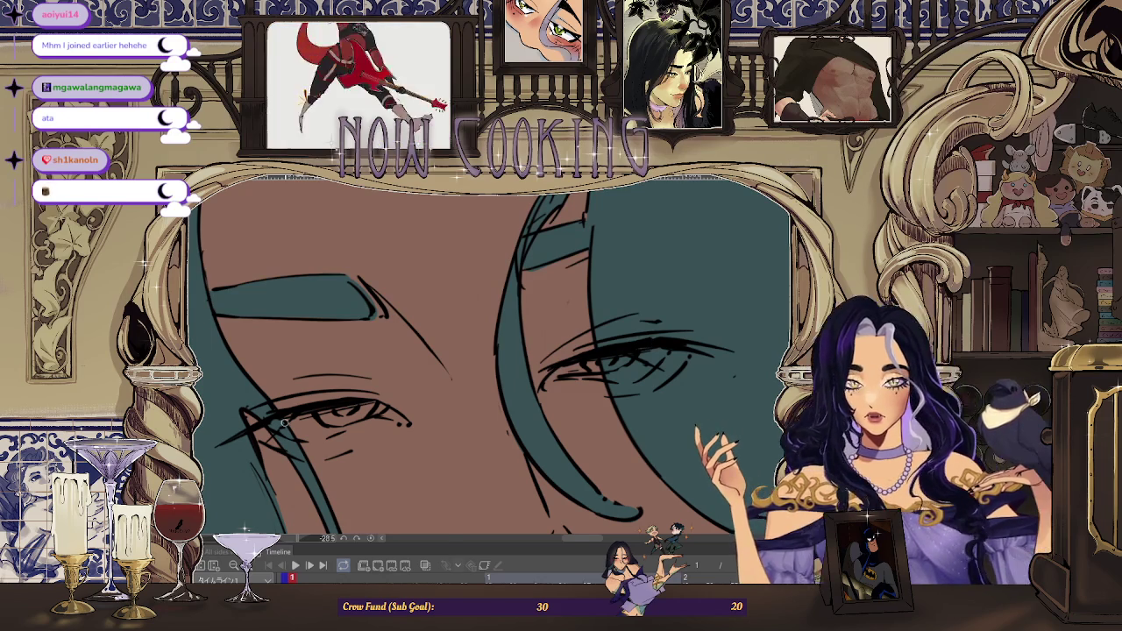
scroll(365, 368, "down", 1)
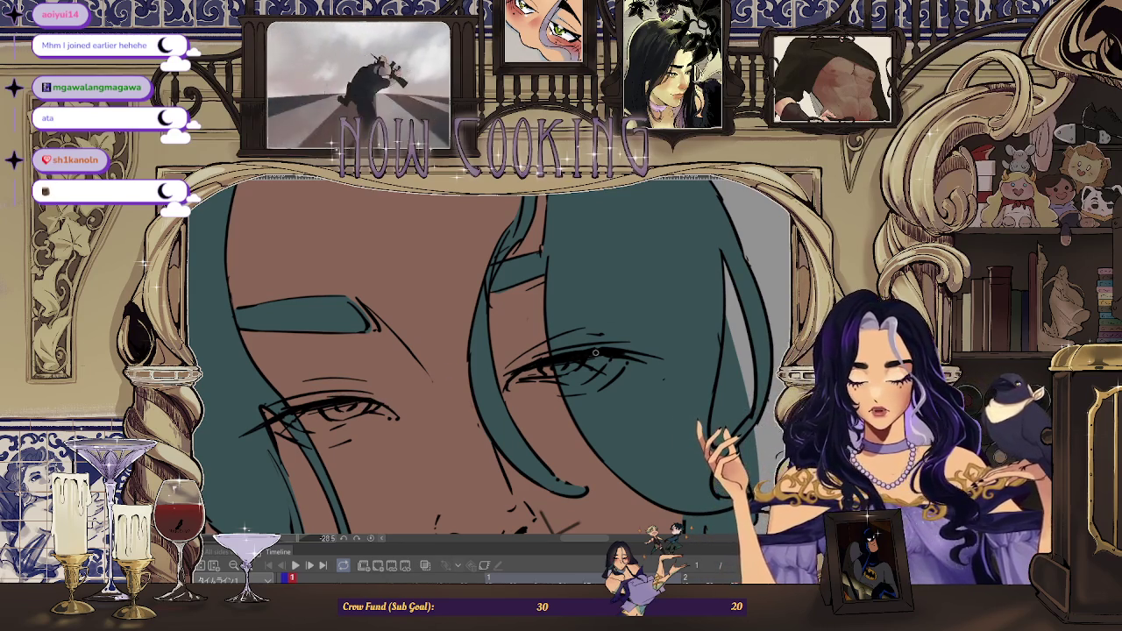
scroll(597, 349, "down", 5)
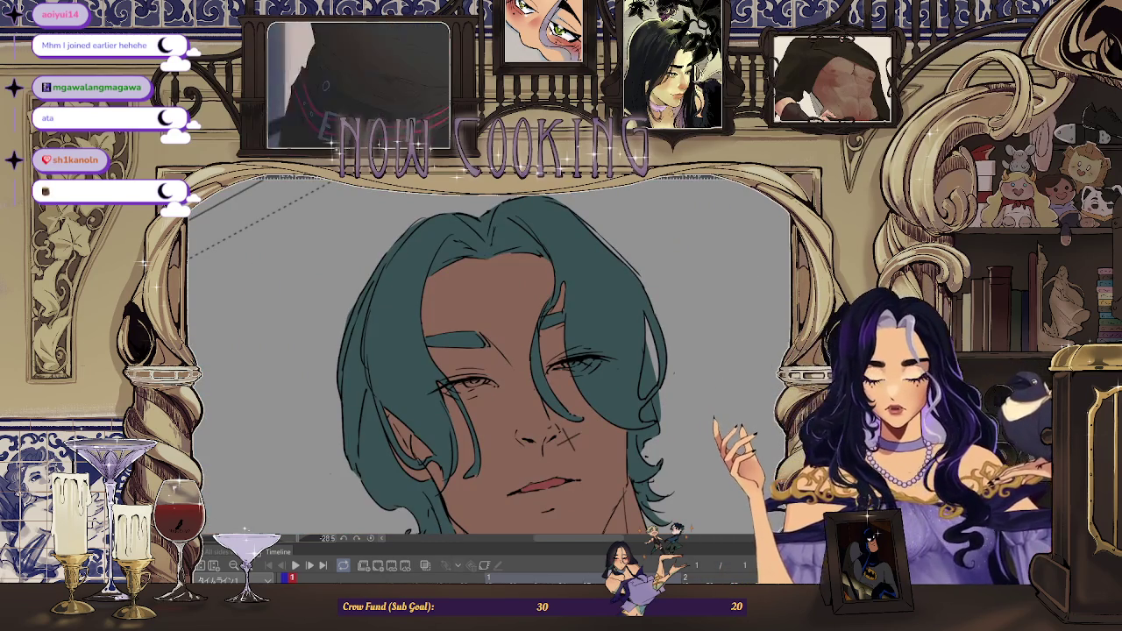
scroll(564, 300, "down", 3)
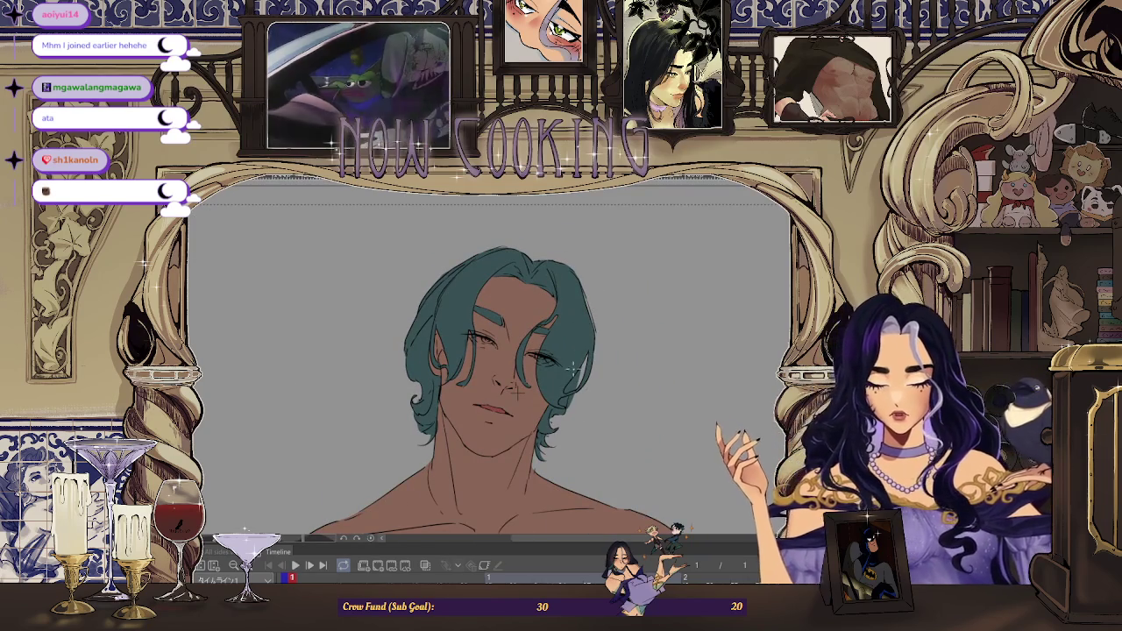
scroll(518, 393, "up", 1)
scroll(500, 417, "up", 1)
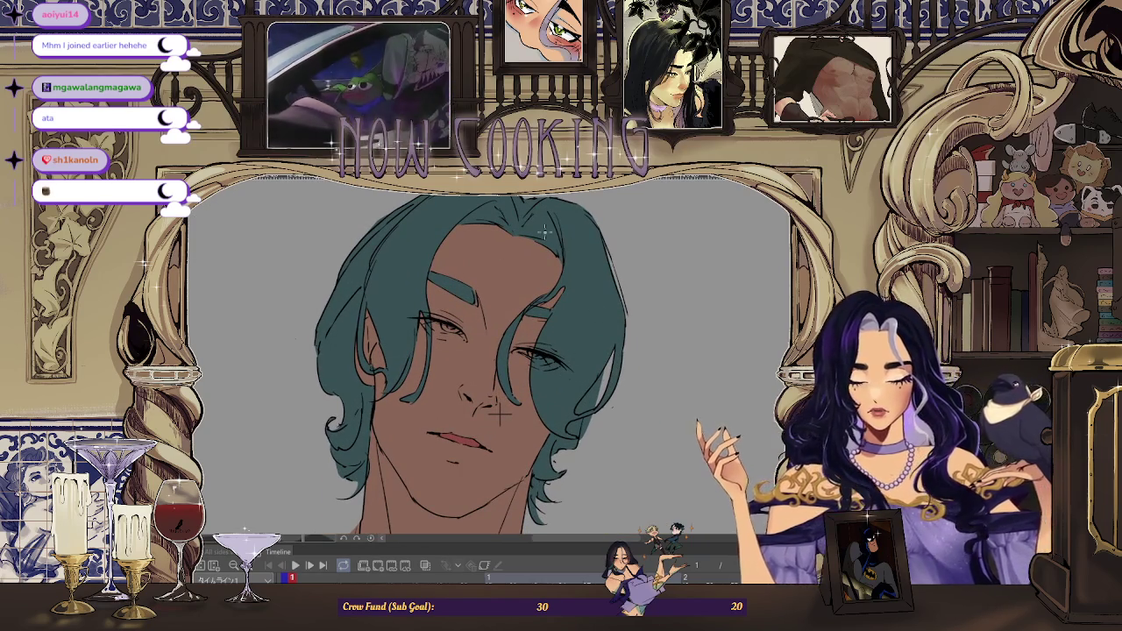
scroll(526, 296, "up", 1)
Lasso the right eye and its hair strand, transform them slightly, then deselect and zoom in
left_click_drag(551, 284, 524, 296)
left_click_drag(625, 304, 621, 303)
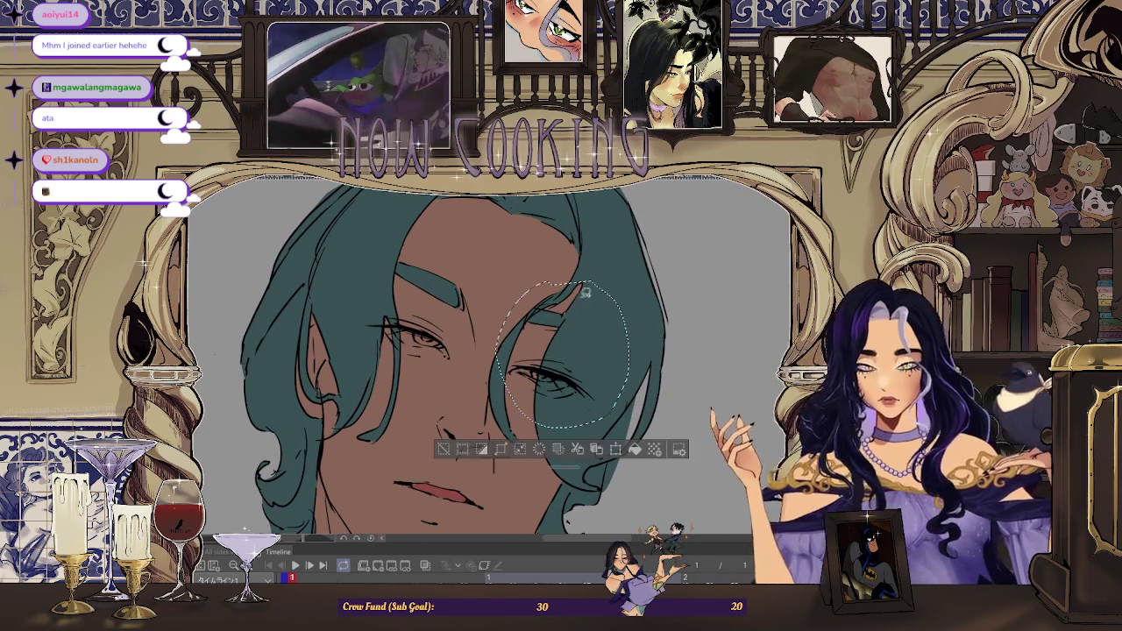
key("ctrl+t")
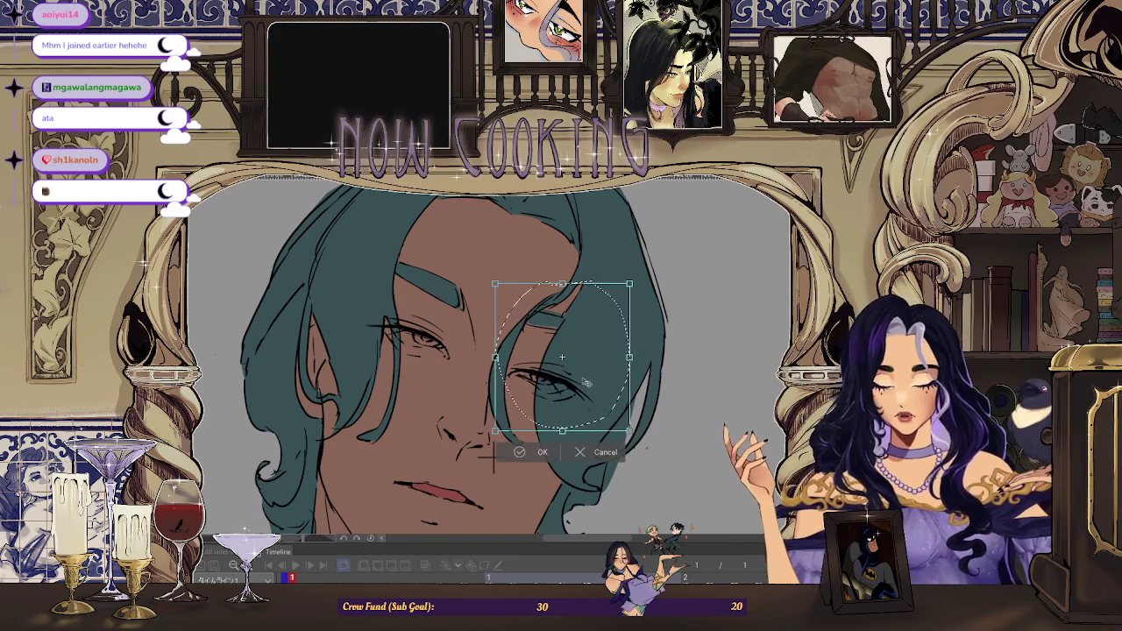
left_click(533, 453)
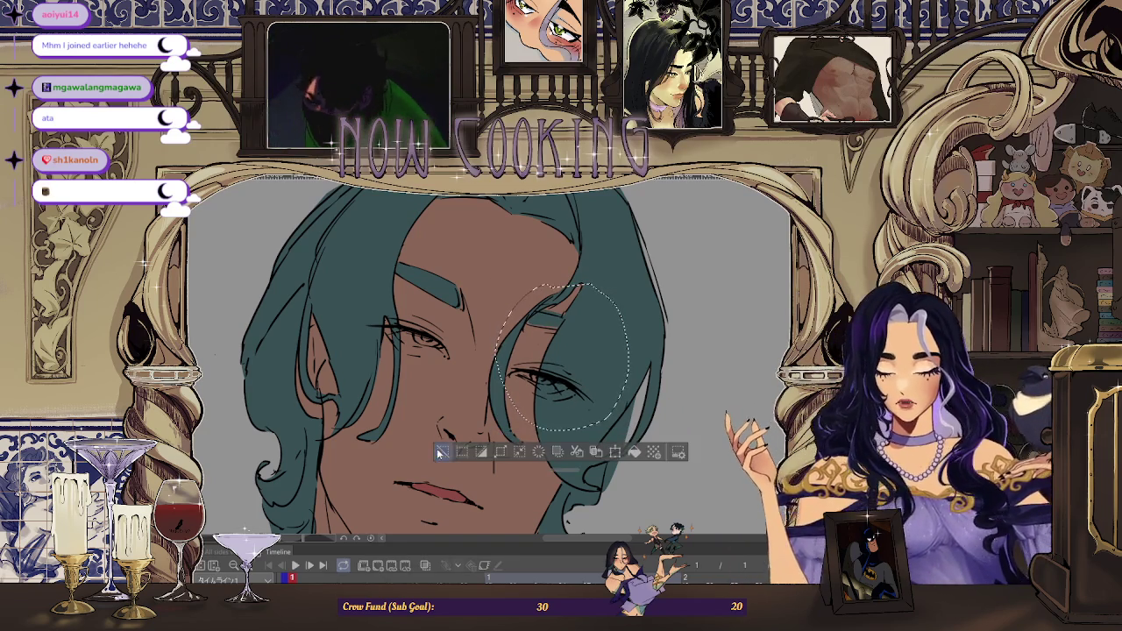
key("ctrl+0")
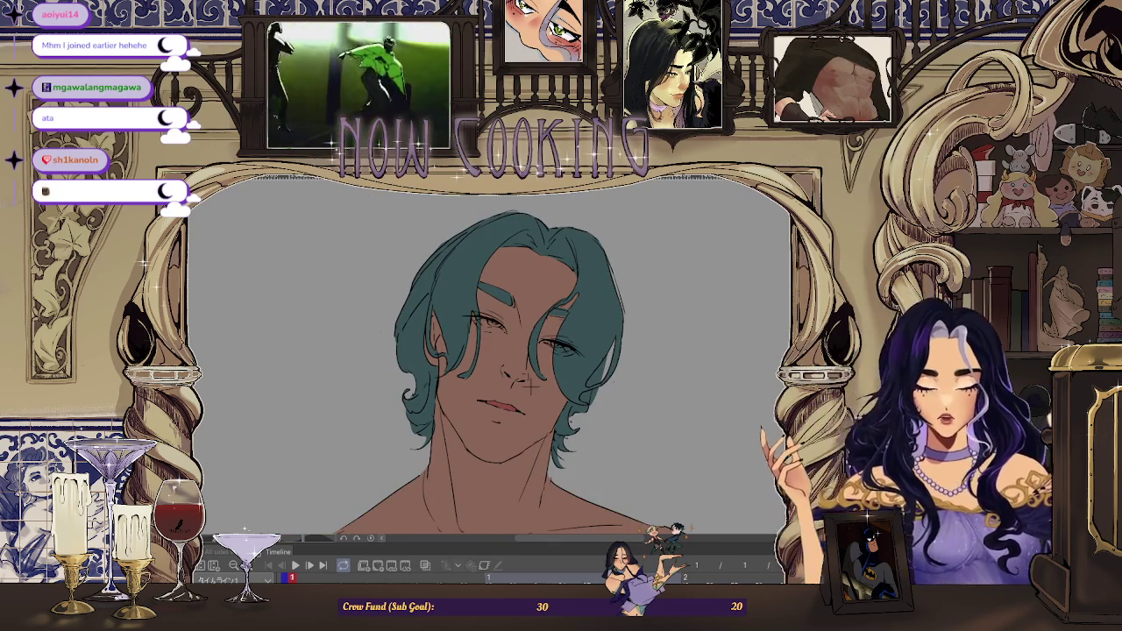
key("ctrl+plus")
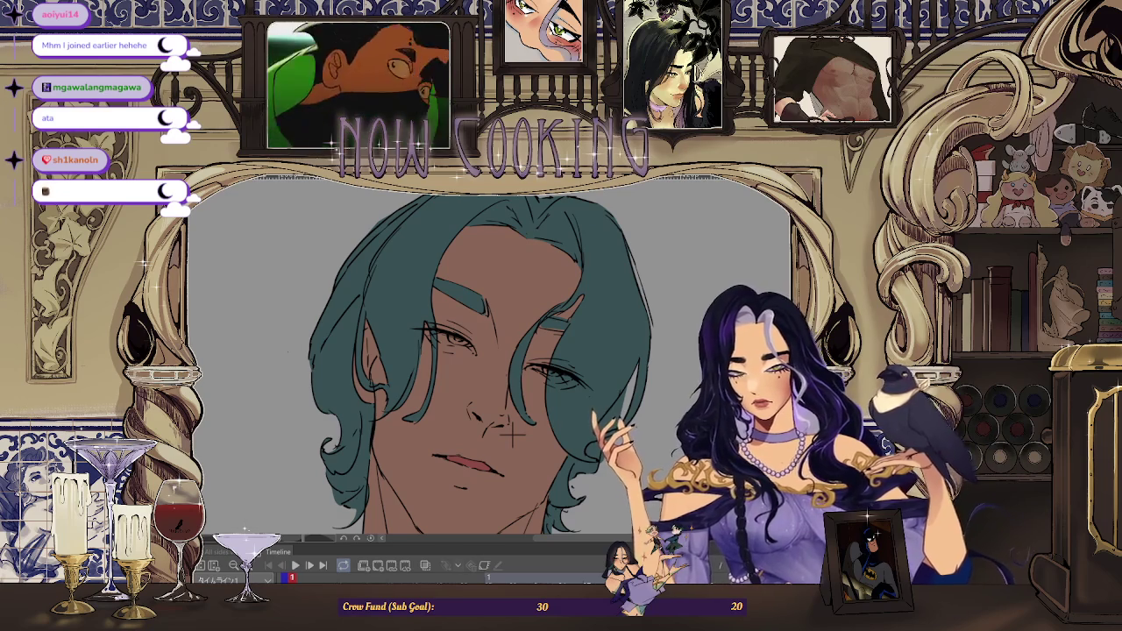
Sample a colour from the reference photo and paint the white of the left eye
key("ctrl+plus")
key("ctrl+plus")
key("ctrl+plus")
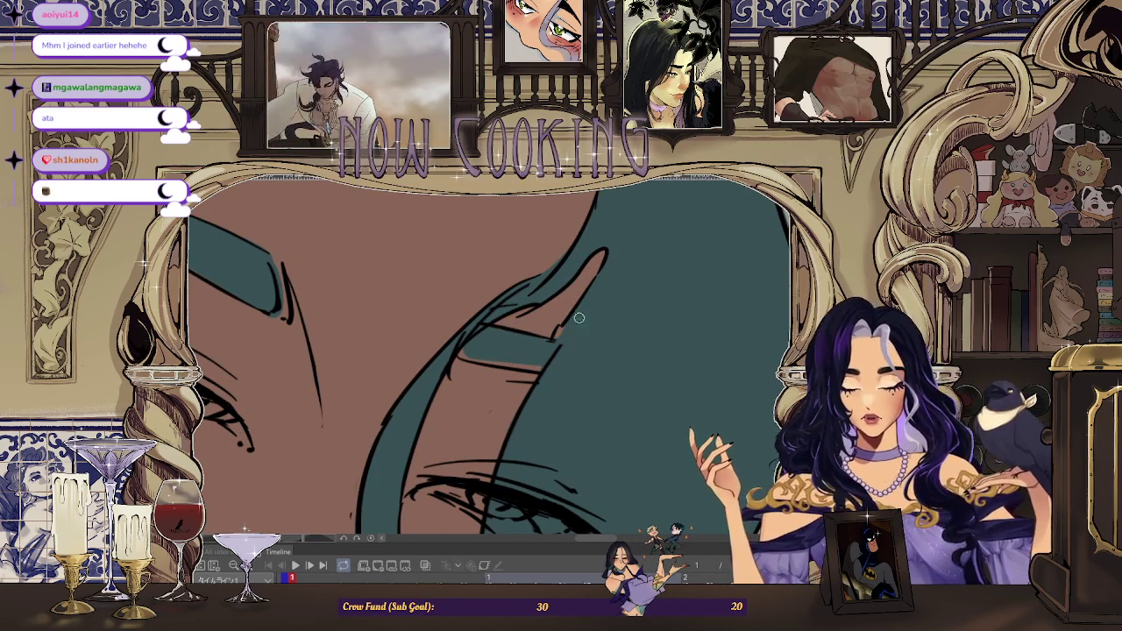
key("ctrl+minus")
key("ctrl+minus")
key("ctrl+minus")
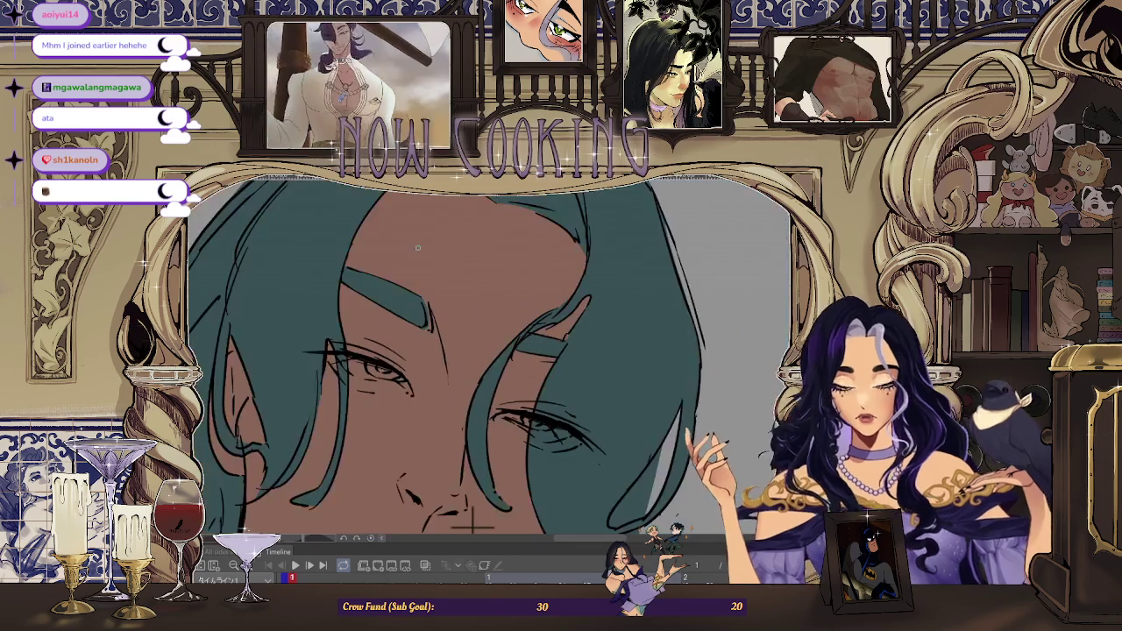
key("ctrl+Tab")
left_click(521, 364, "alt")
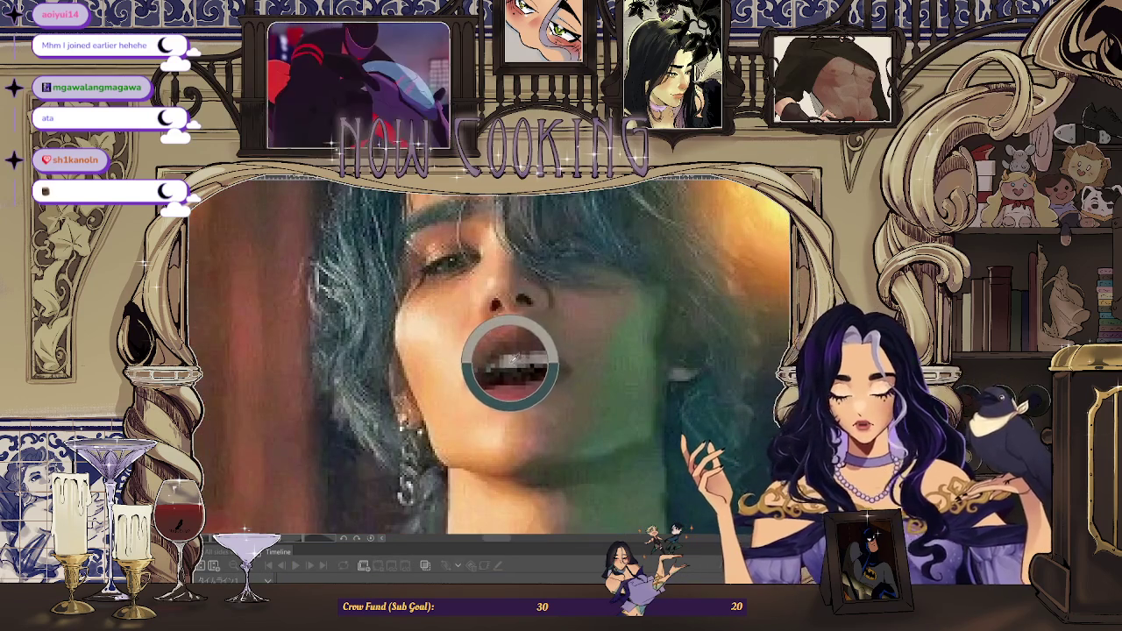
key("ctrl+Tab")
key("ctrl+plus")
key("ctrl+plus")
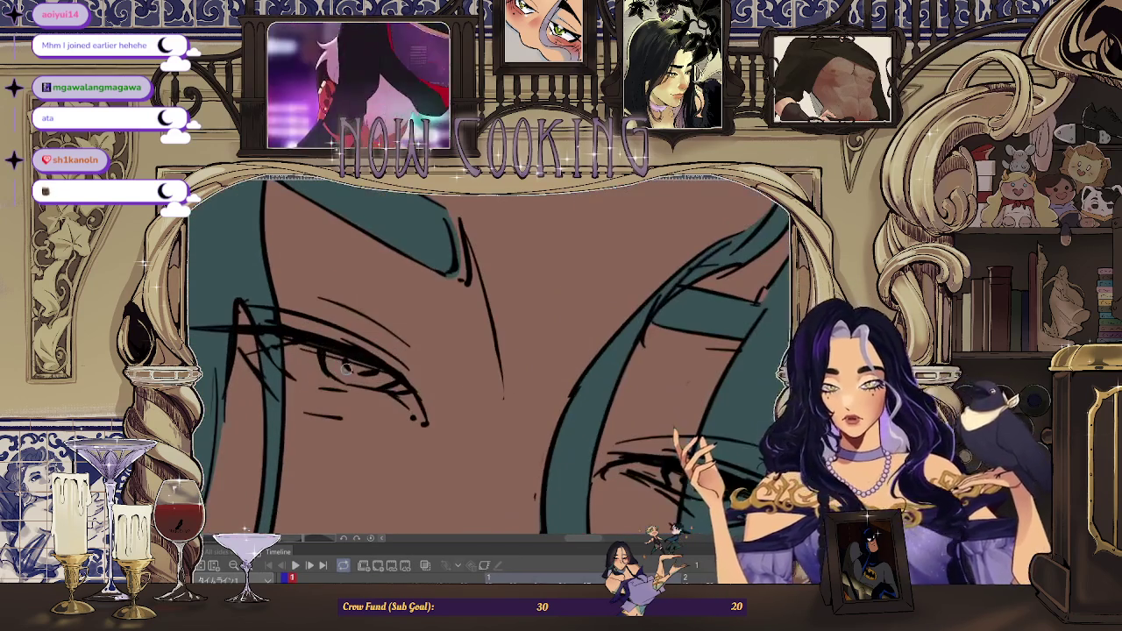
left_click_drag(289, 368, 392, 385)
Sample the grey-green eye colour from the photo and paint the left iris with it
scroll(399, 386, "down", 3)
scroll(510, 405, "up", 3)
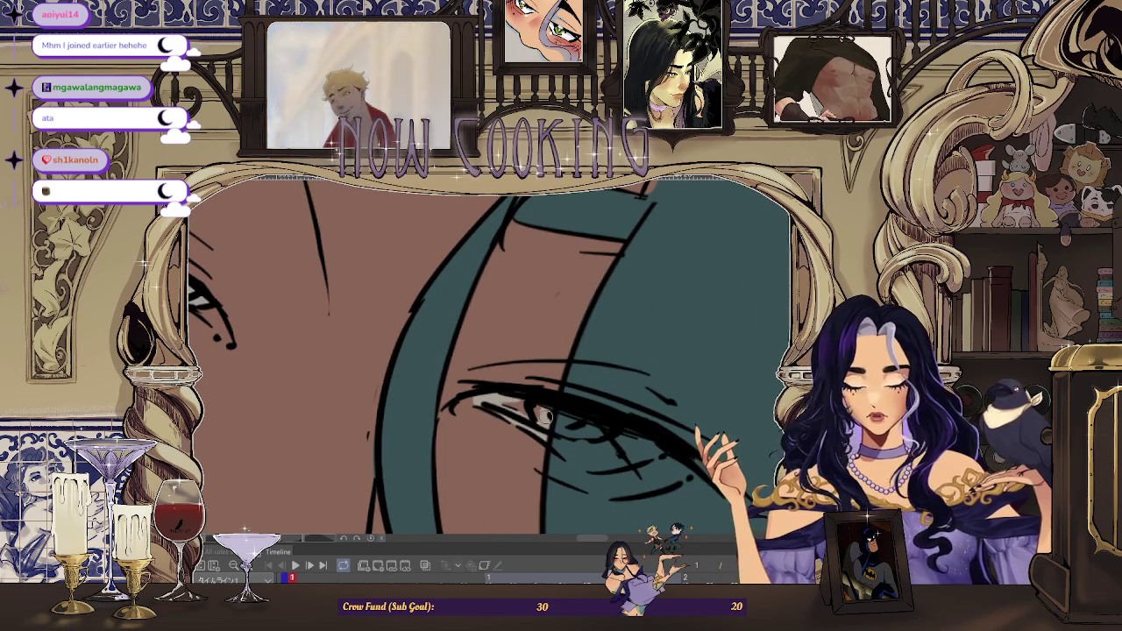
scroll(516, 406, "down", 2)
scroll(399, 372, "down", 2)
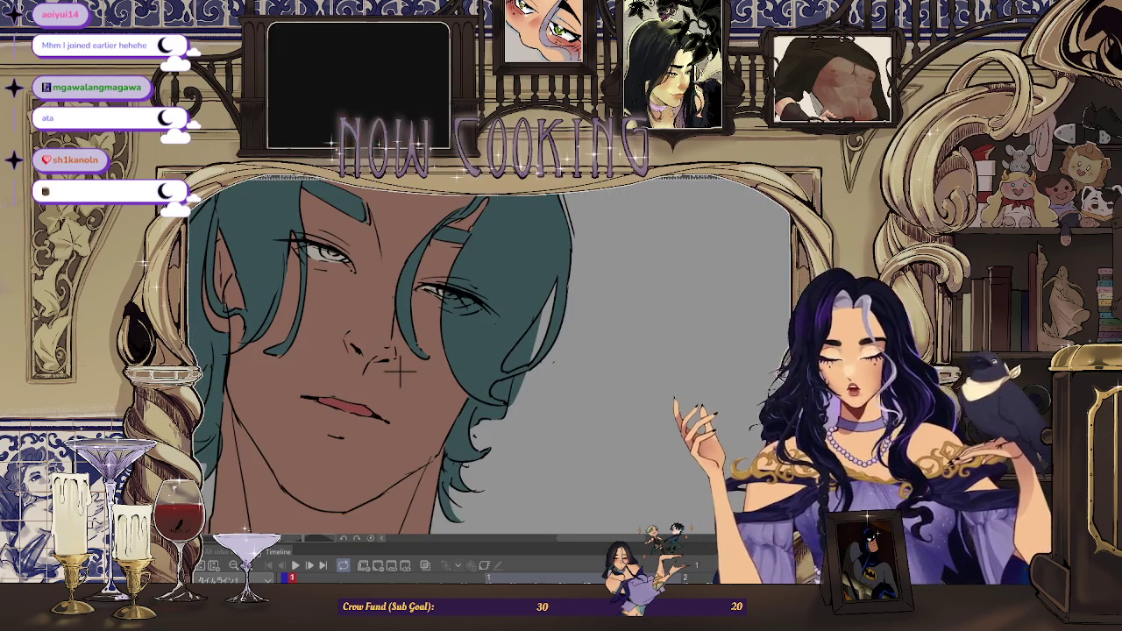
key("ctrl+Tab")
scroll(403, 303, "up", 2)
scroll(404, 303, "up", 2)
left_click(406, 299, "alt")
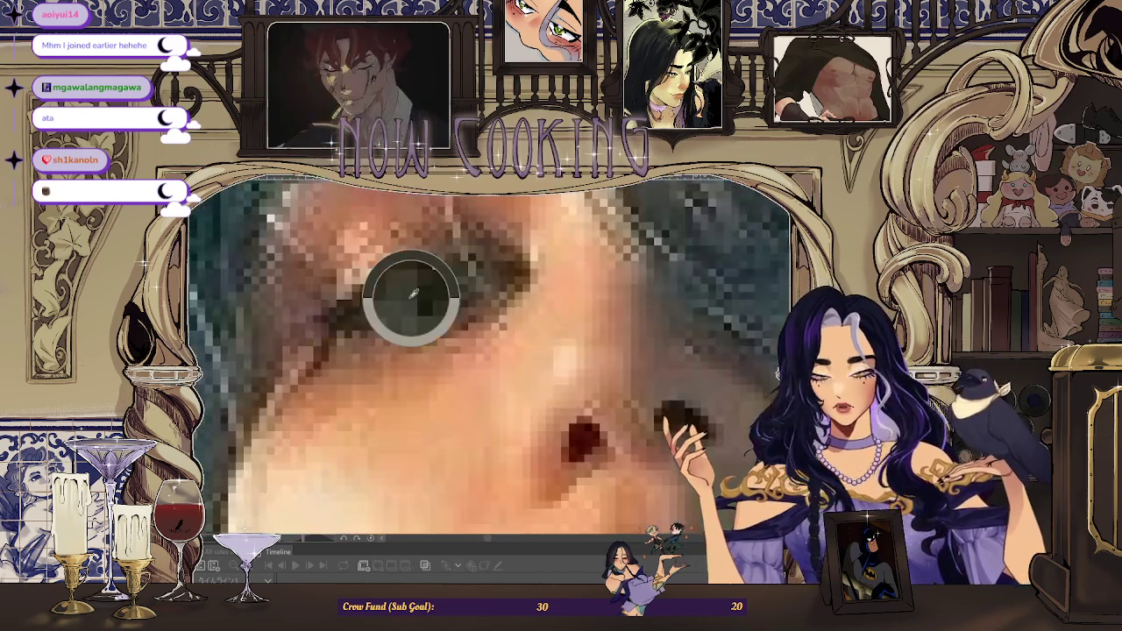
scroll(405, 299, "down", 2)
key("ctrl+Tab")
scroll(396, 325, "up", 1)
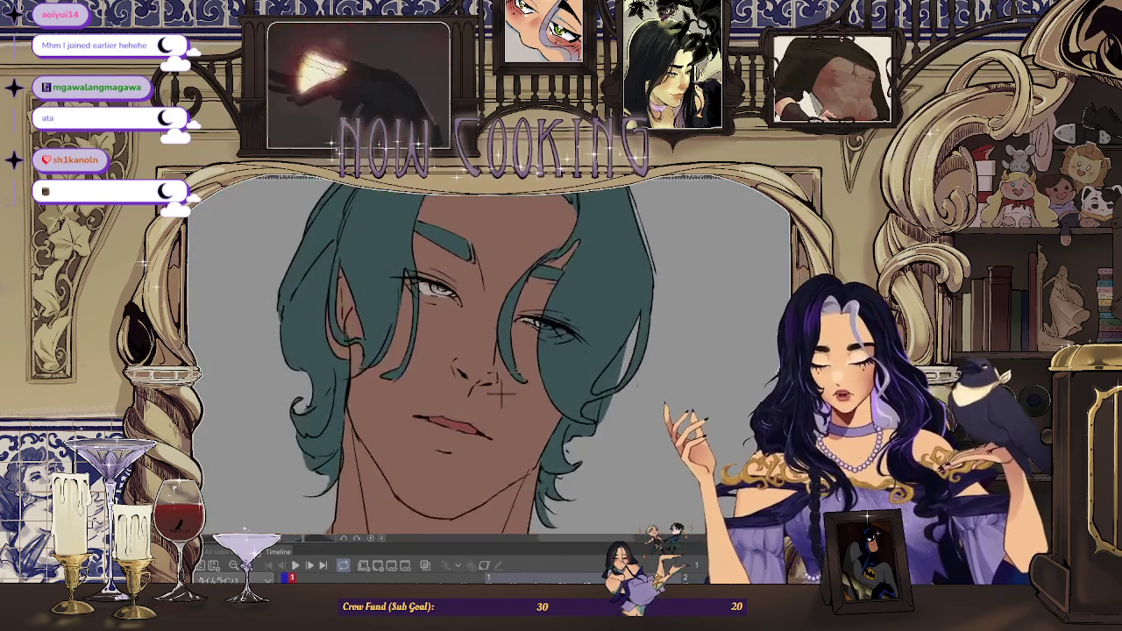
scroll(438, 321, "up", 3)
left_click_drag(434, 277, 457, 289)
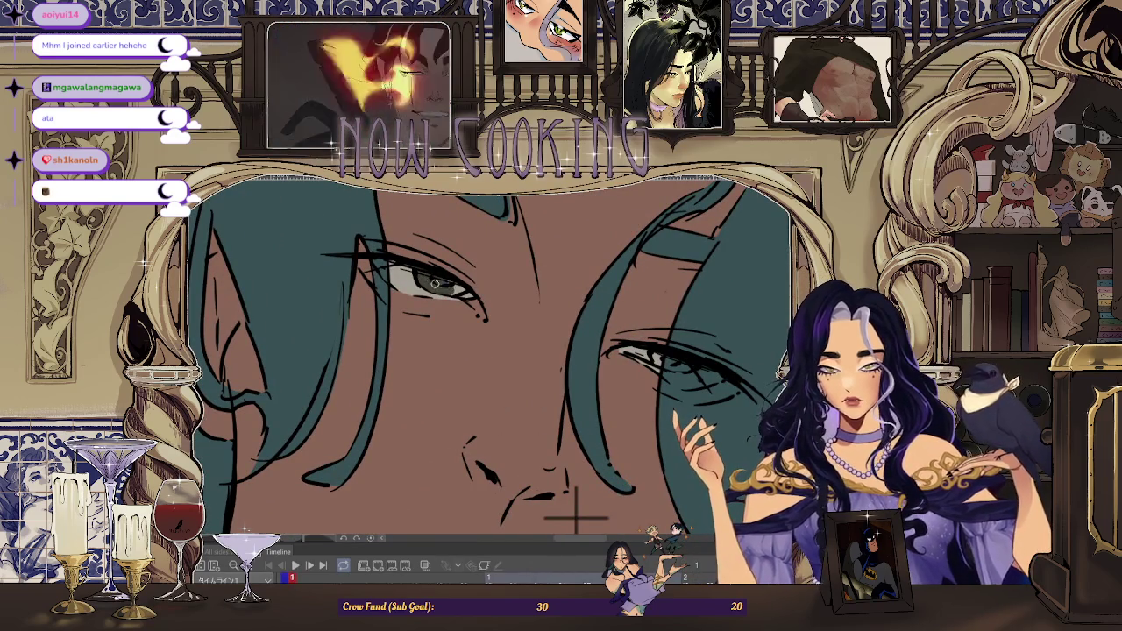
Zoom in and out to inspect the newly painted left eye
scroll(458, 288, "down", 3)
scroll(440, 284, "up", 3)
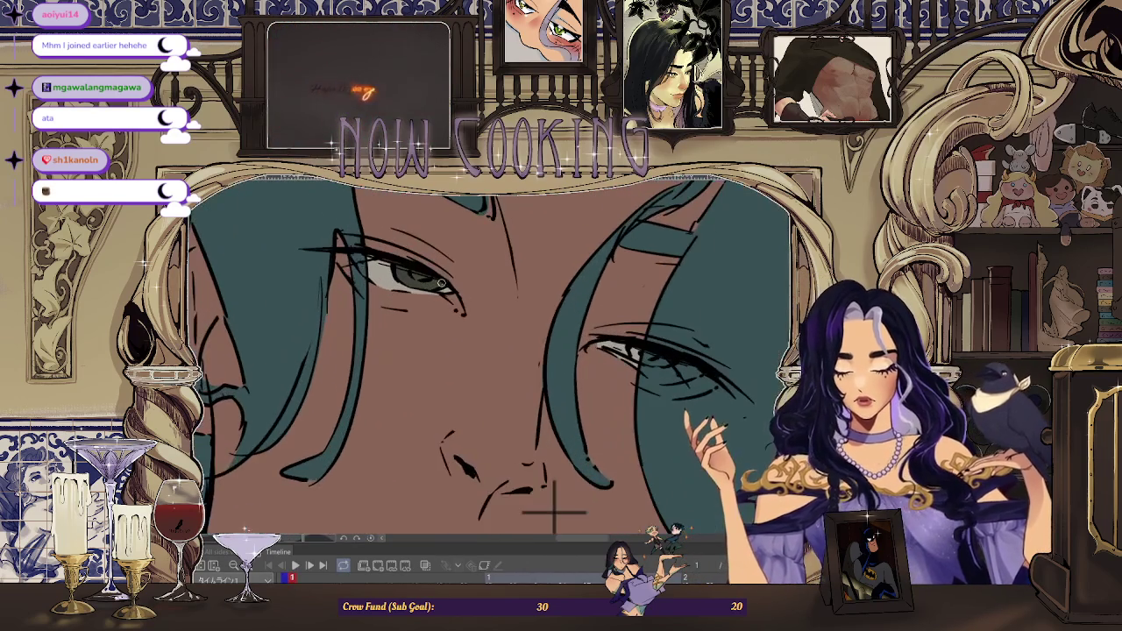
scroll(628, 353, "up", 1)
scroll(629, 357, "down", 2)
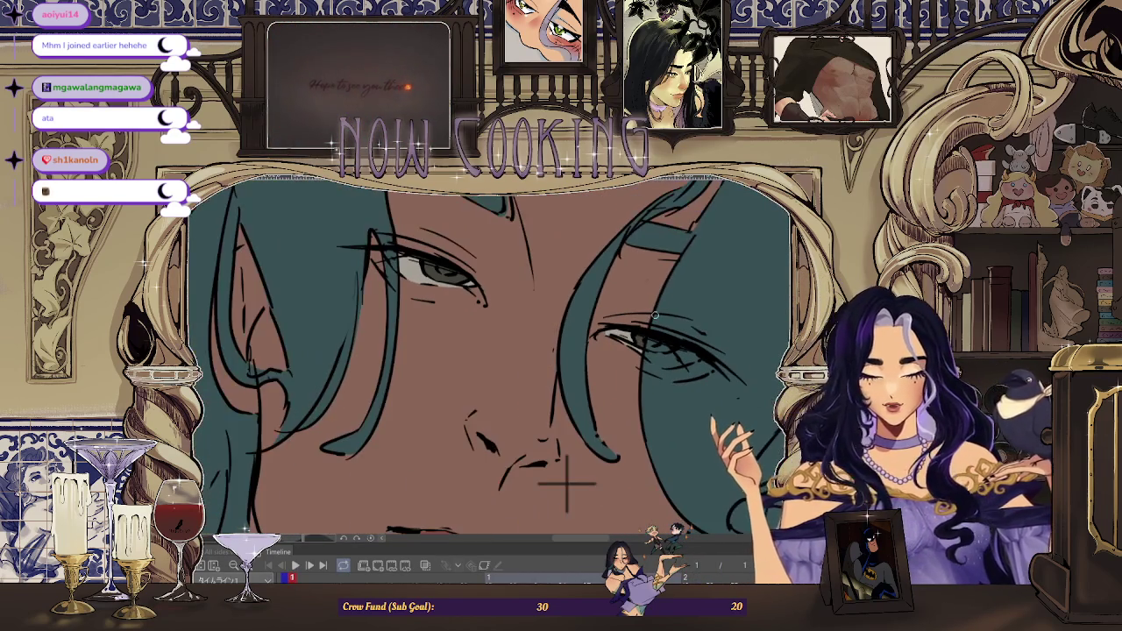
scroll(561, 488, "up", 1)
scroll(550, 494, "up", 1)
scroll(561, 465, "down", 3)
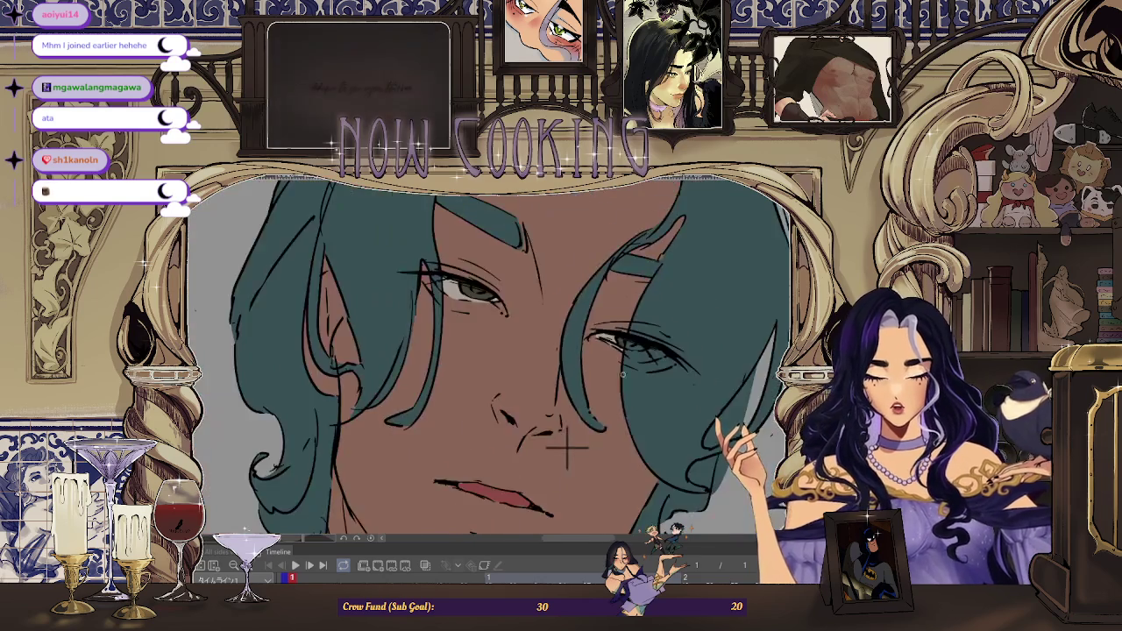
scroll(579, 421, "down", 2)
scroll(583, 401, "down", 2)
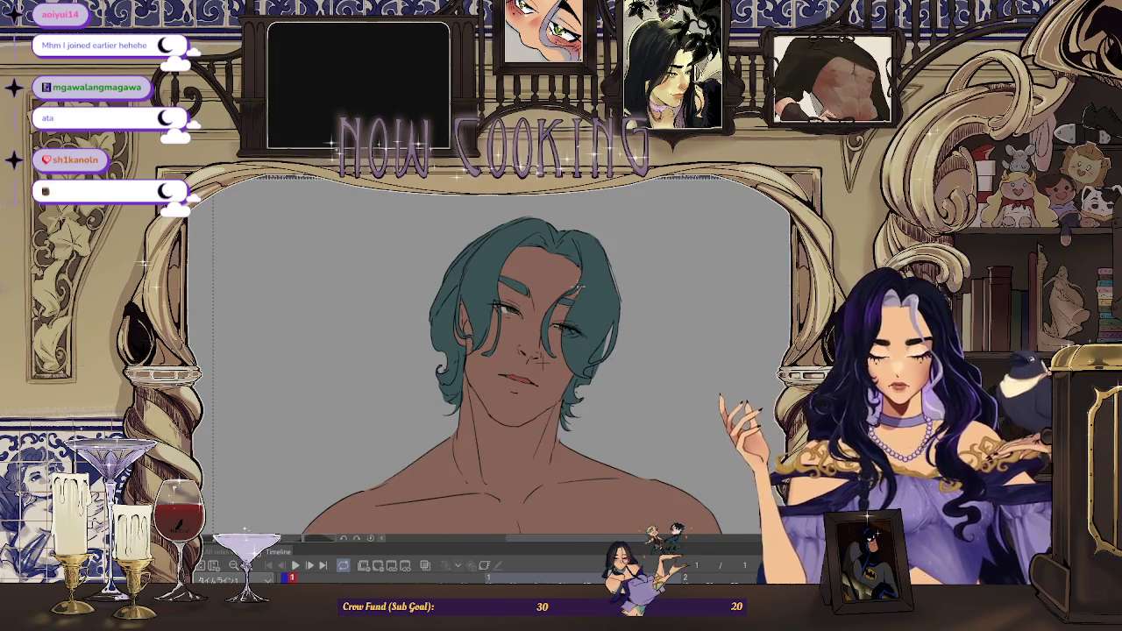
scroll(550, 382, "up", 1)
scroll(551, 383, "up", 3)
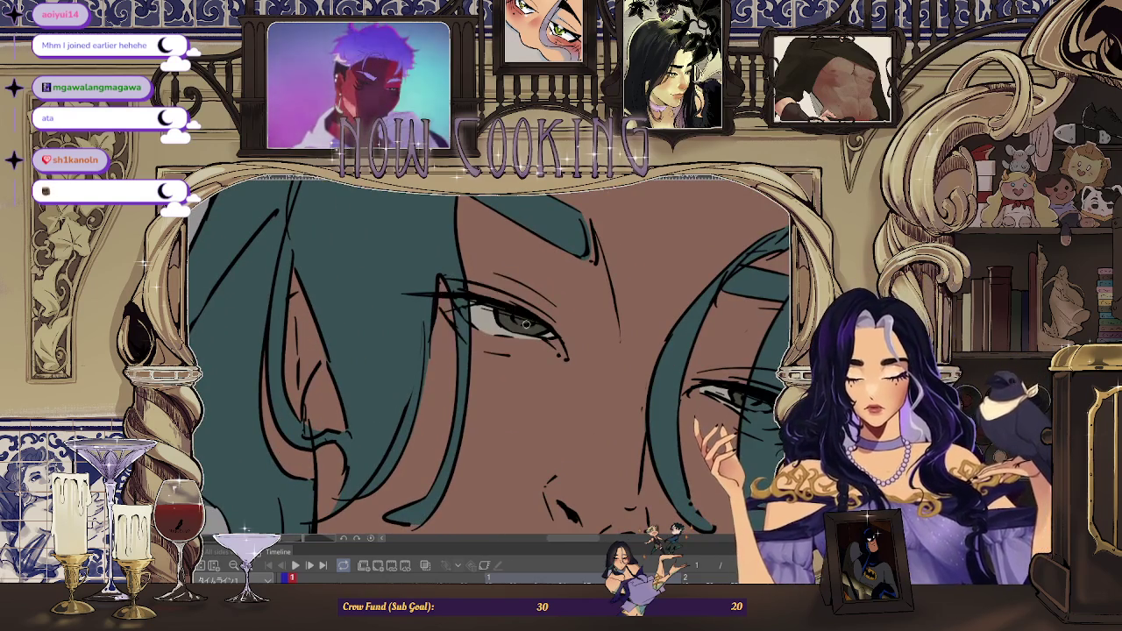
scroll(520, 320, "down", 2)
scroll(607, 372, "down", 2)
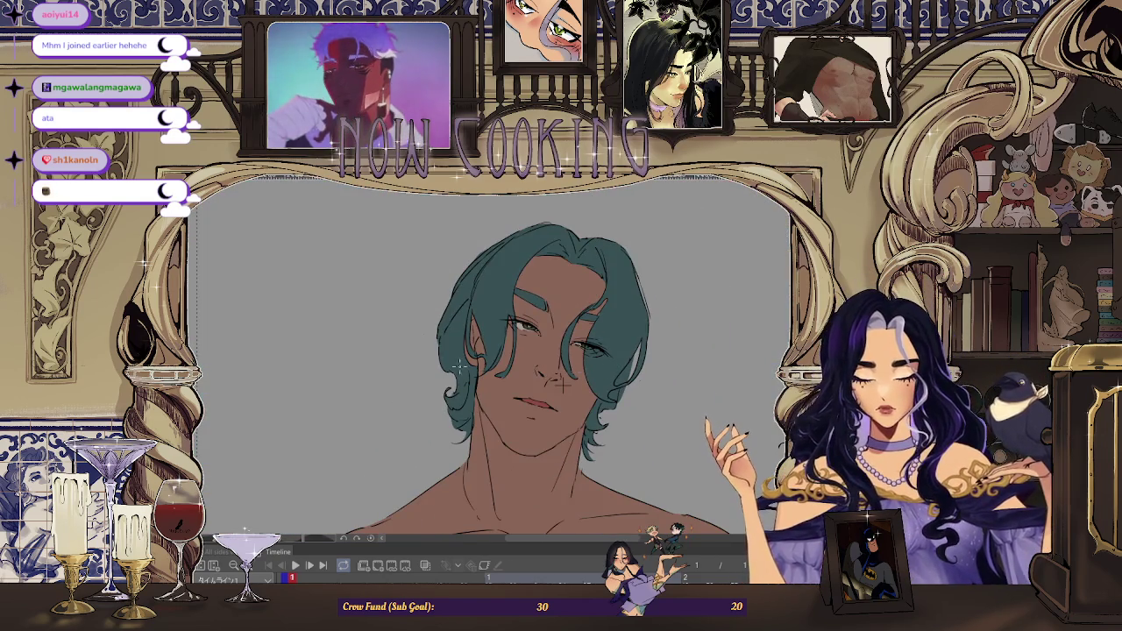
scroll(561, 383, "down", 1)
scroll(524, 374, "up", 2)
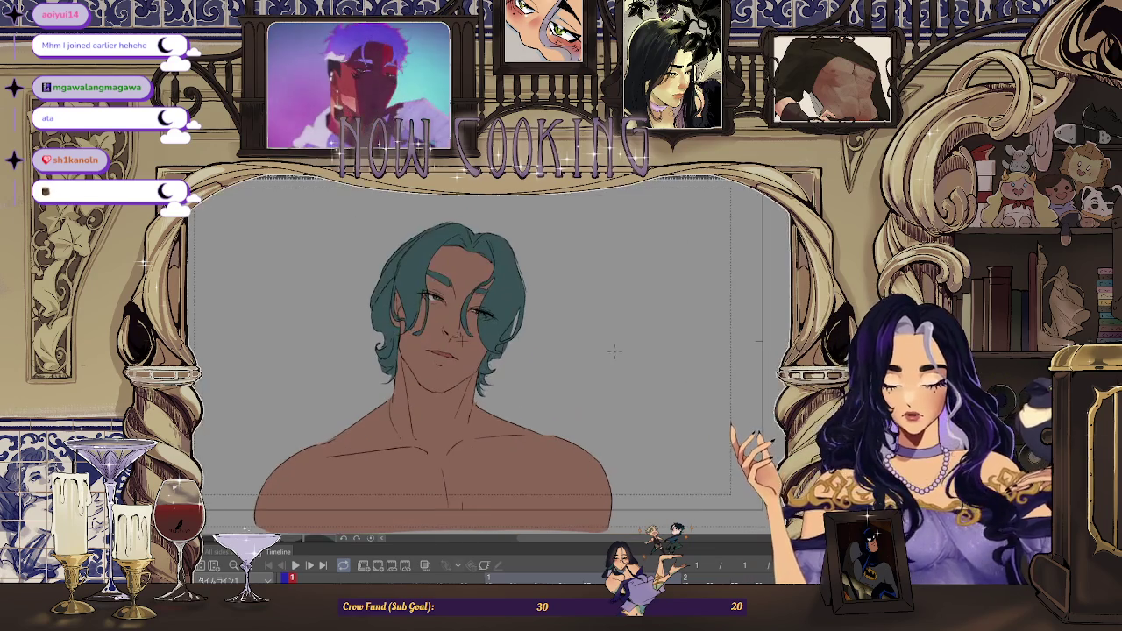
scroll(517, 342, "down", 1)
scroll(653, 383, "up", 1)
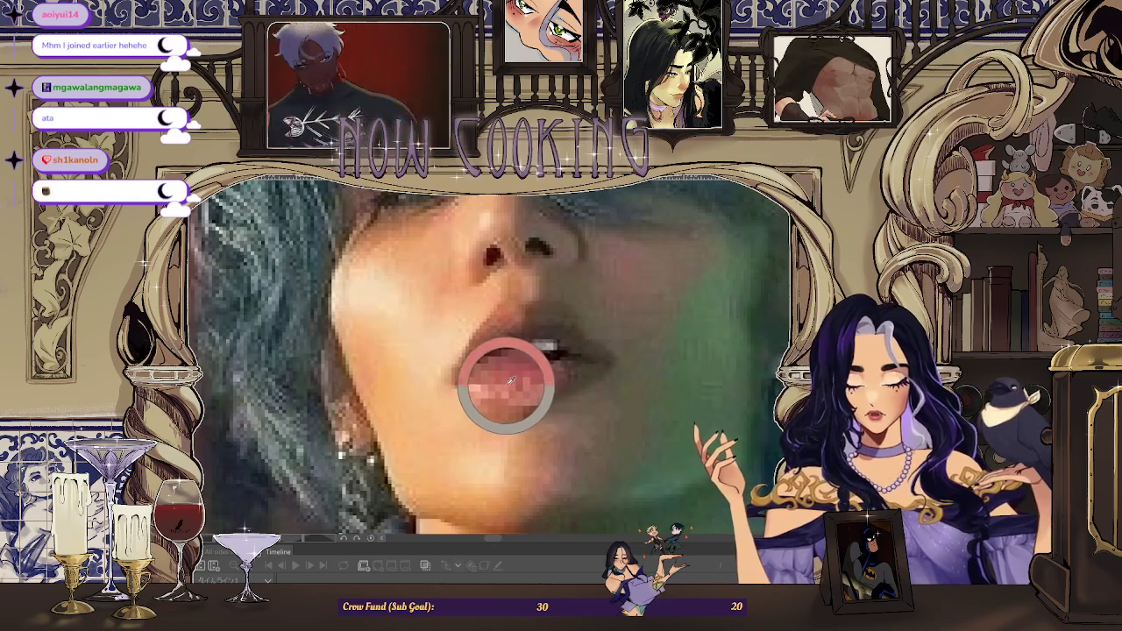
Zoom in and out around the portrait's face
scroll(434, 308, "up", 3)
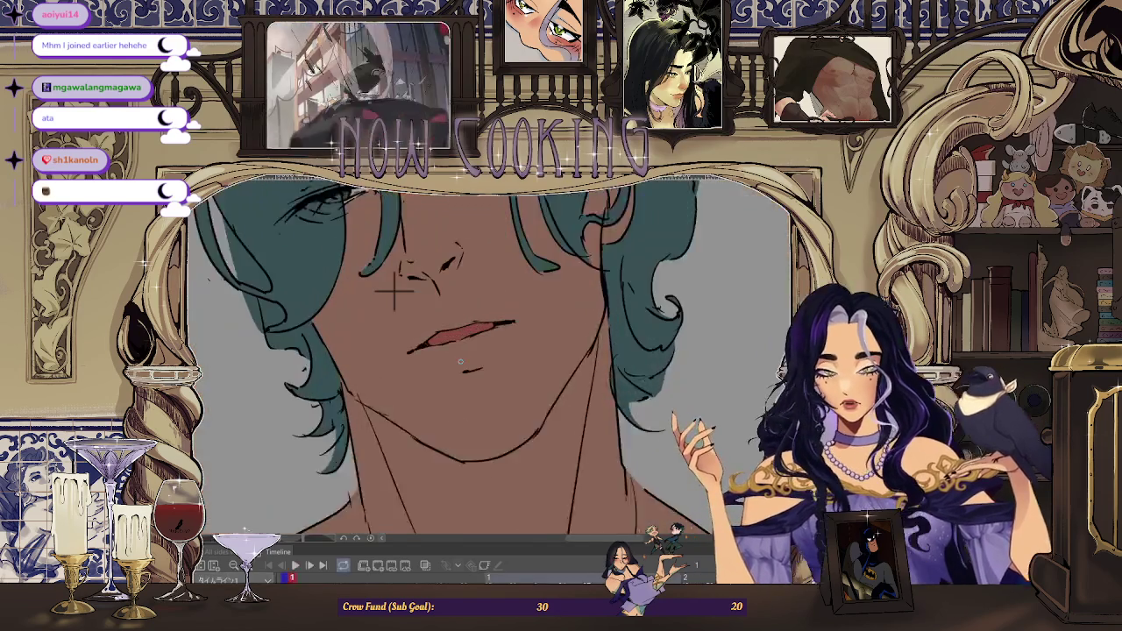
scroll(380, 278, "down", 3)
scroll(381, 277, "down", 3)
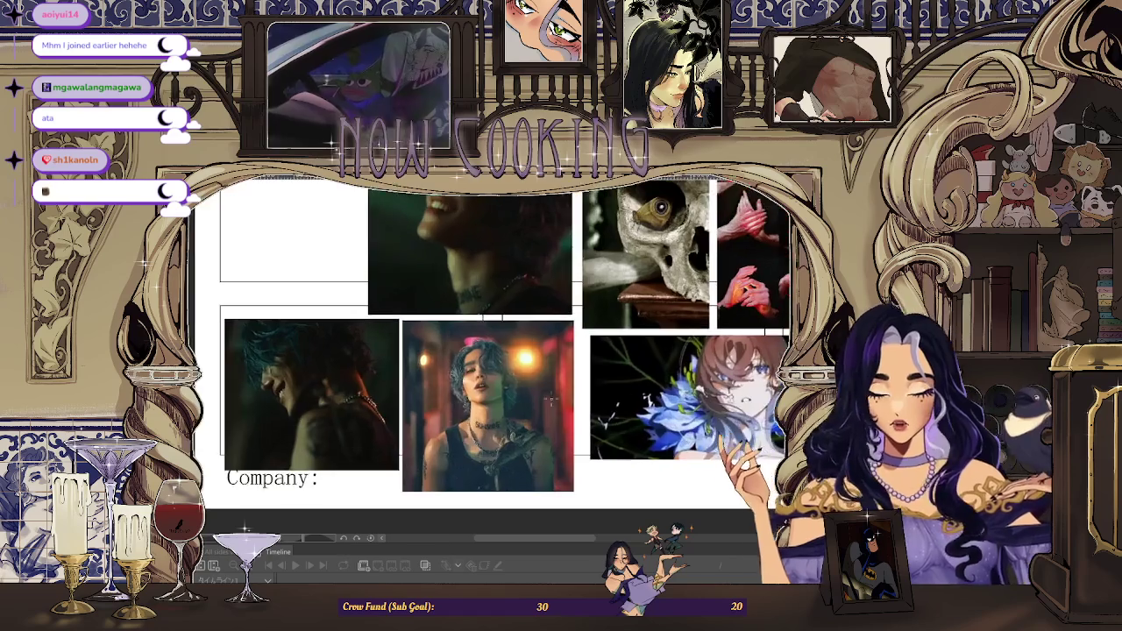
Zoom into a moodboard photo, then return to the teal-haired portrait canvas
scroll(675, 427, "down", 2)
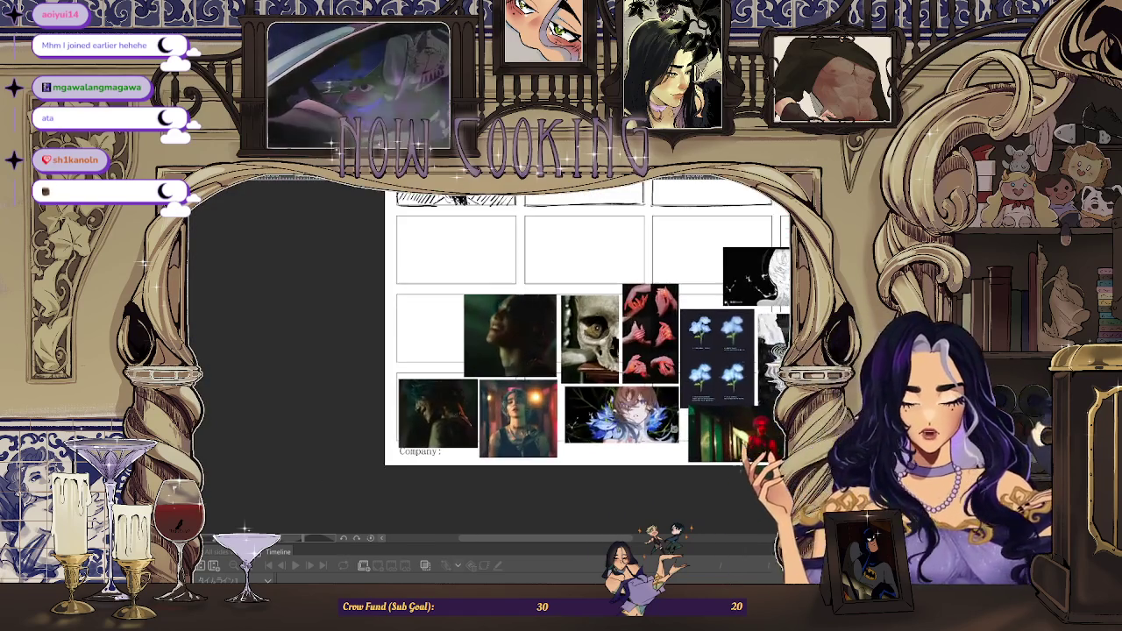
scroll(377, 338, "up", 5)
scroll(360, 338, "up", 5)
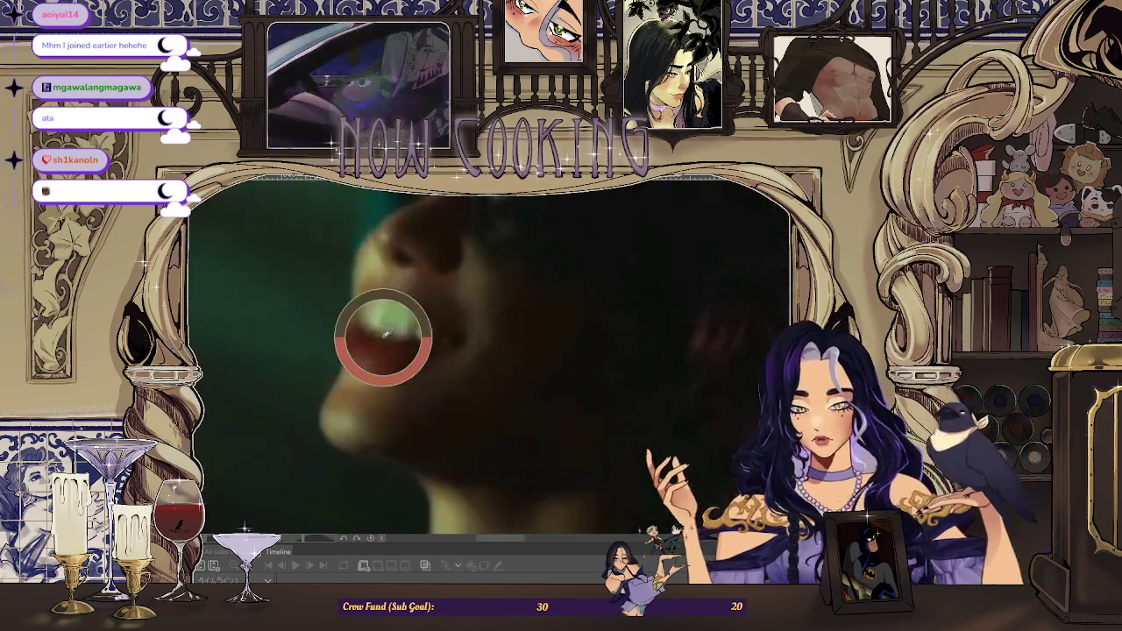
scroll(556, 225, "down", 3)
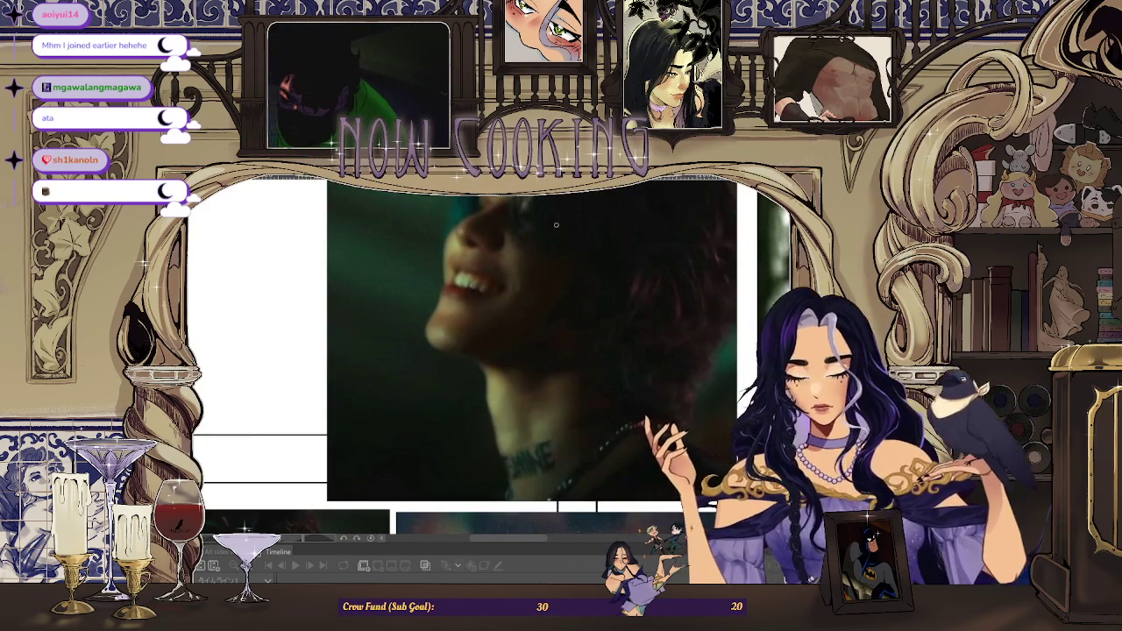
key("ctrl+Tab")
scroll(425, 370, "up", 3)
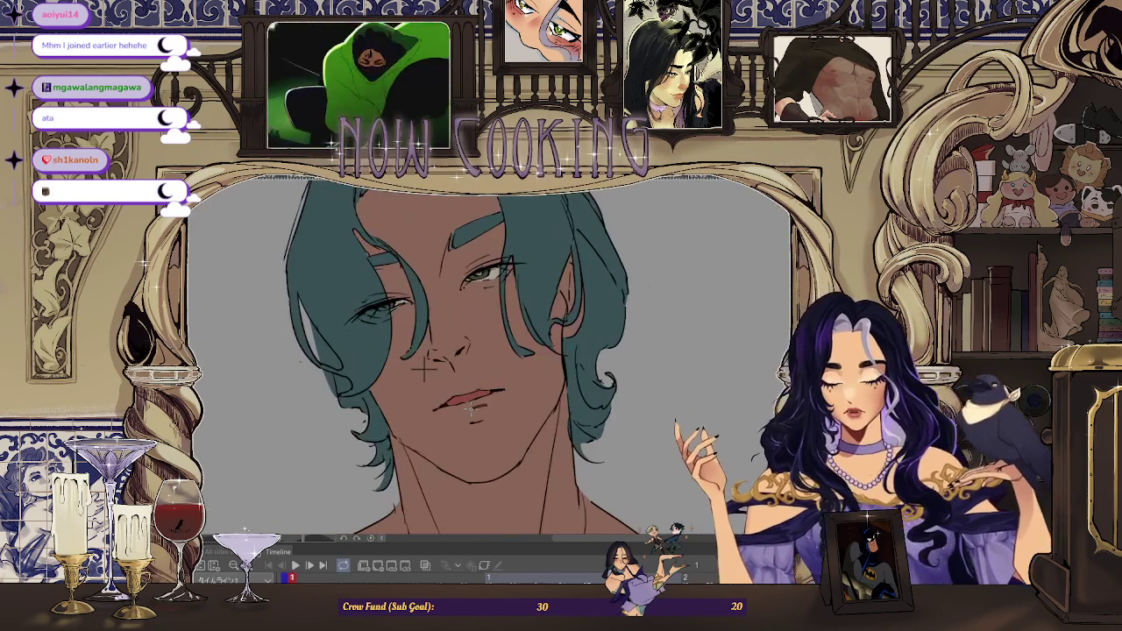
scroll(424, 370, "down", 2)
scroll(424, 370, "down", 2)
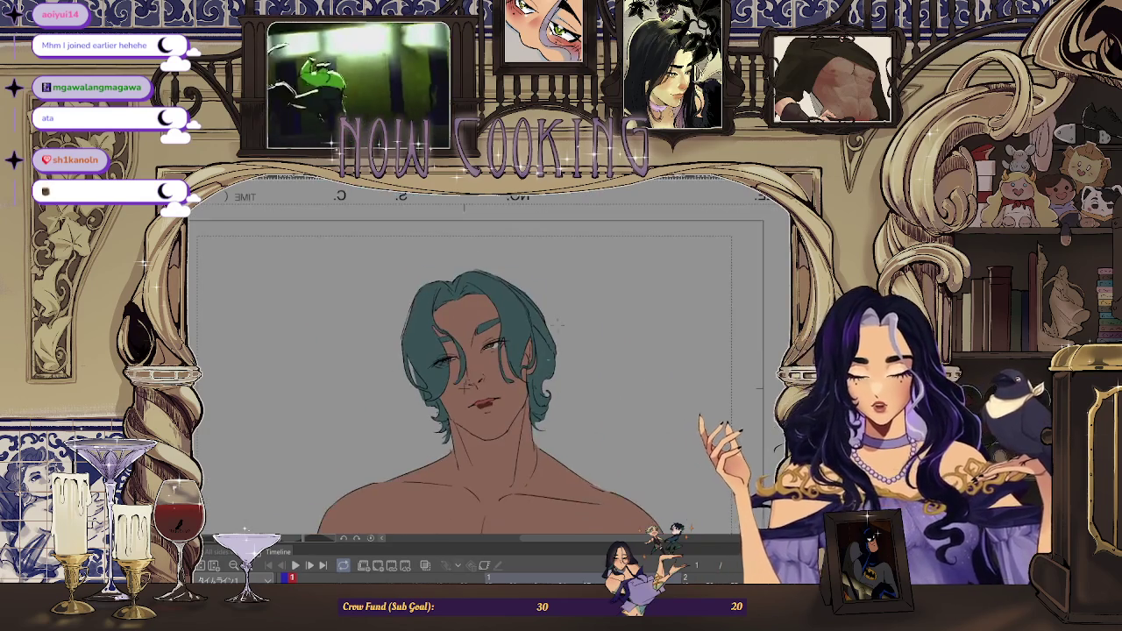
scroll(424, 370, "down", 3)
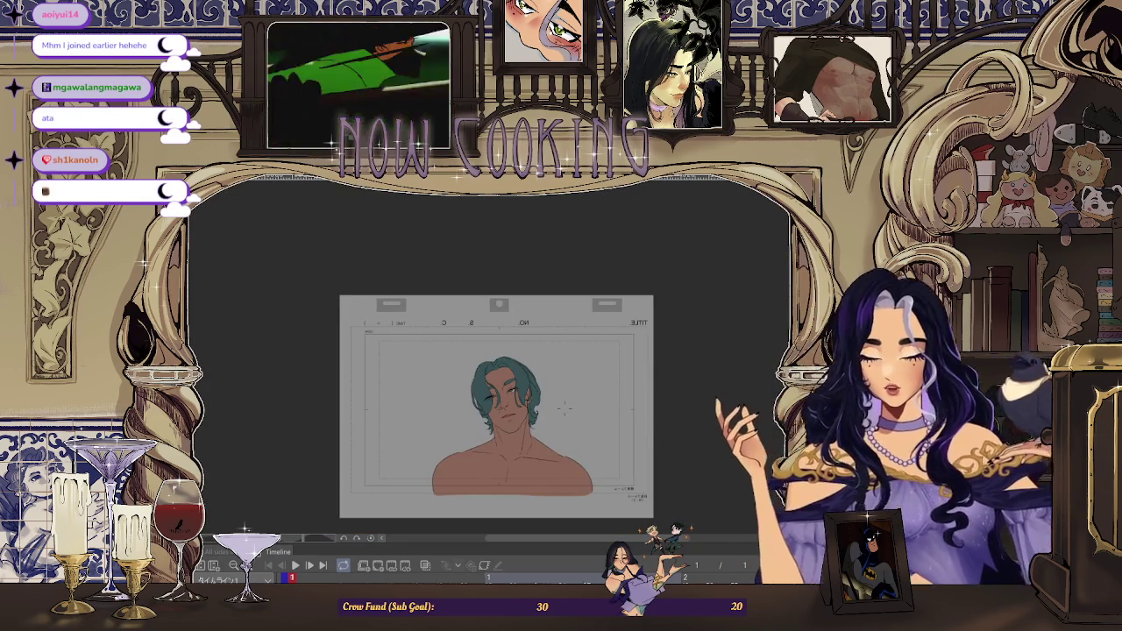
scroll(495, 408, "up", 2)
scroll(496, 409, "up", 3)
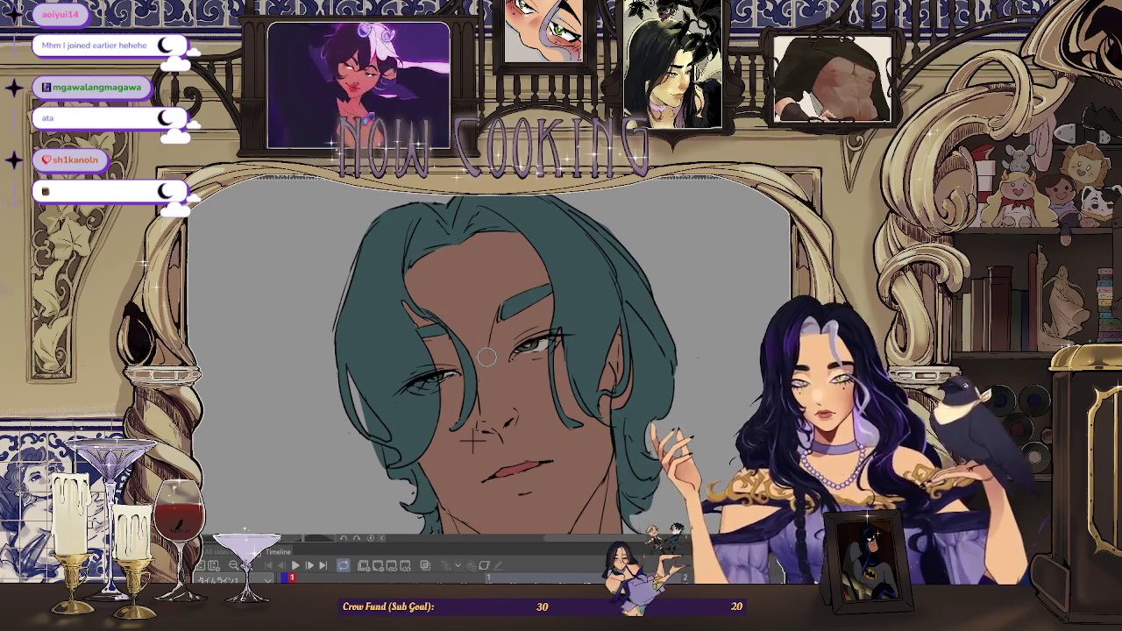
scroll(498, 458, "down", 2)
scroll(499, 452, "down", 2)
scroll(500, 452, "down", 1)
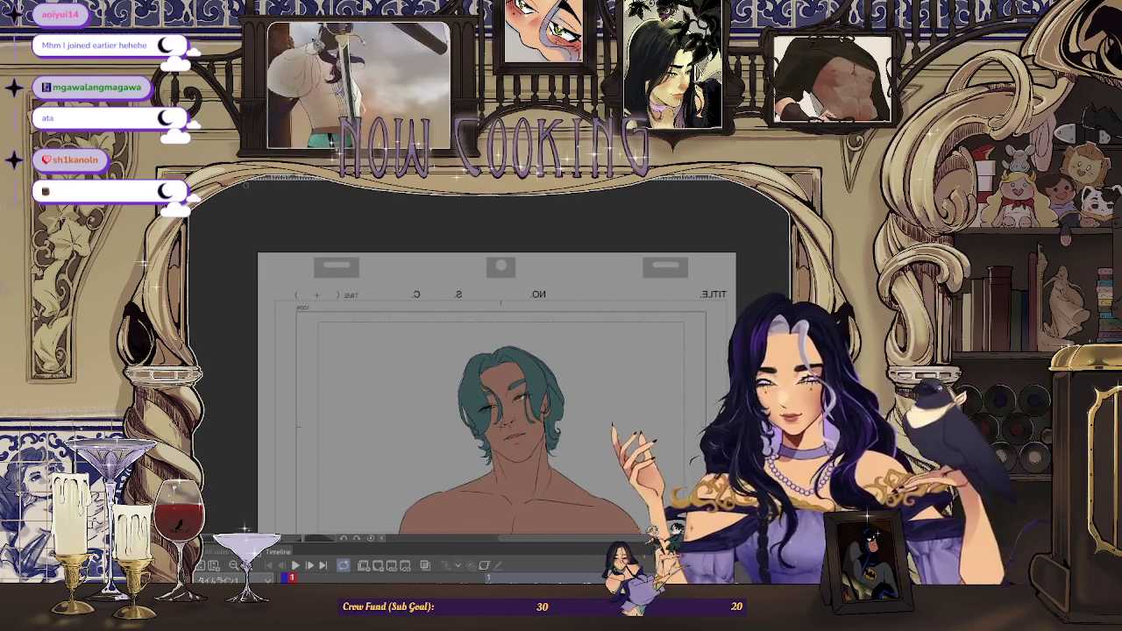
scroll(449, 390, "down", 2)
scroll(450, 390, "down", 1)
scroll(450, 390, "down", 1)
scroll(449, 390, "down", 1)
scroll(587, 441, "up", 1)
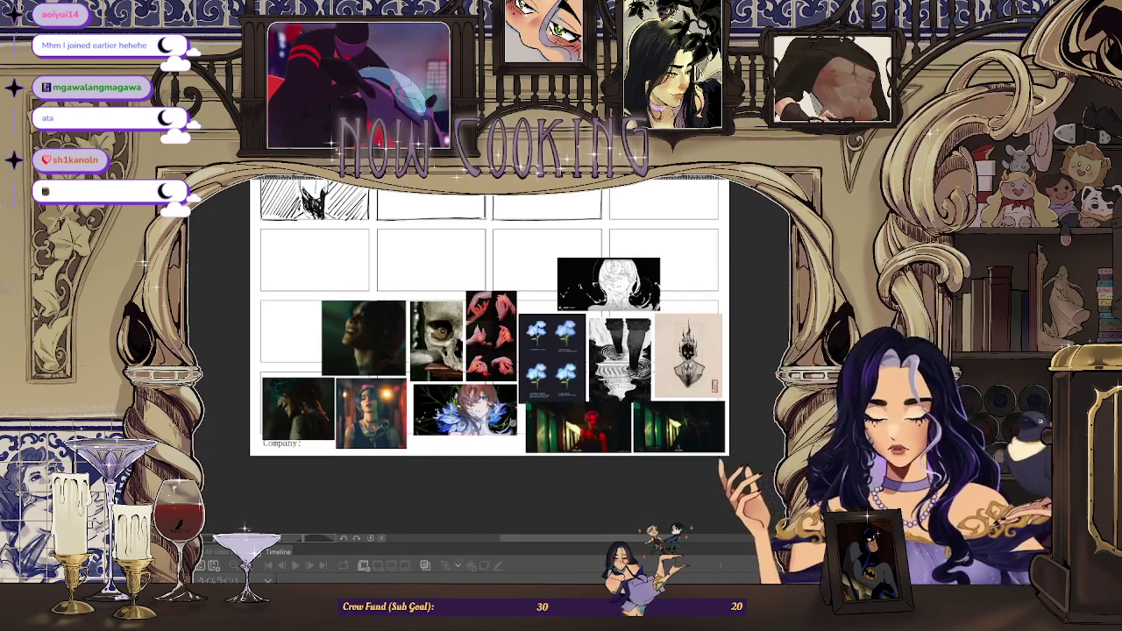
scroll(375, 413, "up", 2)
scroll(375, 412, "up", 1)
scroll(375, 412, "down", 2)
scroll(375, 412, "down", 1)
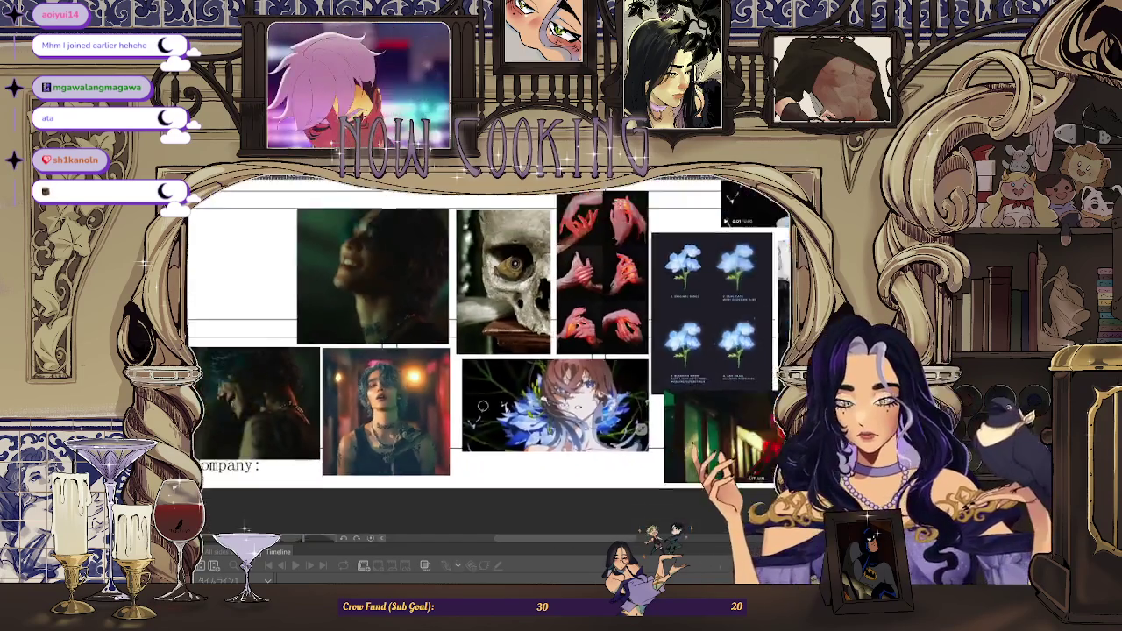
scroll(344, 368, "up", 1)
scroll(344, 368, "up", 1)
scroll(344, 369, "up", 1)
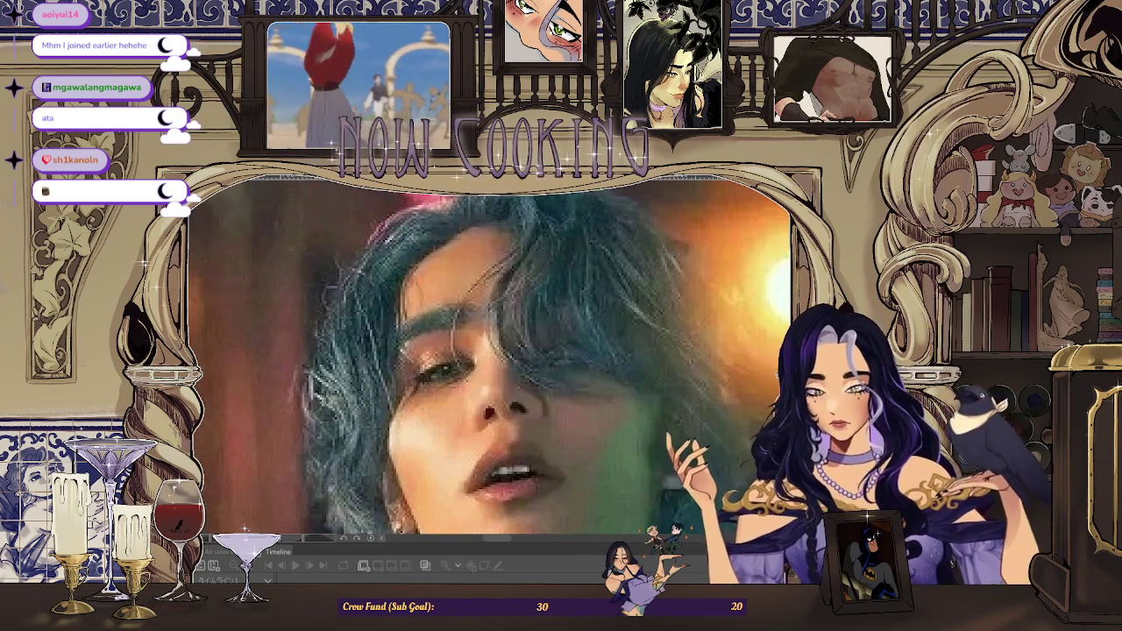
key("ctrl+Tab")
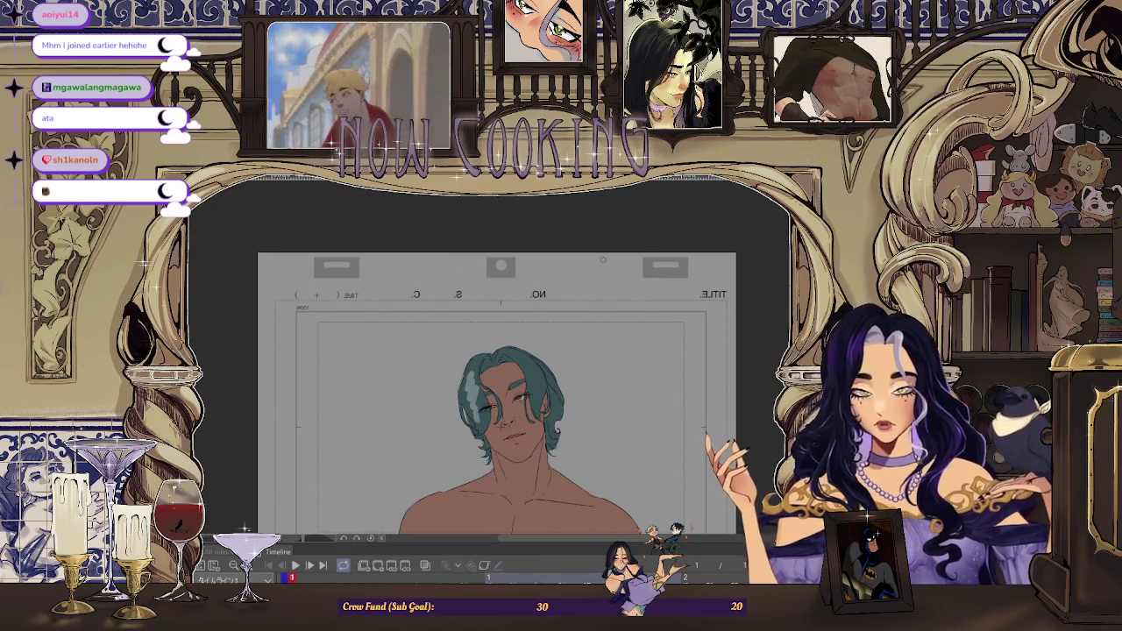
scroll(581, 408, "up", 1)
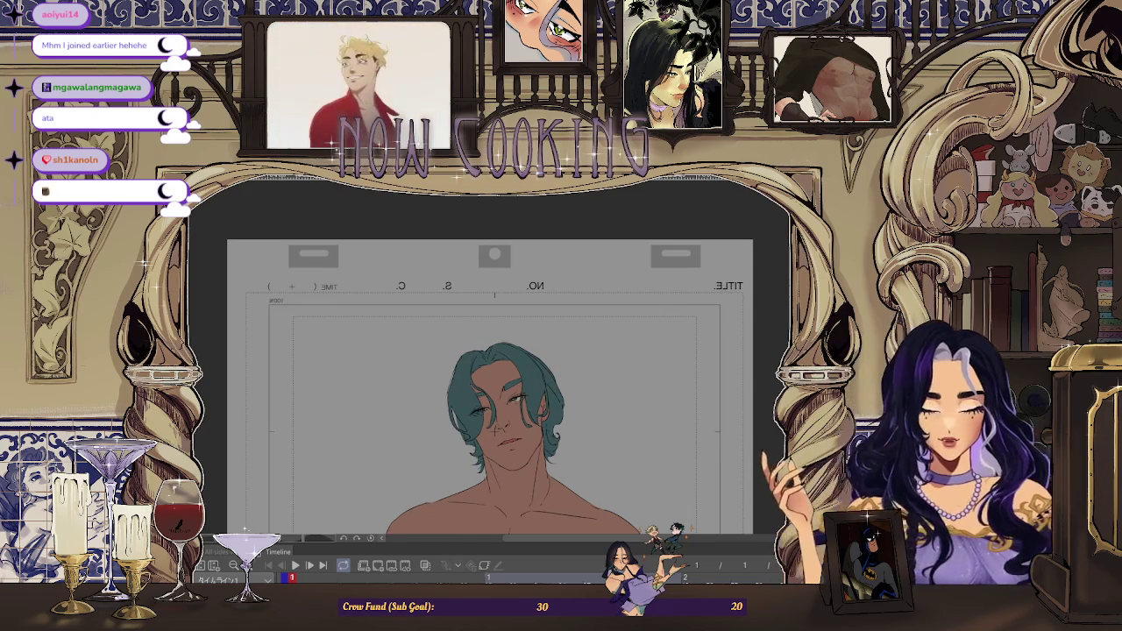
scroll(552, 428, "down", 3)
scroll(551, 428, "up", 2)
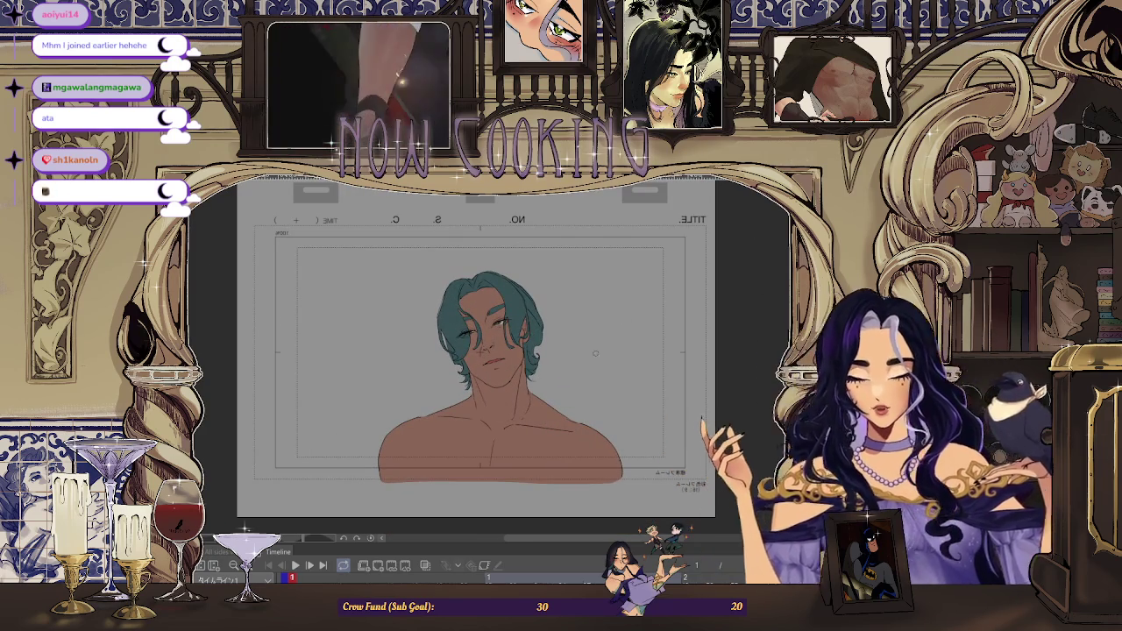
key("alt+Tab")
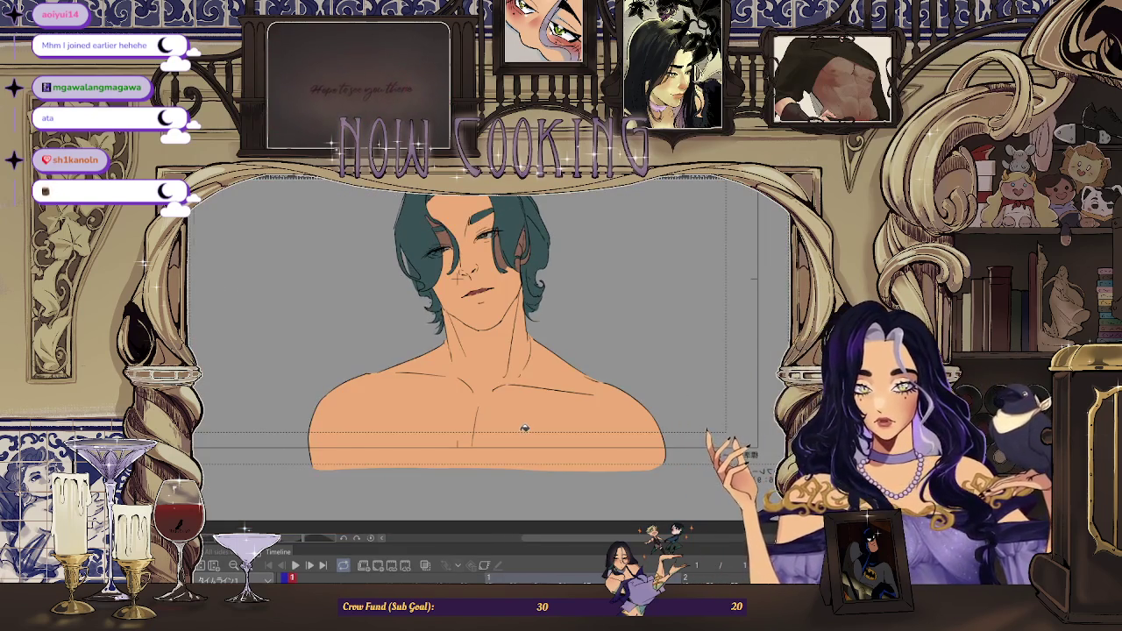
Flip the canvas view back to unmirrored with H and zoom around the portrait
scroll(525, 427, "up", 2)
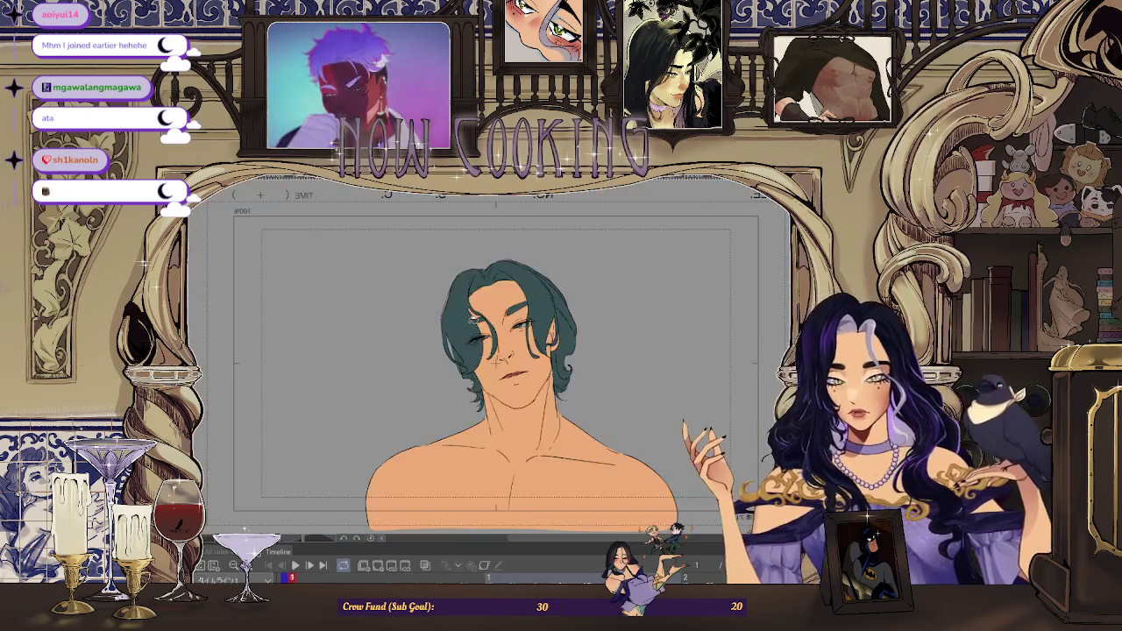
scroll(495, 357, "up", 2)
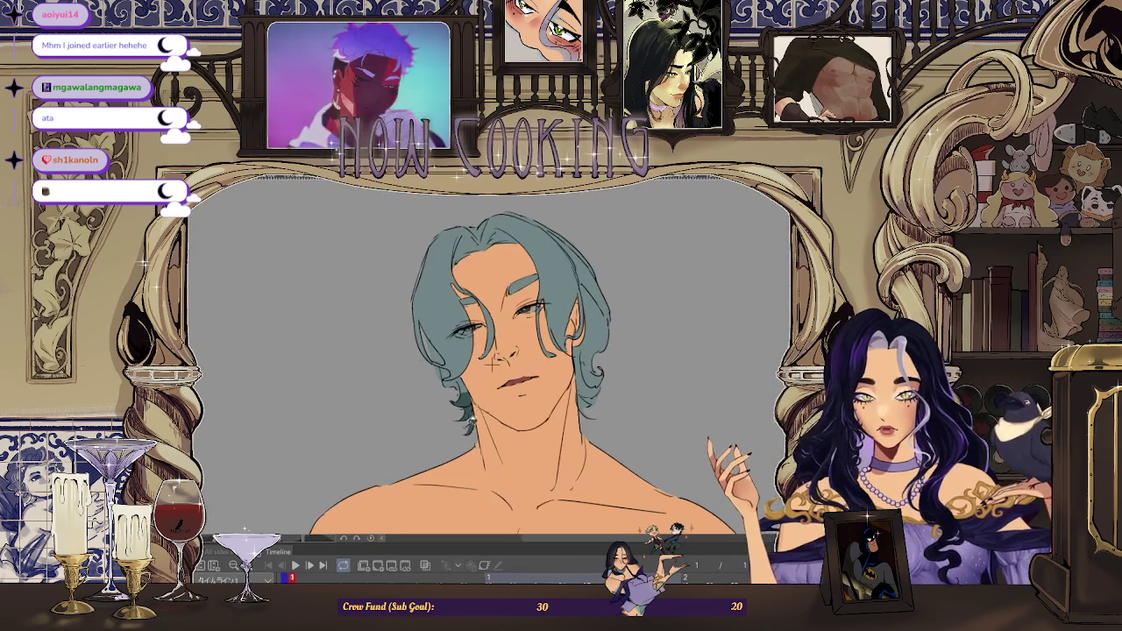
scroll(493, 364, "down", 3)
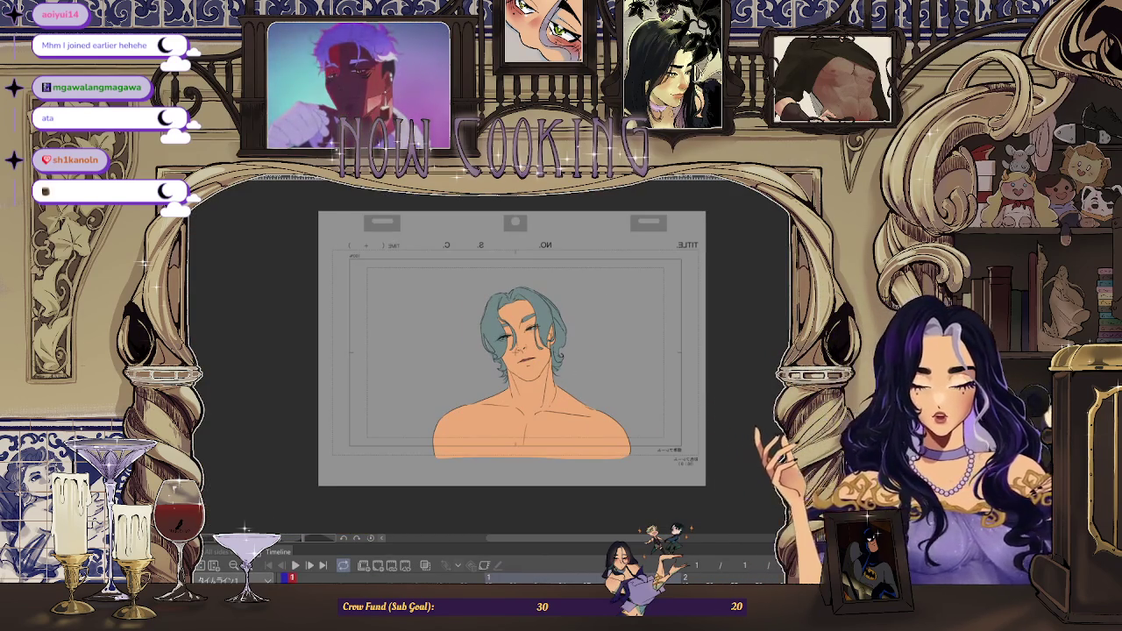
key("h")
scroll(459, 430, "up", 1)
scroll(459, 429, "down", 2)
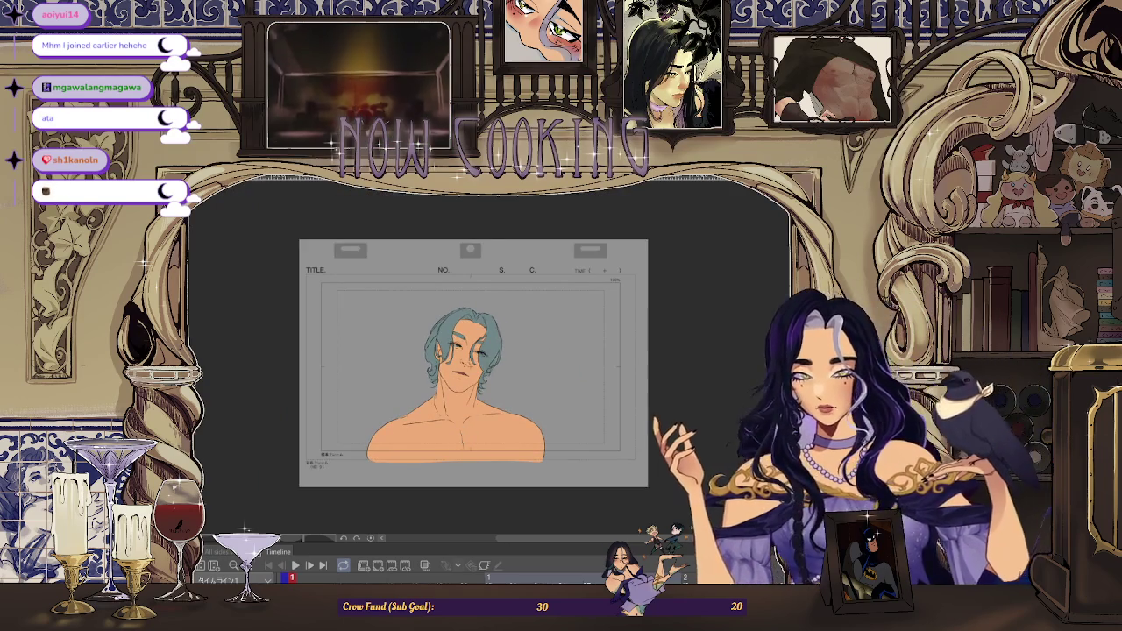
scroll(614, 246, "up", 5)
scroll(614, 246, "down", 3)
scroll(421, 397, "up", 2)
scroll(421, 397, "up", 1)
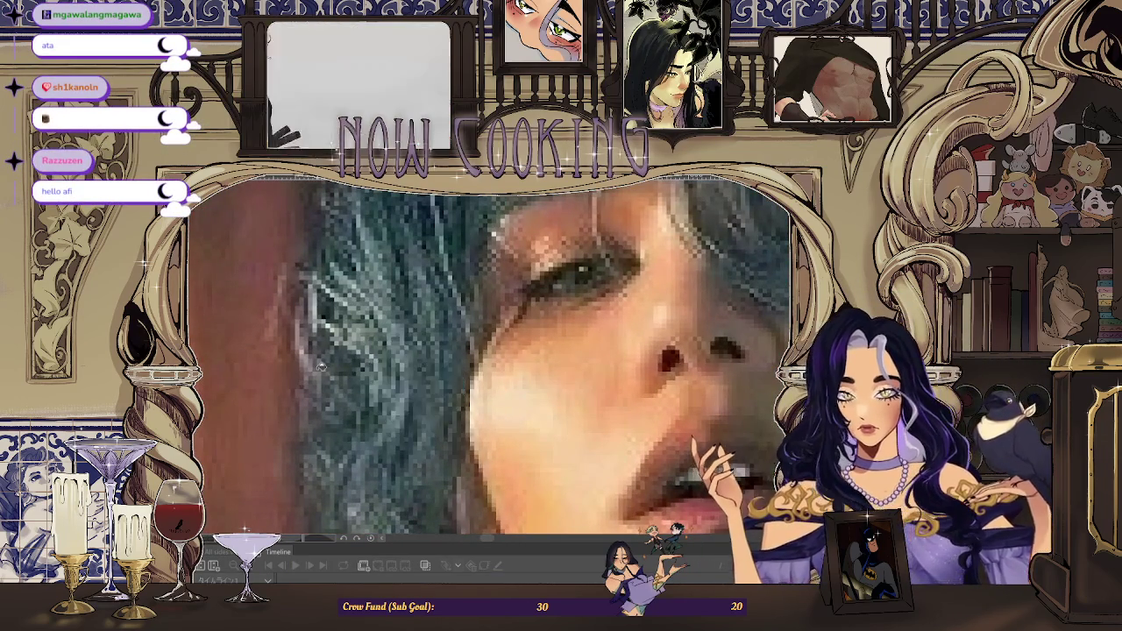
scroll(421, 396, "down", 2)
Switch between the portrait and the SUNSHINE-tattoo reference photo, ending on the photo
key("ctrl+Tab")
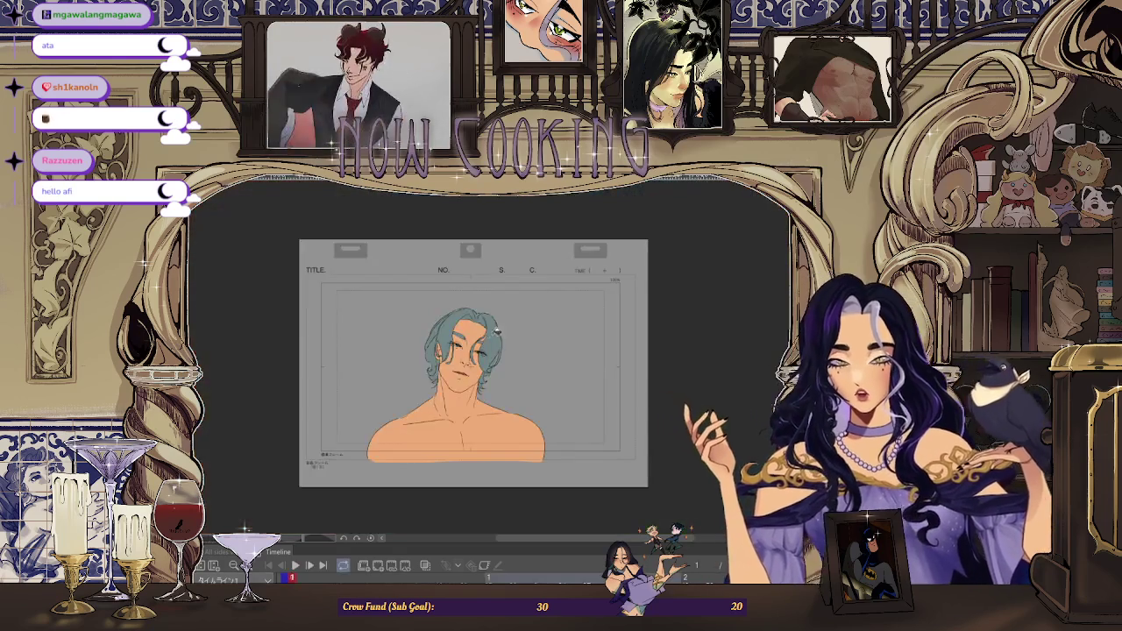
scroll(502, 344, "up", 3)
scroll(459, 378, "up", 2)
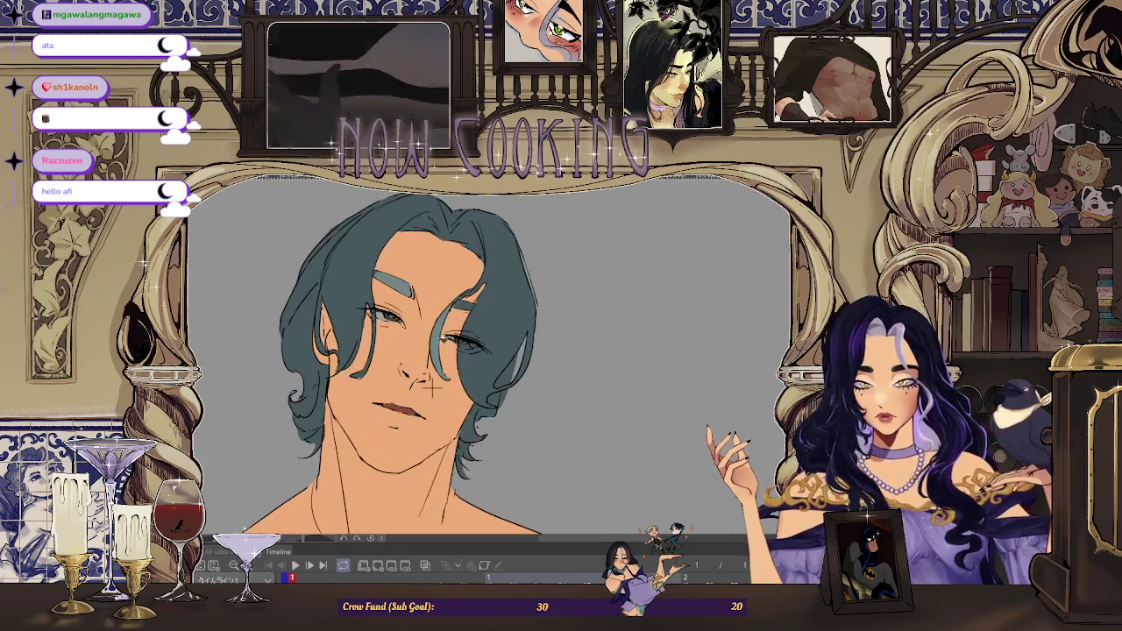
scroll(431, 389, "up", 2)
scroll(401, 458, "down", 2)
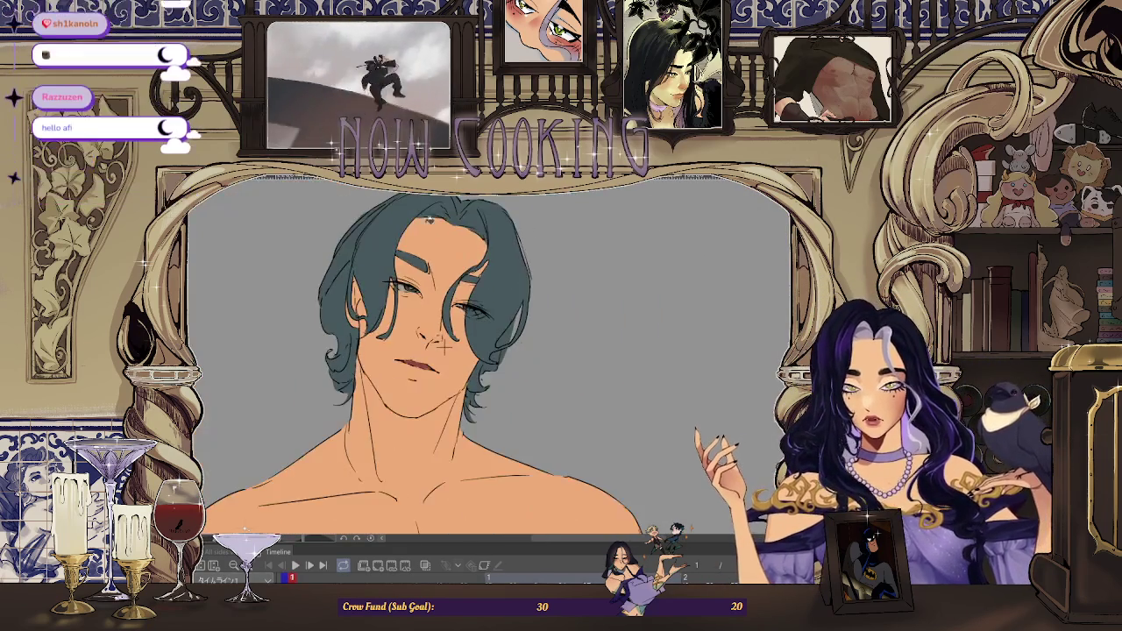
key("ctrl+Tab")
scroll(419, 292, "down", 3)
scroll(419, 291, "up", 5)
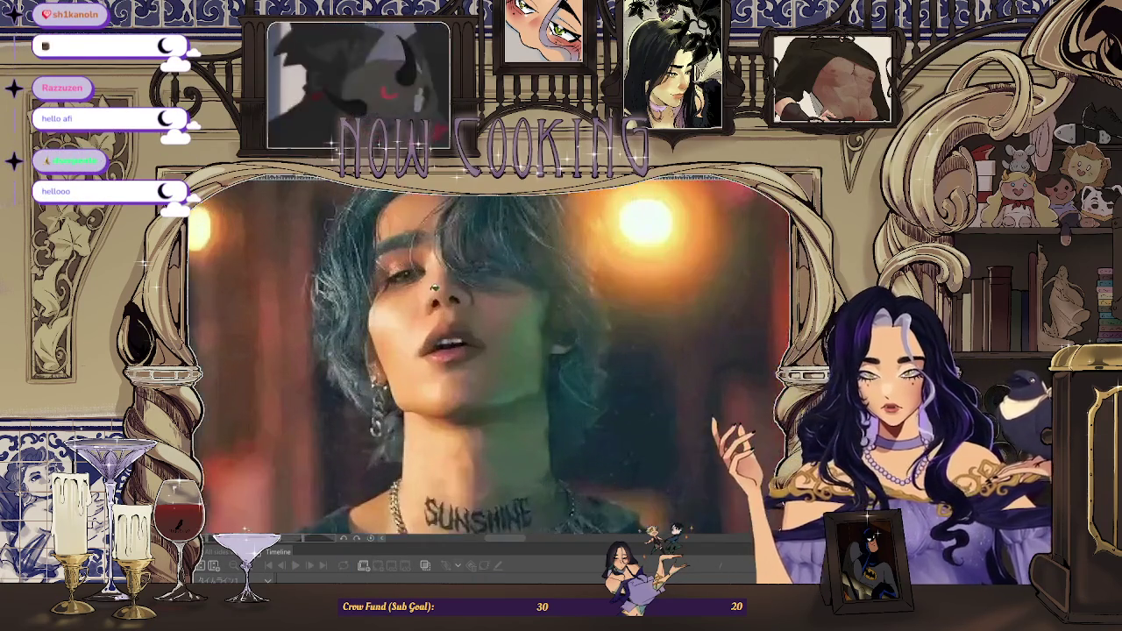
Eyedropper skin colours from the reference face, from mouth up to hair, settling on a skin tone
left_click(419, 291)
scroll(489, 257, "down", 2)
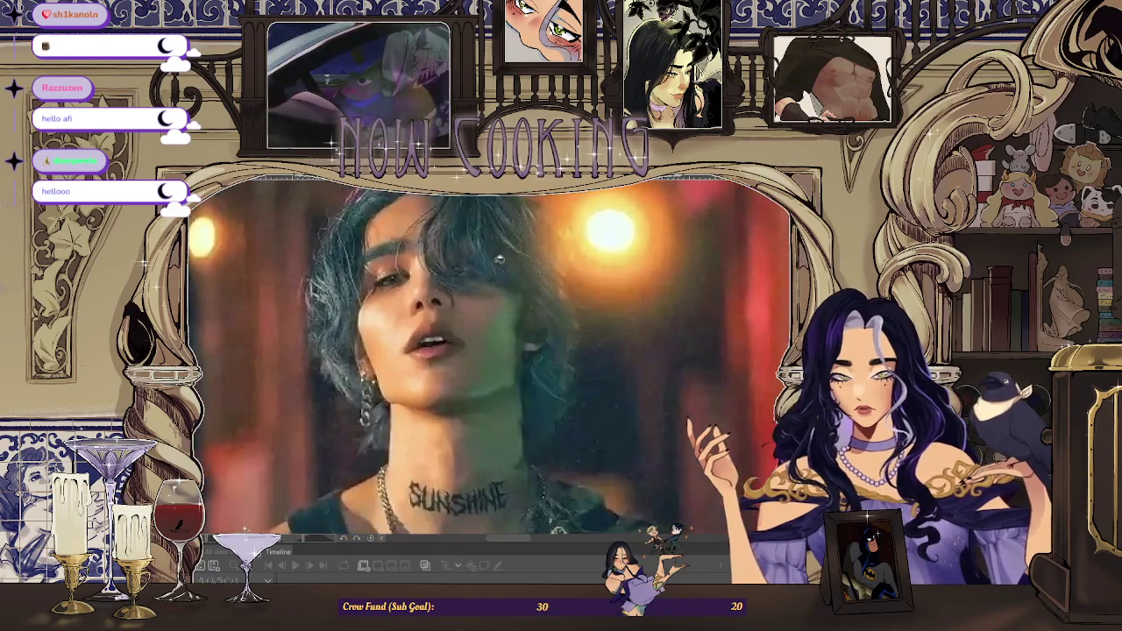
mouse_move(386, 355)
left_mouse_down()
mouse_move(389, 238)
mouse_move(404, 222)
left_mouse_up()
scroll(405, 224, "down", 3)
scroll(405, 224, "down", 2)
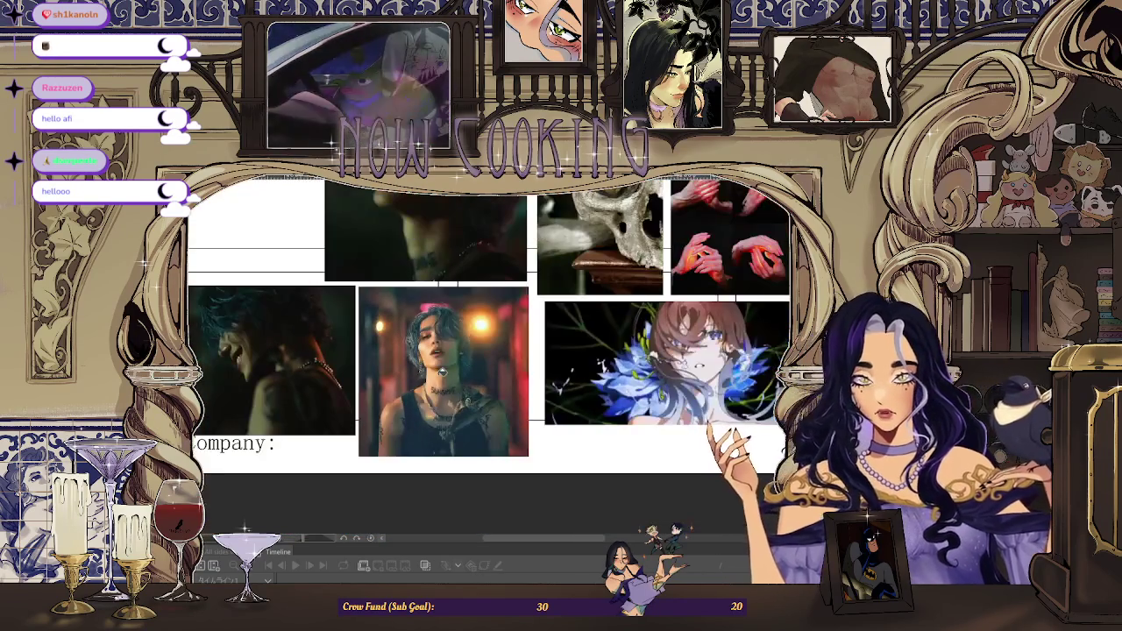
scroll(484, 320, "up", 3)
scroll(483, 320, "up", 2)
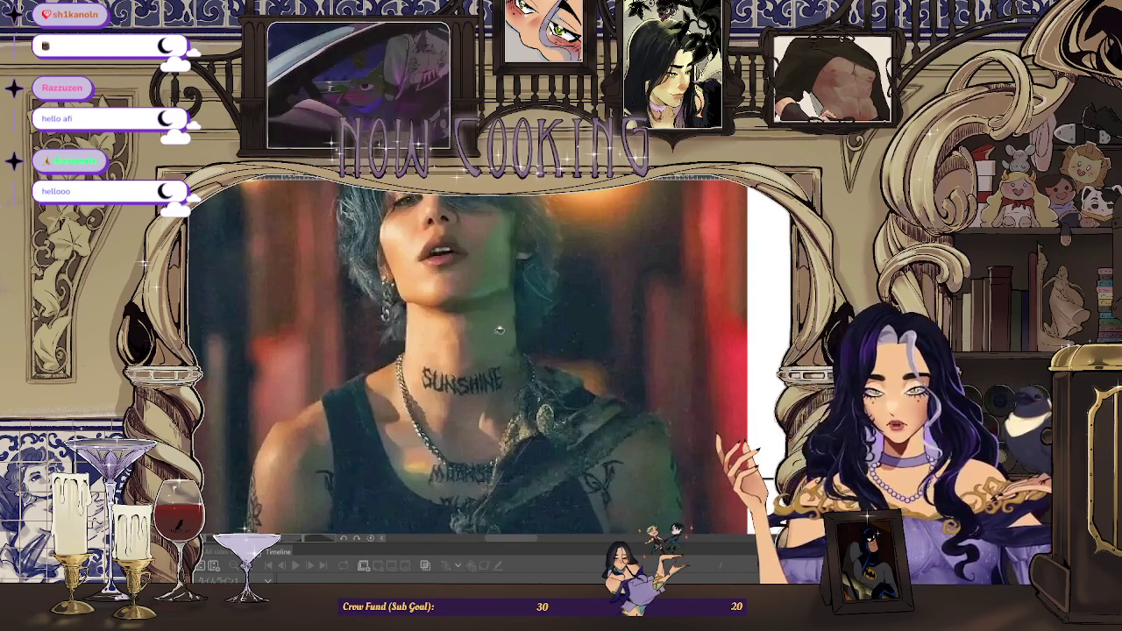
scroll(296, 475, "up", 3)
scroll(296, 474, "down", 1)
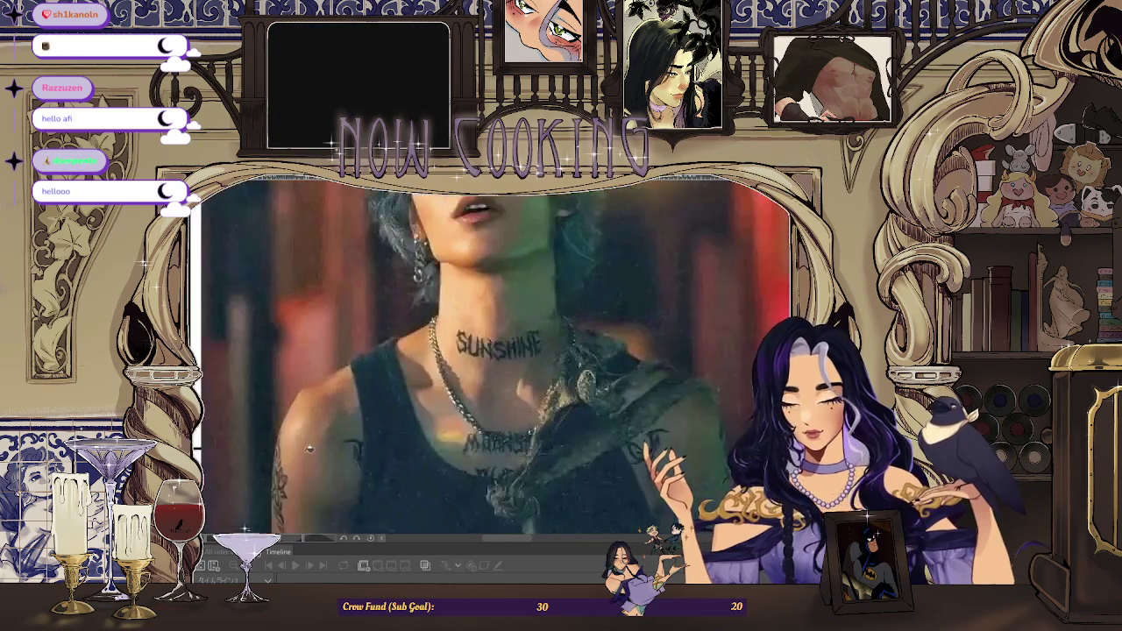
scroll(295, 474, "up", 2)
scroll(295, 474, "down", 3)
scroll(368, 369, "up", 3)
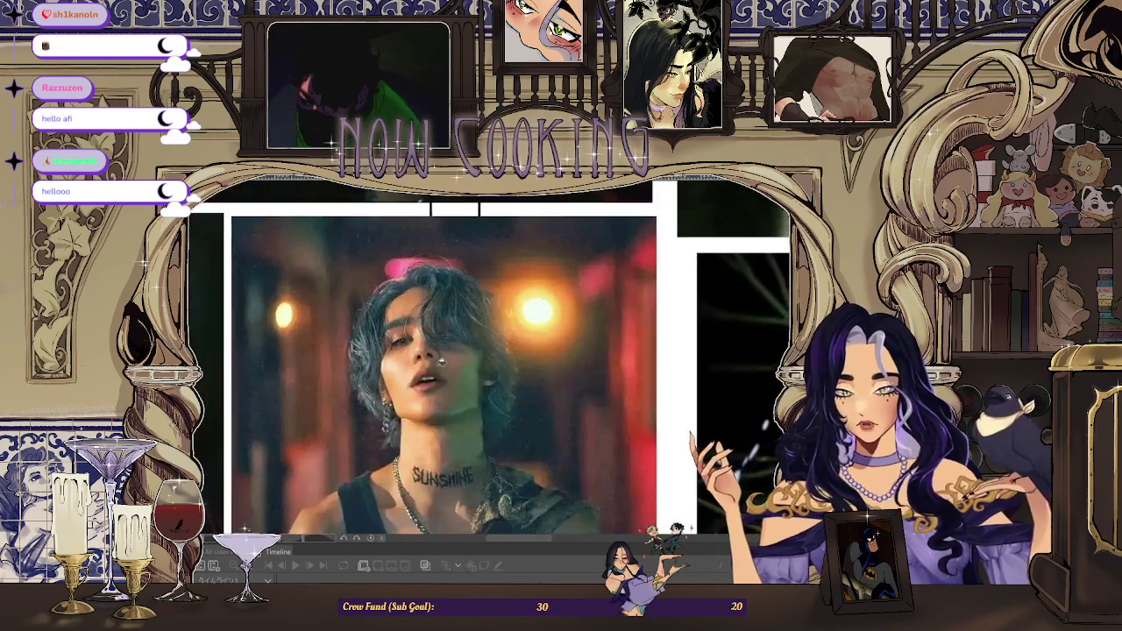
scroll(419, 340, "up", 2)
left_click(419, 340)
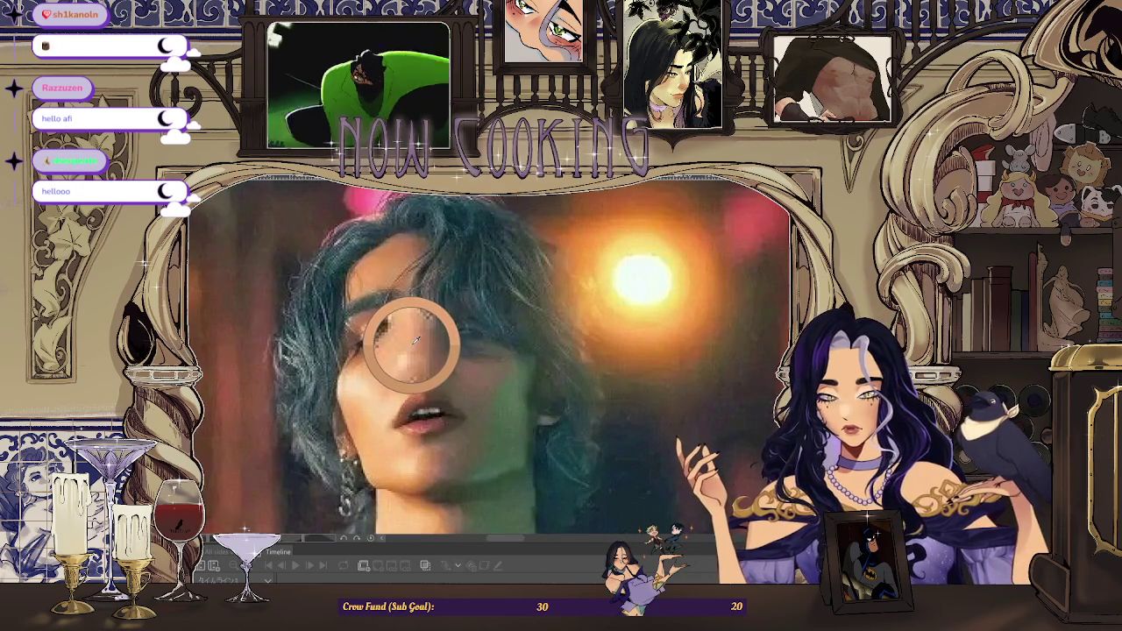
key("alt+Tab")
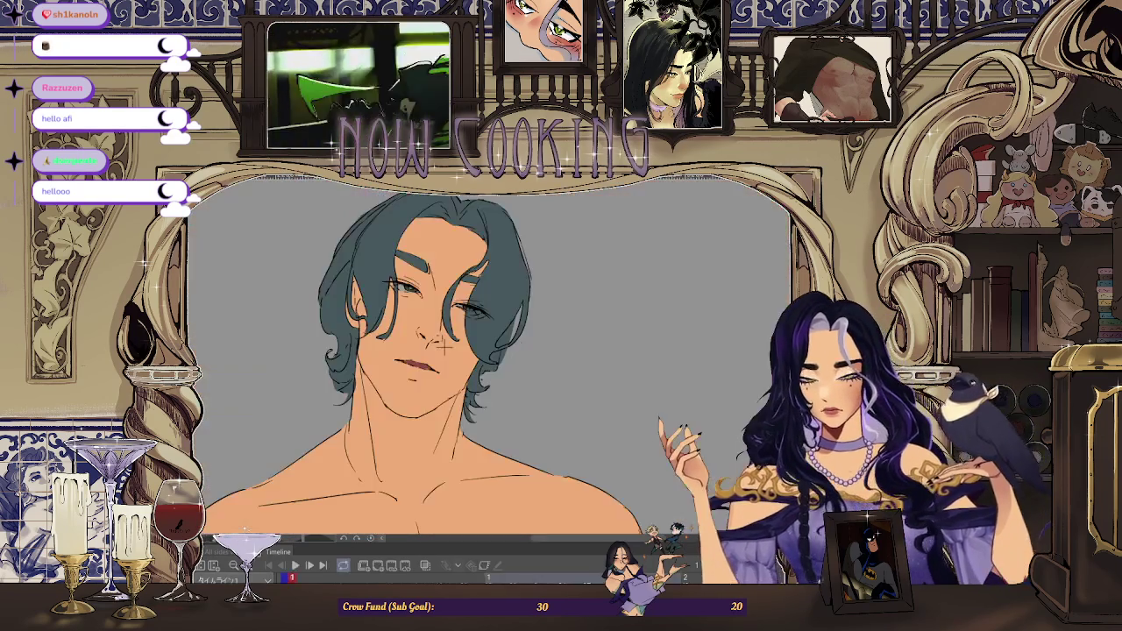
scroll(443, 347, "down", 1)
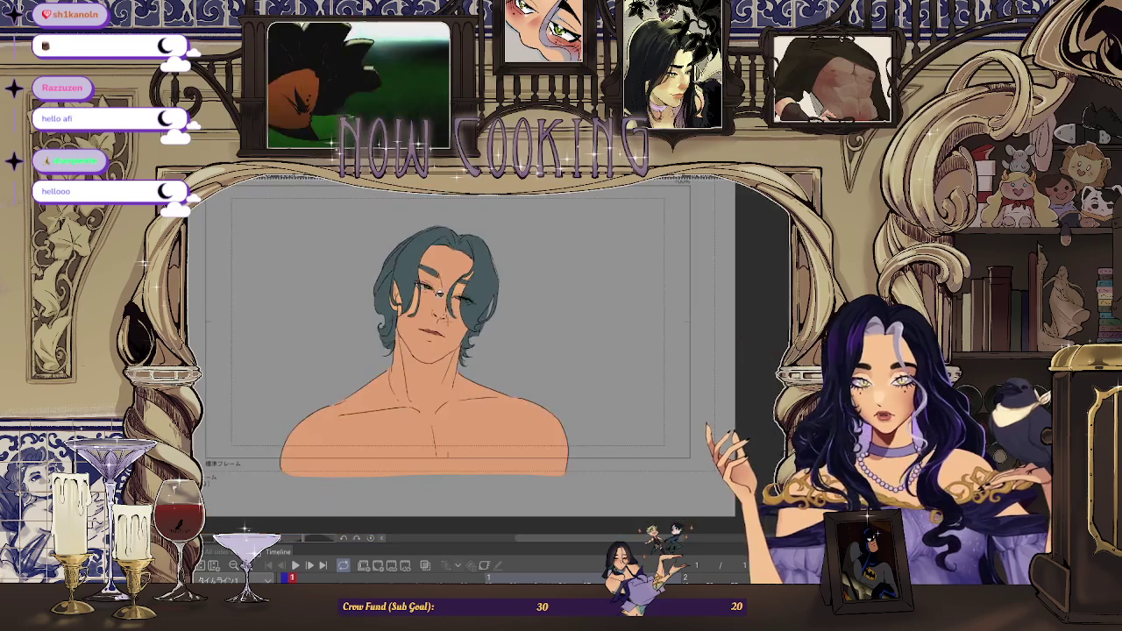
scroll(464, 343, "up", 1)
scroll(495, 340, "up", 1)
scroll(494, 339, "down", 1)
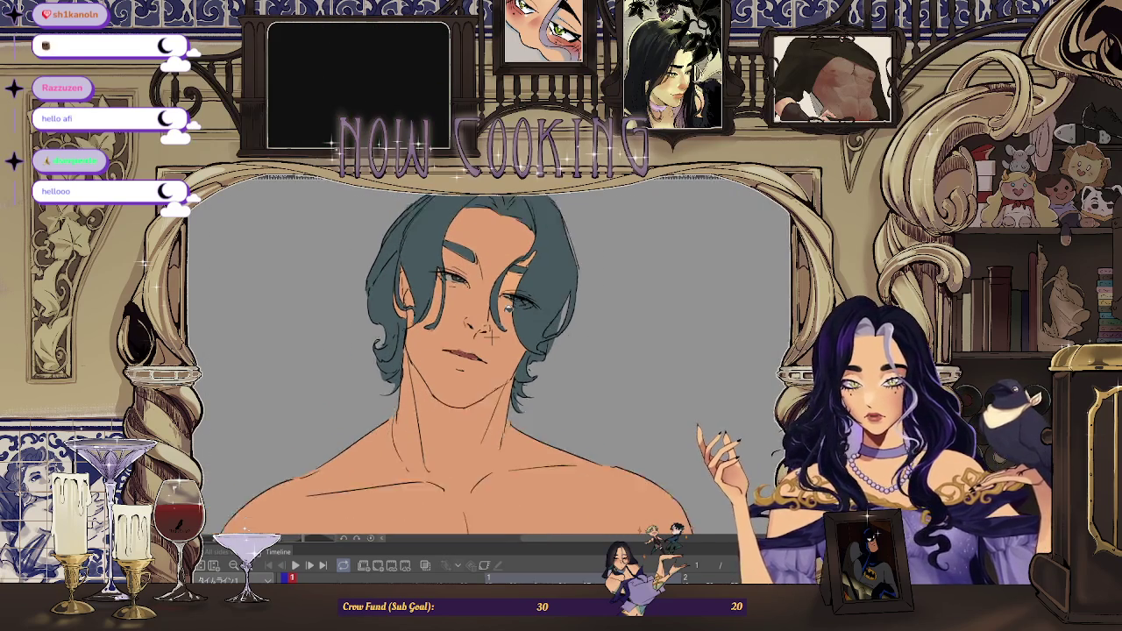
scroll(495, 339, "down", 1)
scroll(486, 352, "up", 2)
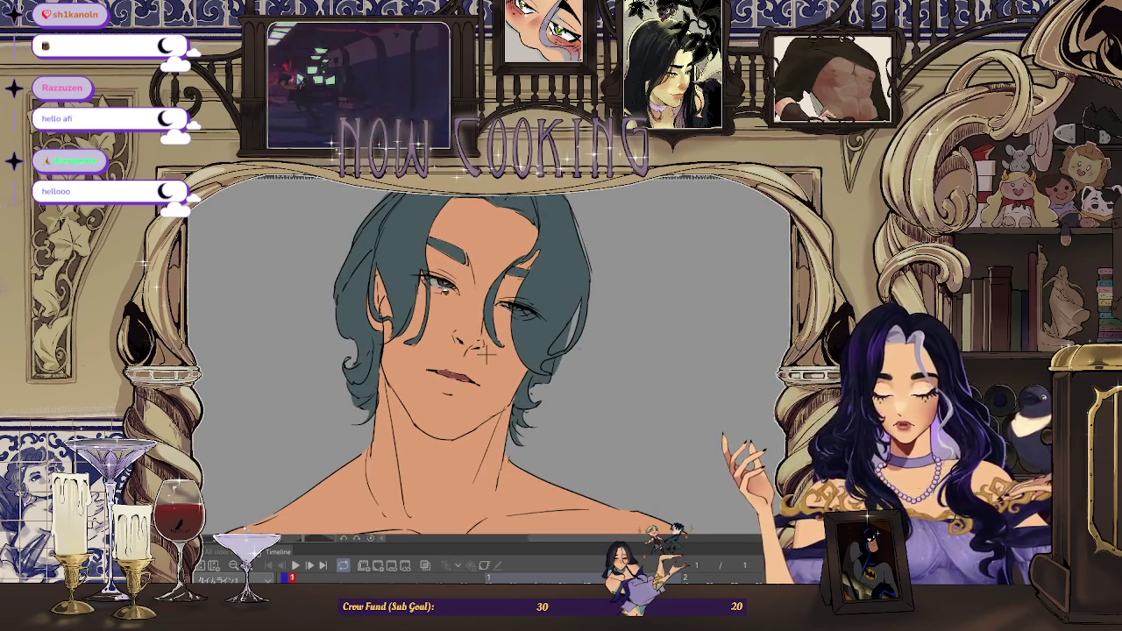
scroll(484, 351, "down", 1)
scroll(509, 342, "up", 1)
scroll(543, 328, "down", 1)
scroll(580, 306, "up", 1)
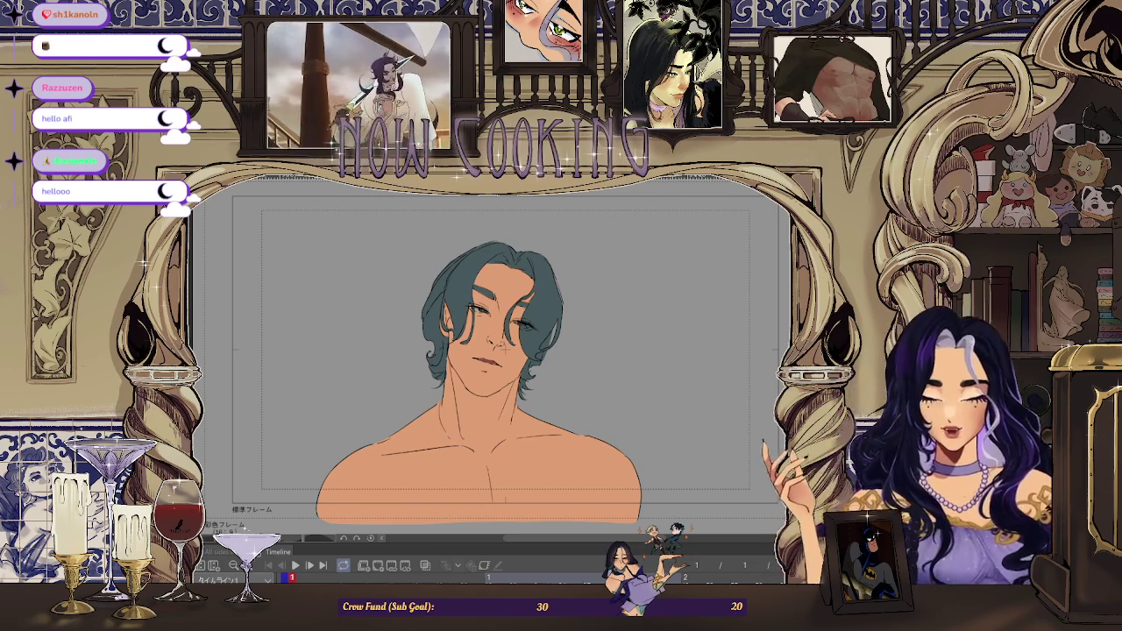
scroll(581, 362, "up", 2)
scroll(587, 360, "up", 2)
scroll(593, 359, "up", 1)
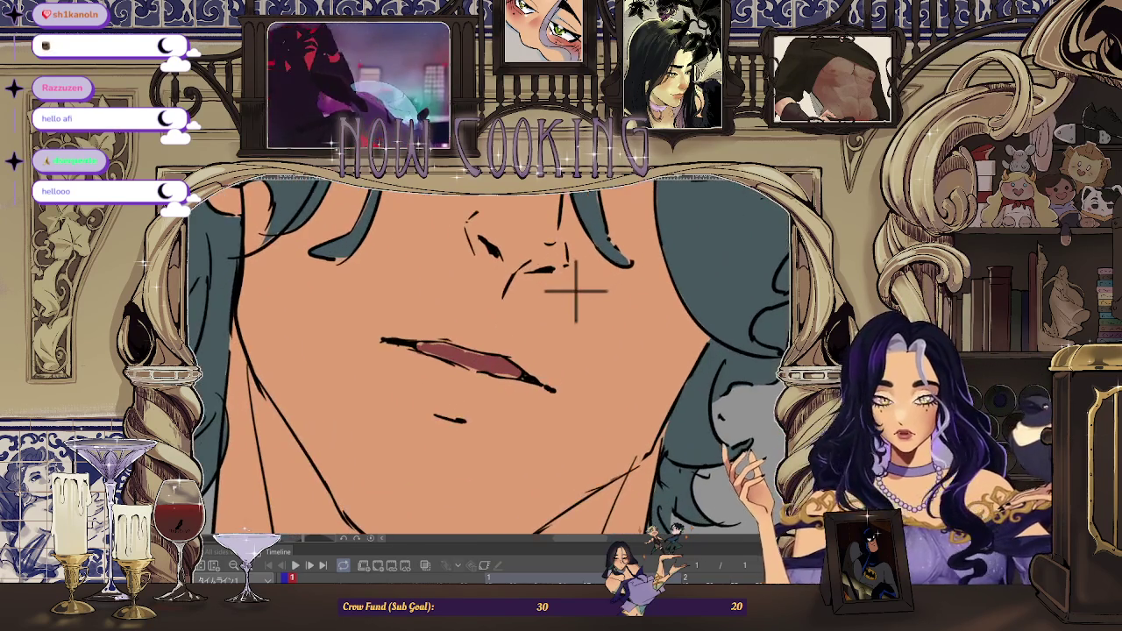
scroll(561, 359, "up", 1)
scroll(491, 366, "up", 2)
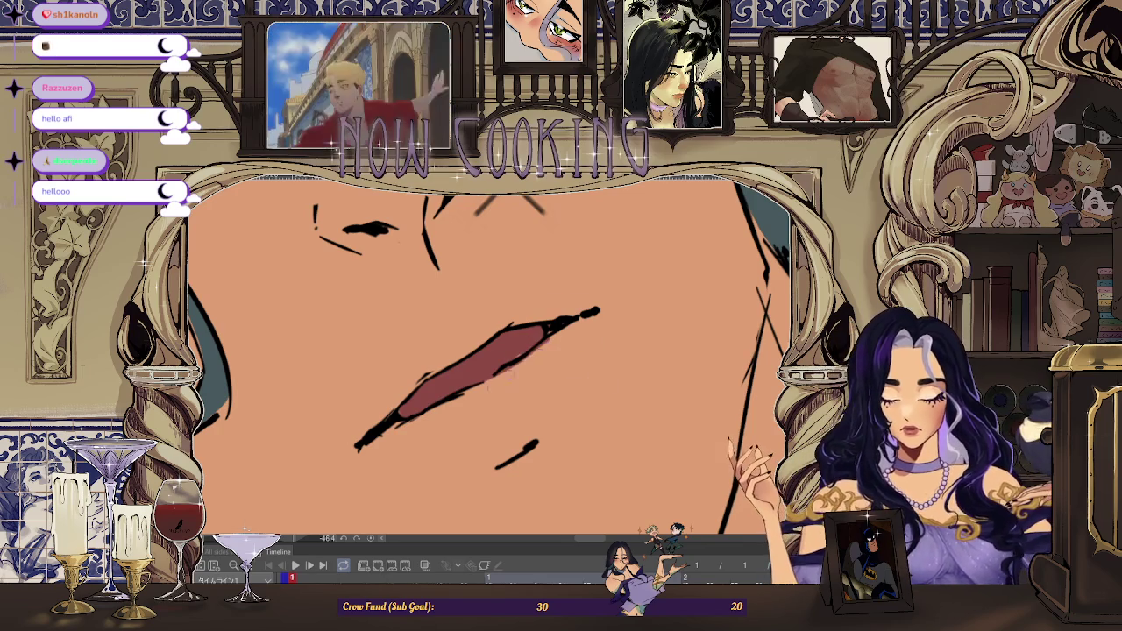
scroll(531, 344, "down", 3)
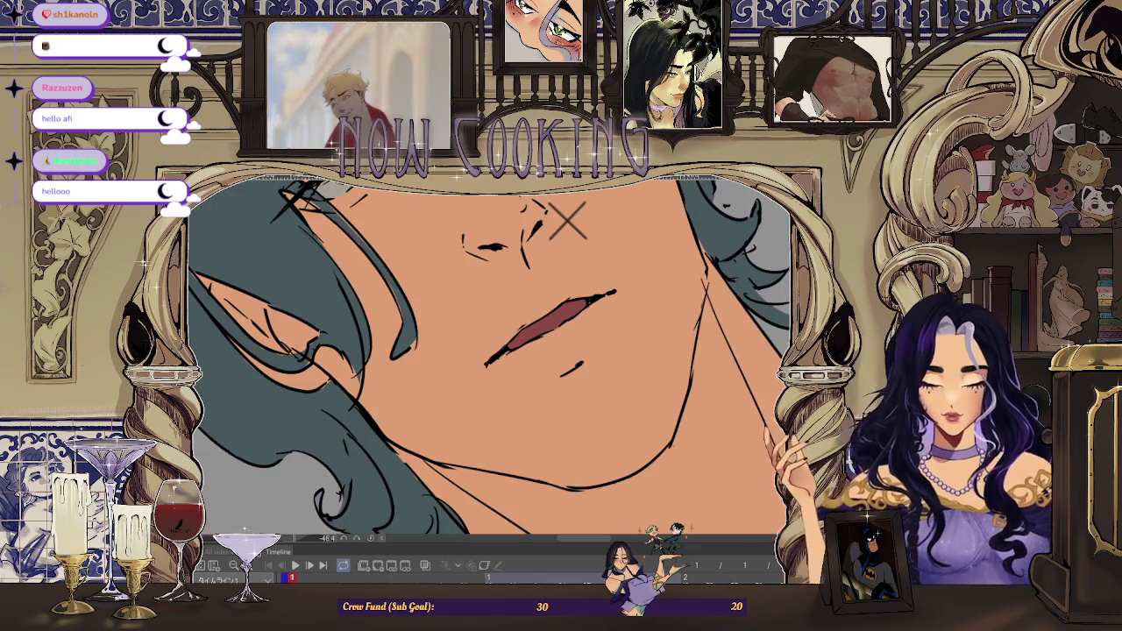
scroll(544, 360, "down", 3)
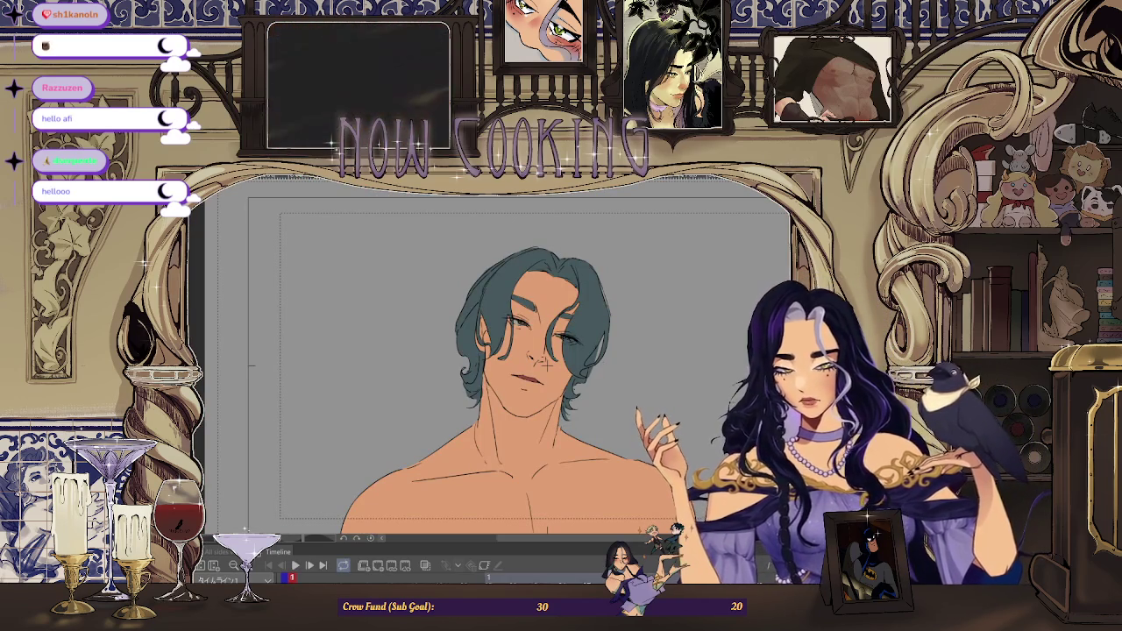
Zoom around the mouth while airbrushing a soft rosy-pink blush over the lower lip
scroll(481, 340, "up", 3)
scroll(480, 340, "up", 2)
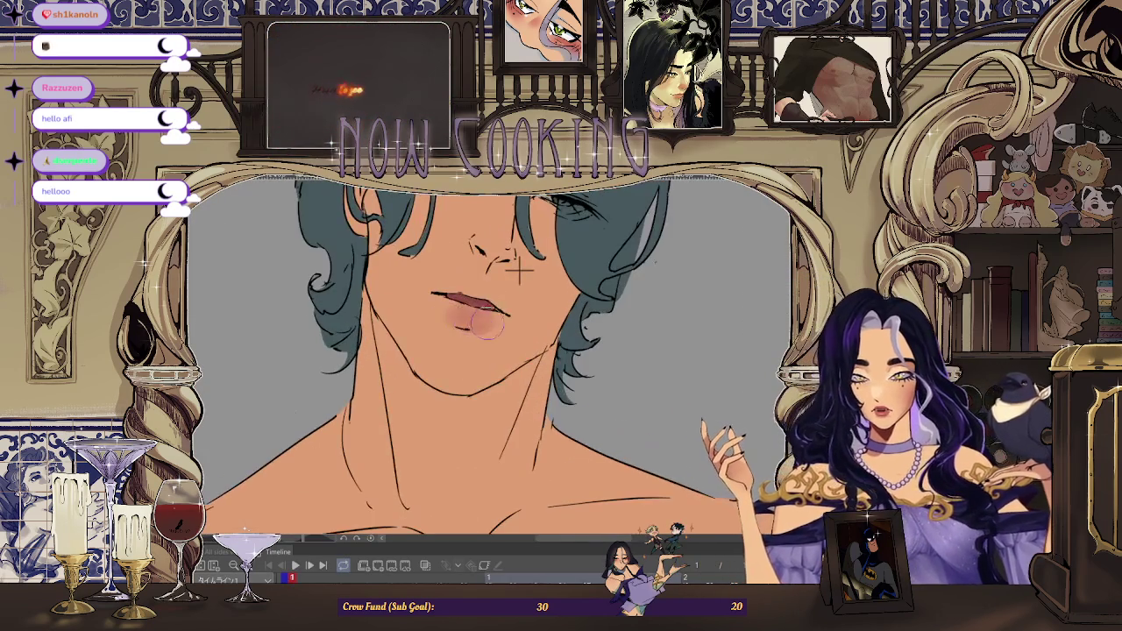
scroll(519, 270, "down", 5)
scroll(497, 303, "up", 3)
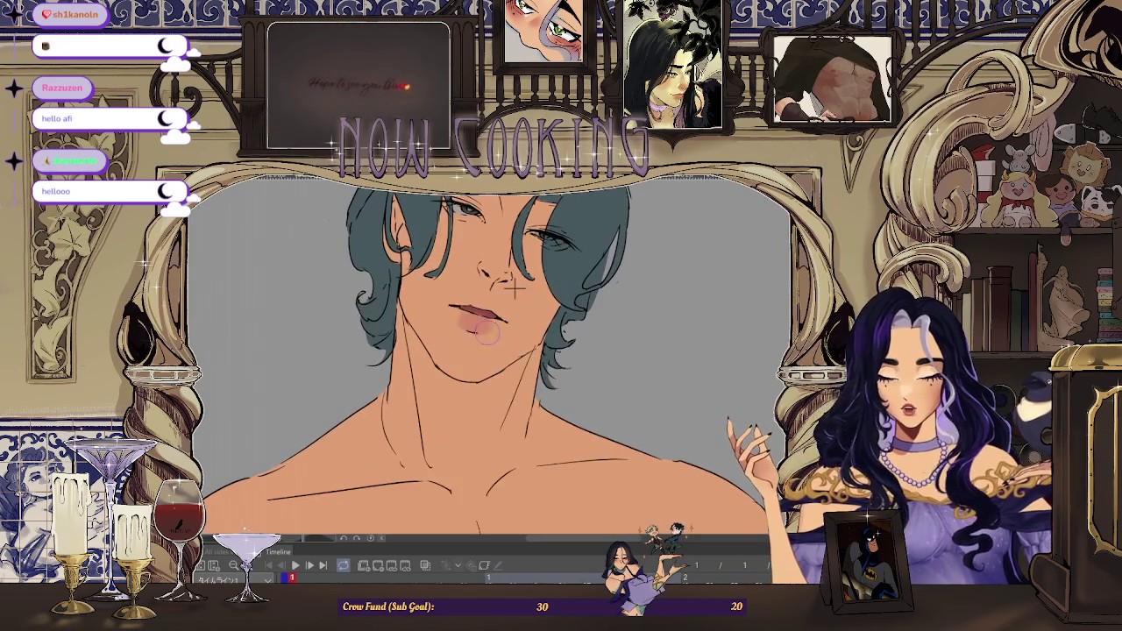
scroll(517, 287, "up", 3)
scroll(526, 280, "down", 2)
scroll(530, 276, "up", 1)
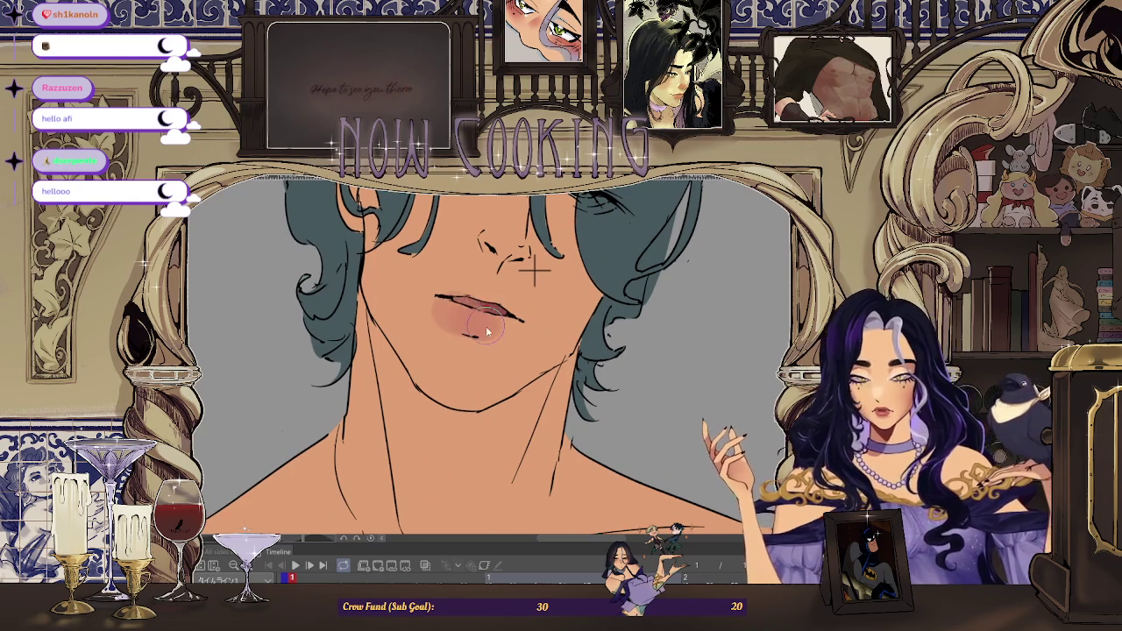
scroll(558, 253, "up", 1)
scroll(558, 253, "down", 1)
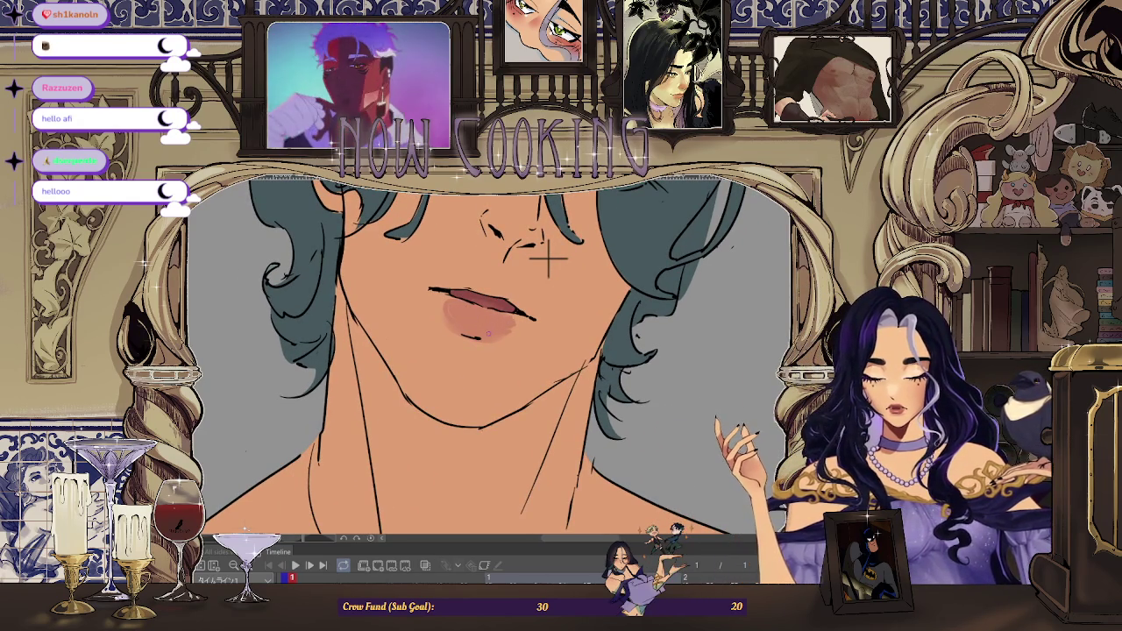
scroll(549, 265, "up", 1)
scroll(553, 276, "down", 1)
scroll(565, 279, "up", 1)
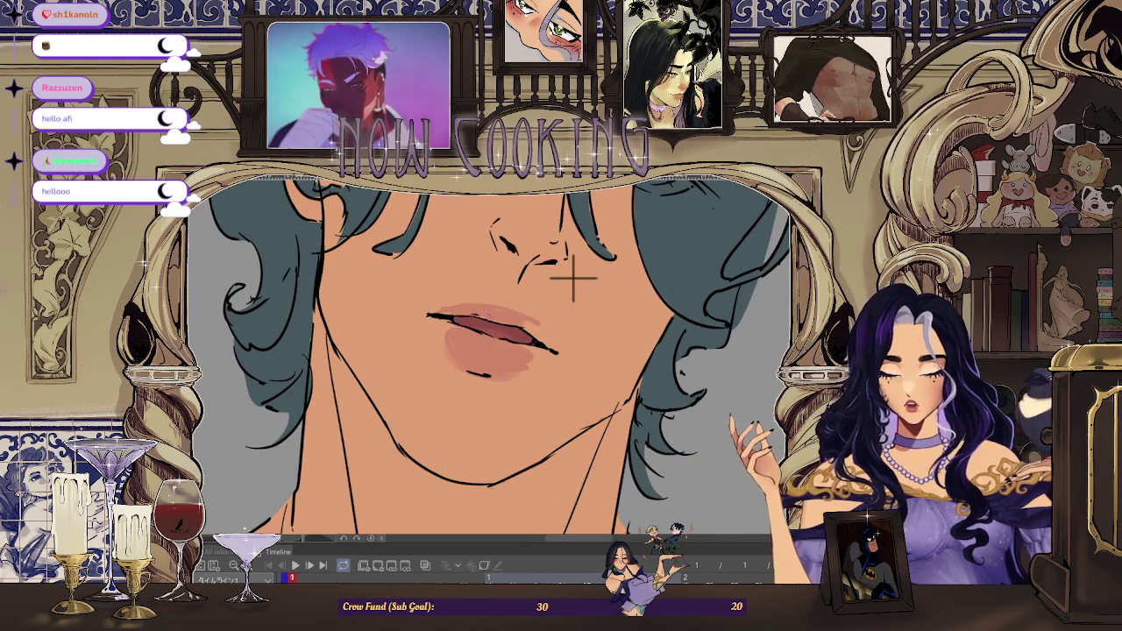
scroll(571, 280, "down", 3)
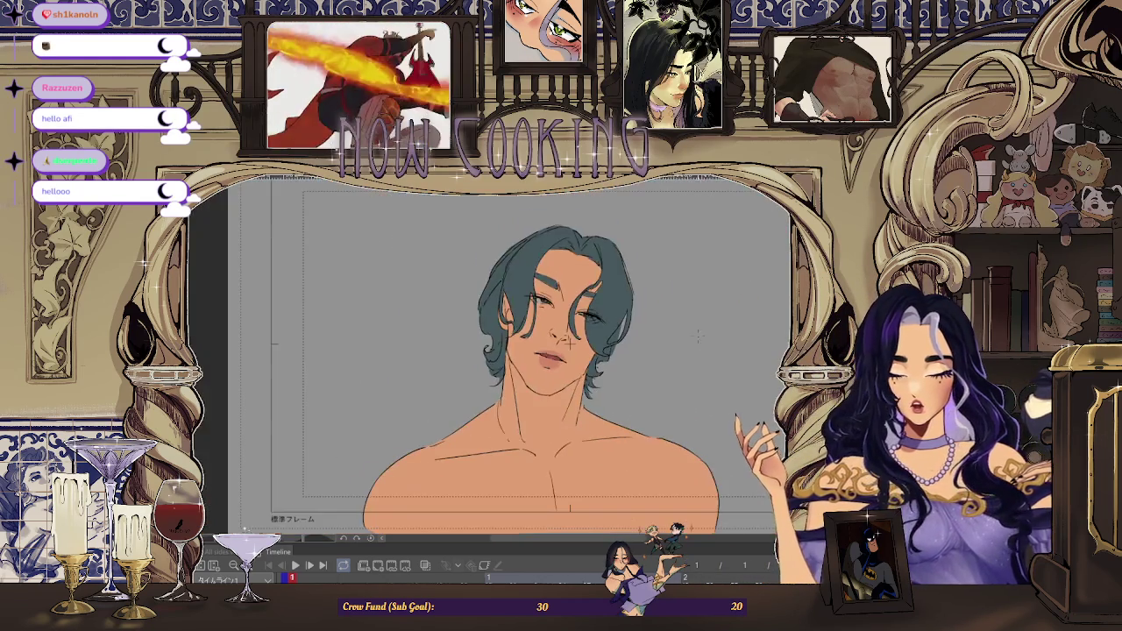
Center the face in a zoomed-in view and sample the lip colour
left_click_drag(570, 344, 405, 343)
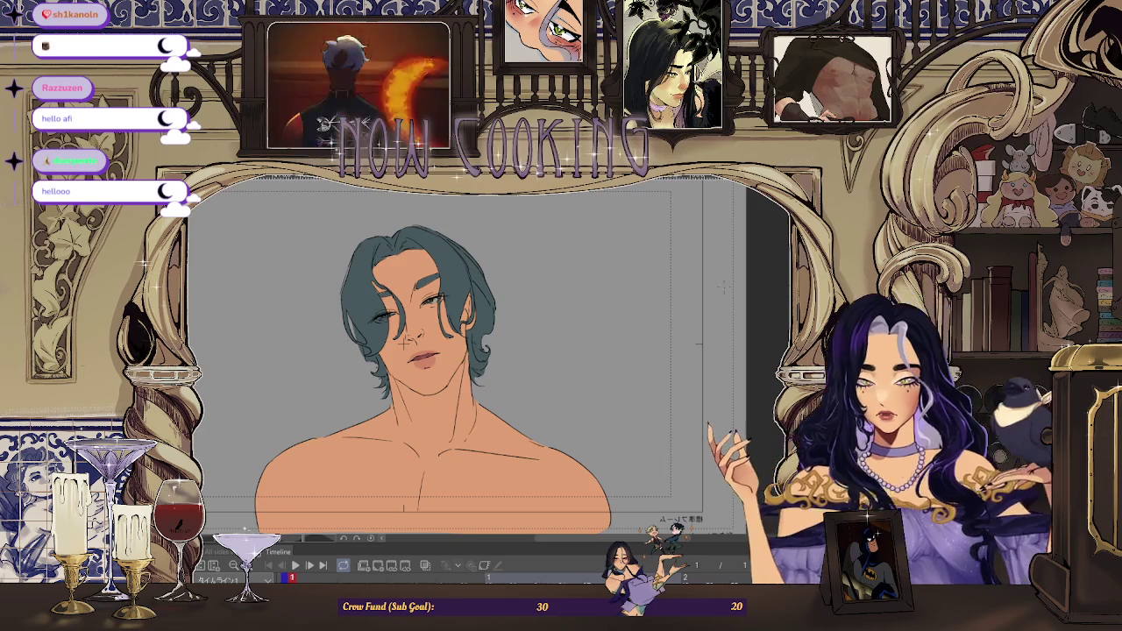
scroll(405, 344, "up", 3)
left_click_drag(389, 188, 381, 311)
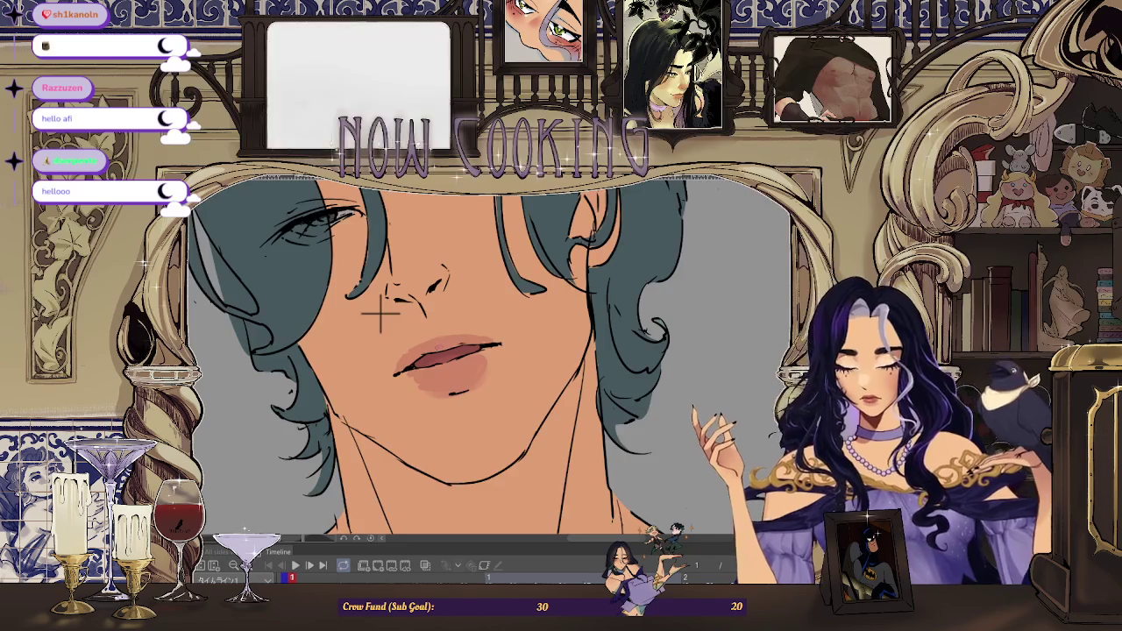
scroll(379, 313, "up", 1)
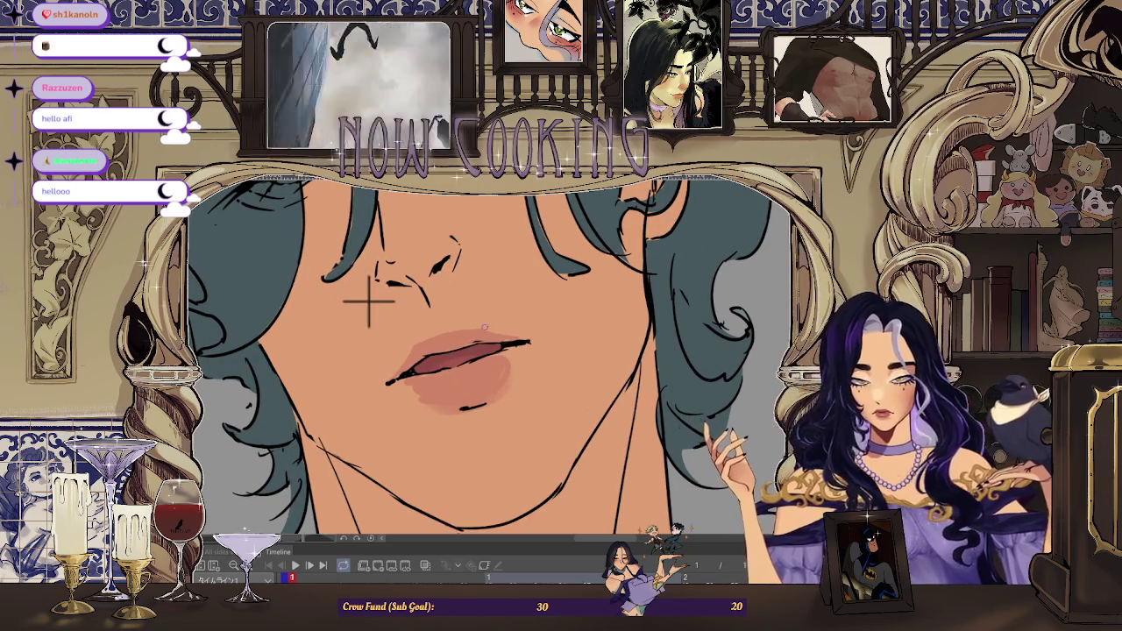
scroll(446, 250, "down", 2)
scroll(445, 251, "down", 1)
scroll(446, 250, "up", 2)
scroll(443, 313, "up", 1)
left_click(504, 342, "alt")
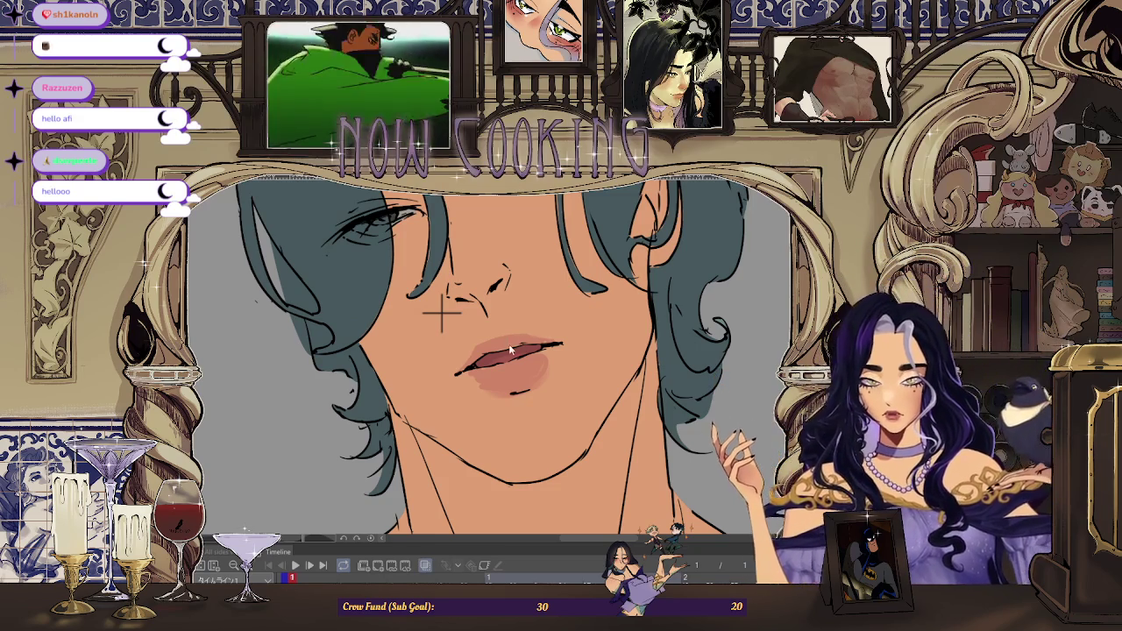
Paint soft pink shading on the lips and a warm pinkish shadow under the jaw
scroll(443, 312, "up", 2)
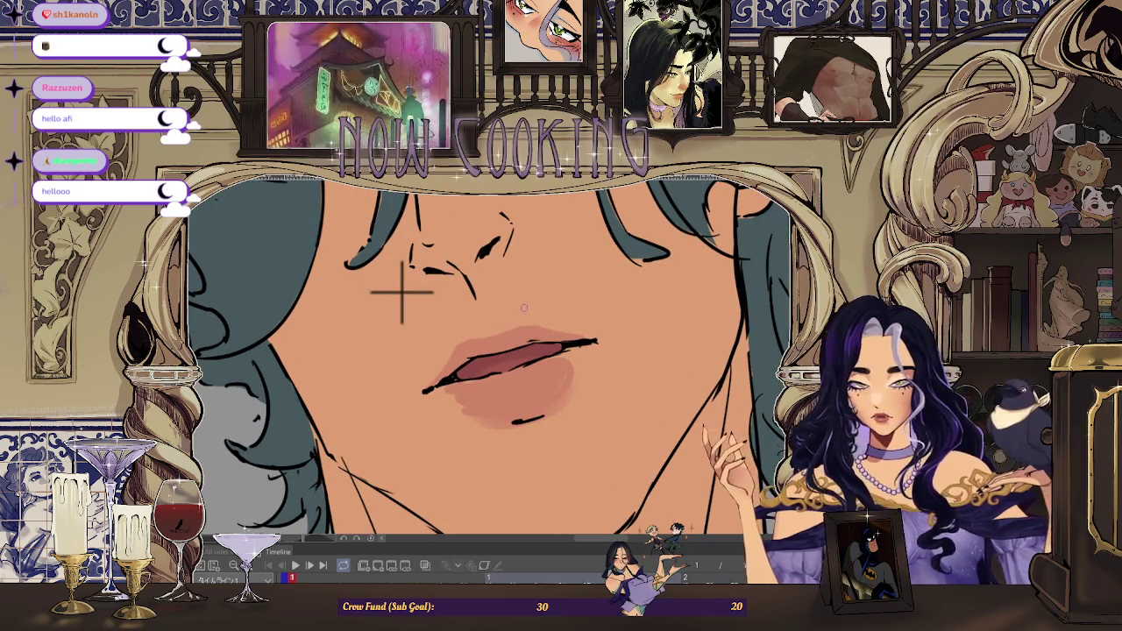
scroll(412, 298, "down", 3)
scroll(431, 289, "up", 3)
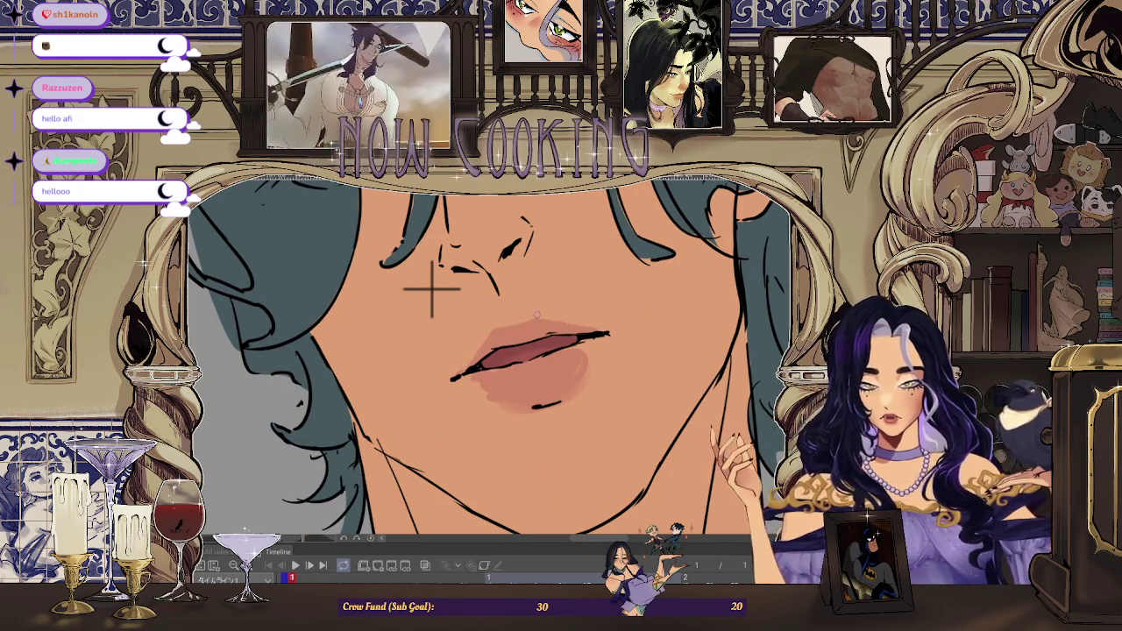
scroll(432, 289, "down", 3)
scroll(517, 289, "up", 3)
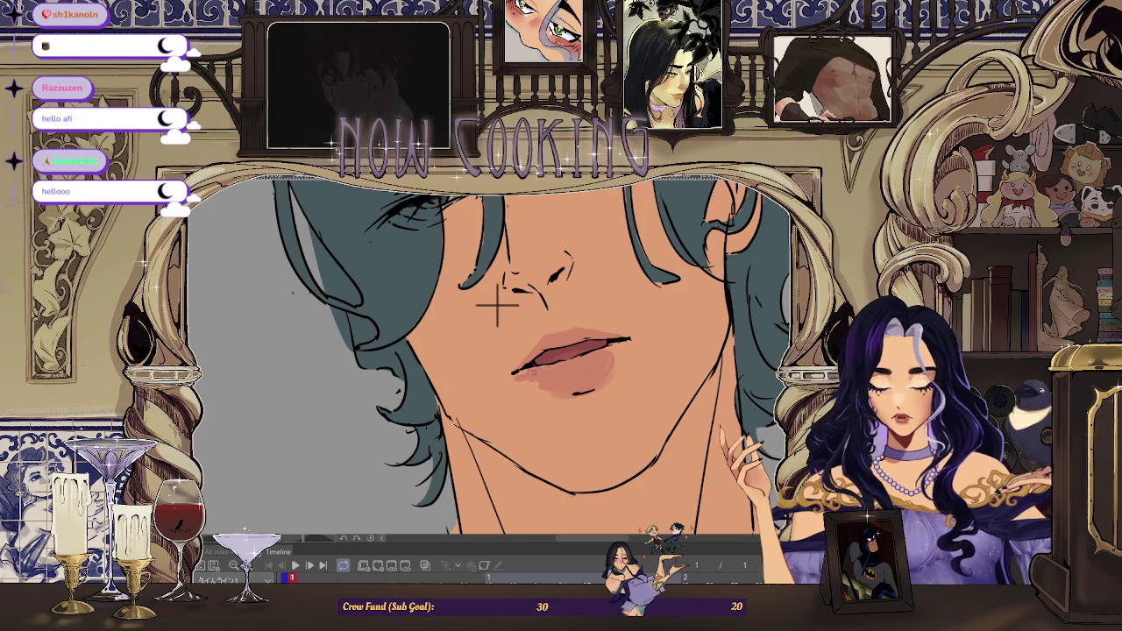
scroll(497, 304, "down", 3)
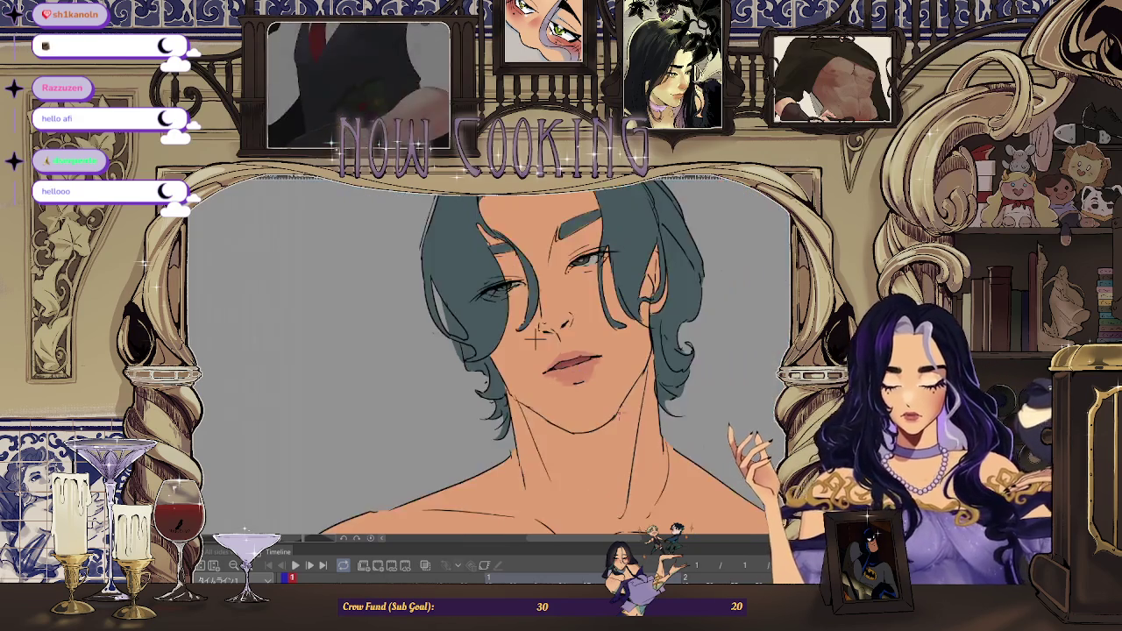
scroll(582, 370, "down", 2)
scroll(579, 375, "up", 3)
scroll(500, 338, "up", 1)
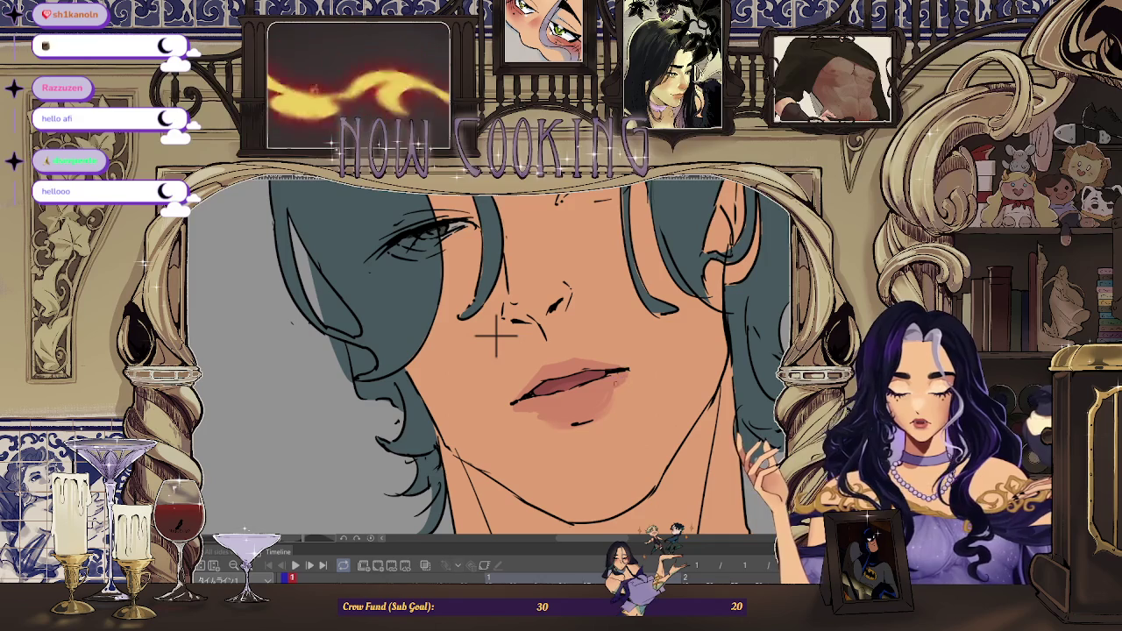
scroll(496, 336, "down", 3)
scroll(571, 367, "down", 1)
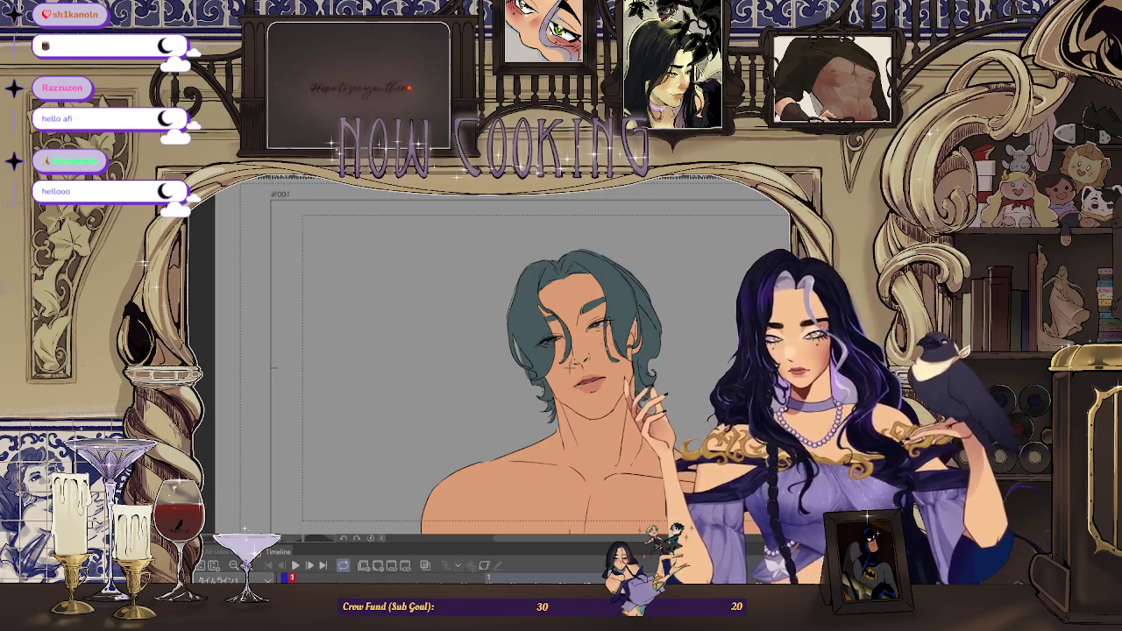
scroll(570, 366, "up", 1)
scroll(568, 367, "up", 5)
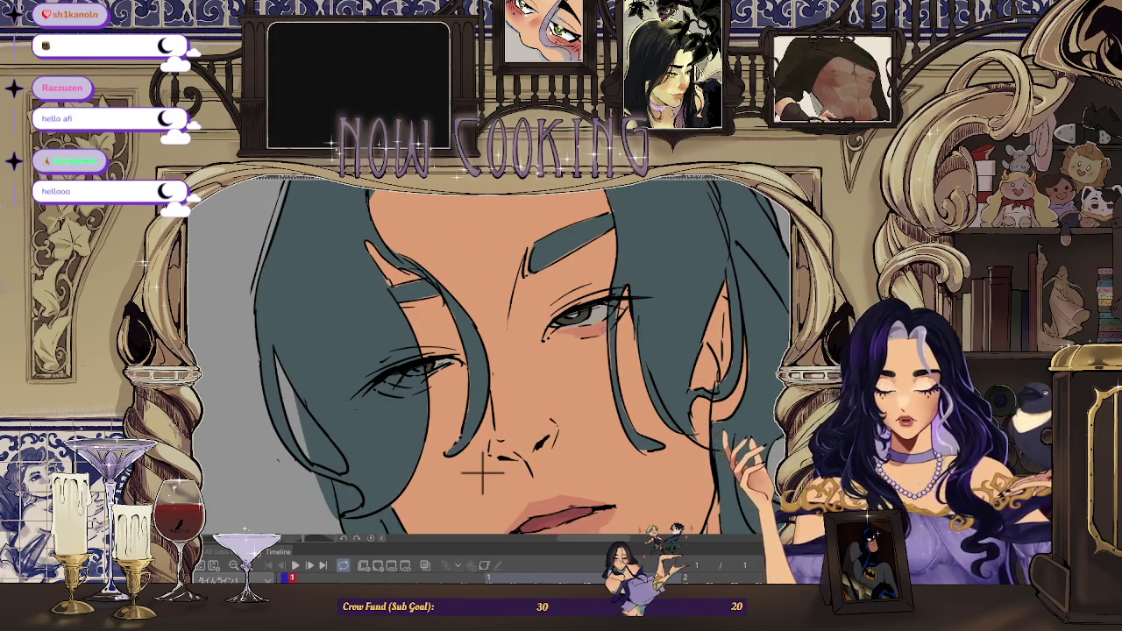
scroll(483, 473, "down", 5)
scroll(465, 496, "up", 5)
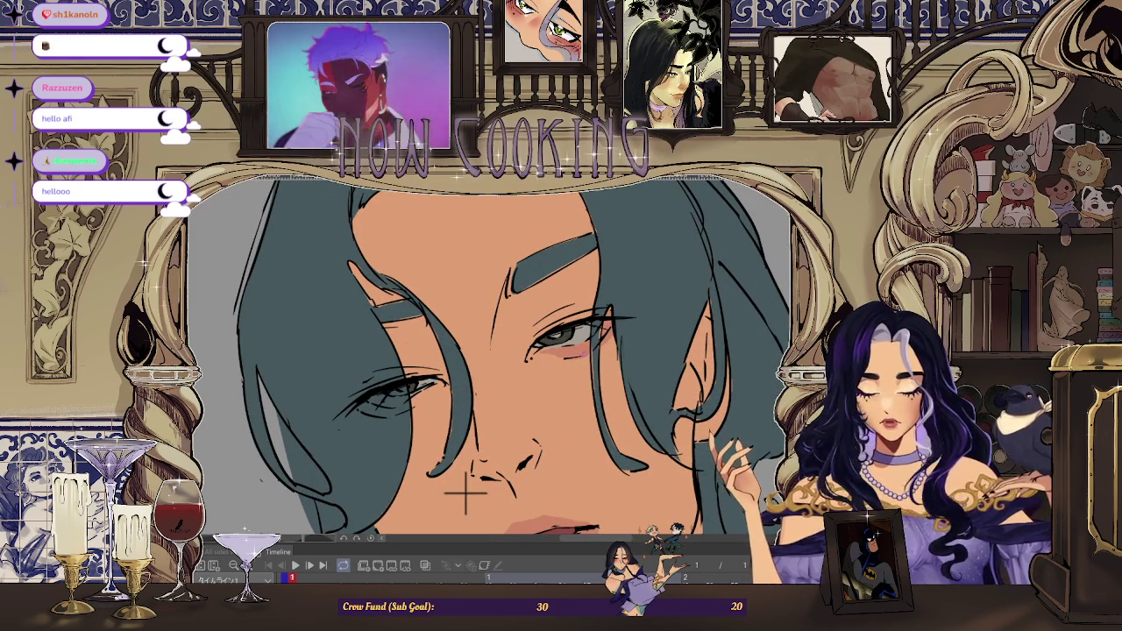
scroll(464, 494, "down", 3)
scroll(609, 366, "down", 2)
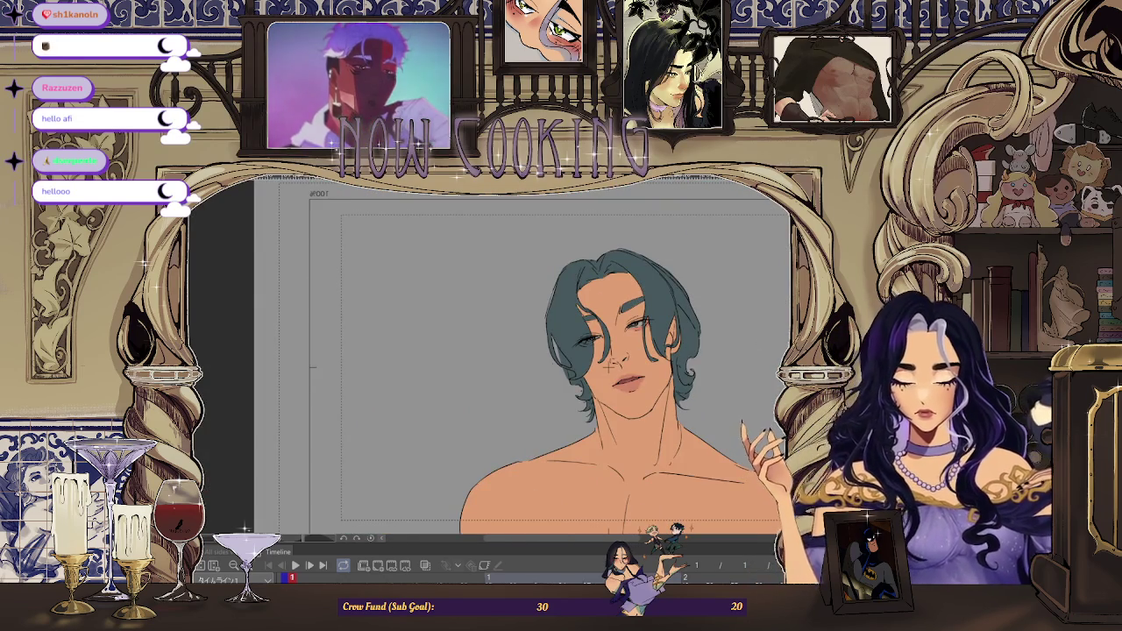
scroll(609, 366, "left", 5)
scroll(350, 423, "up", 3)
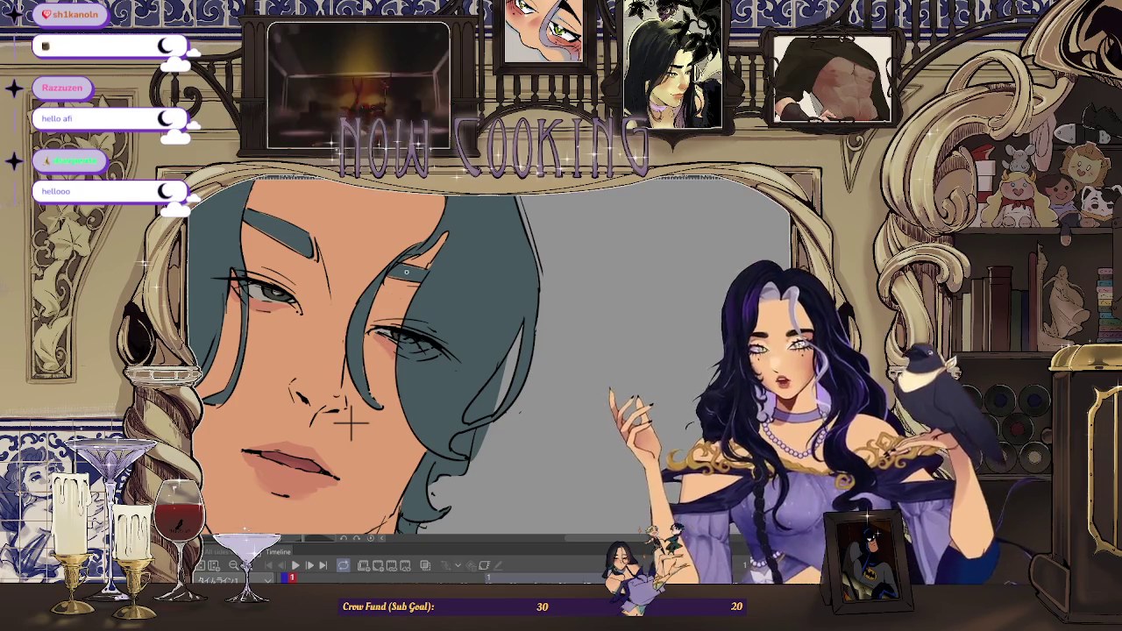
scroll(351, 423, "up", 1)
scroll(337, 447, "up", 2)
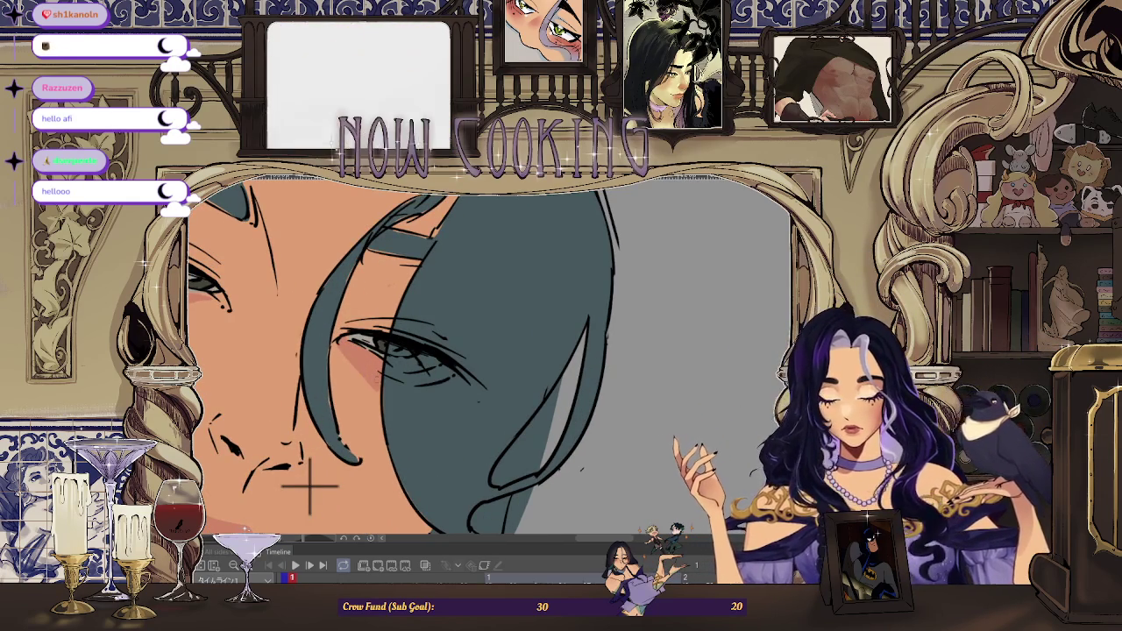
scroll(308, 484, "down", 3)
scroll(431, 496, "up", 3)
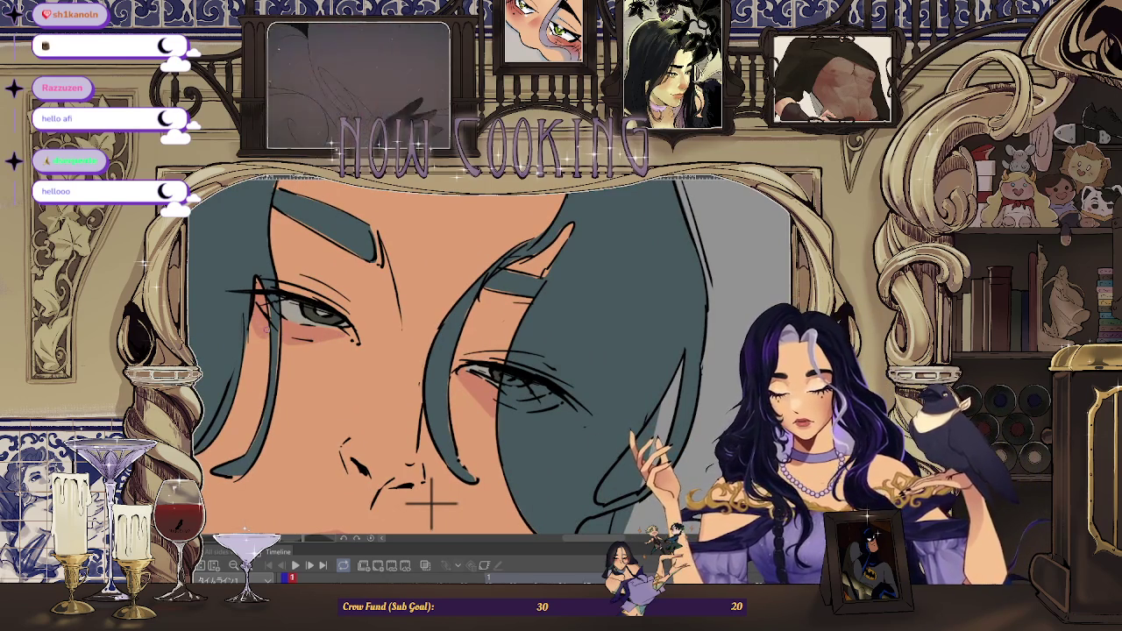
scroll(430, 501, "down", 1)
scroll(411, 484, "down", 3)
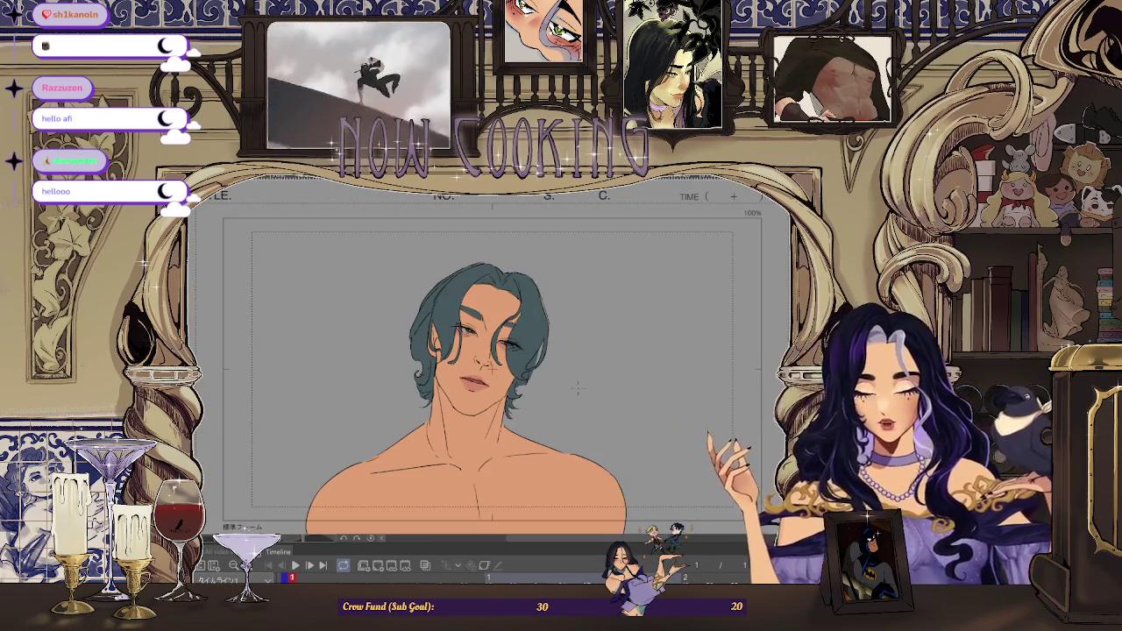
Flip the canvas horizontally to check the drawing, then zoom back in
key("h")
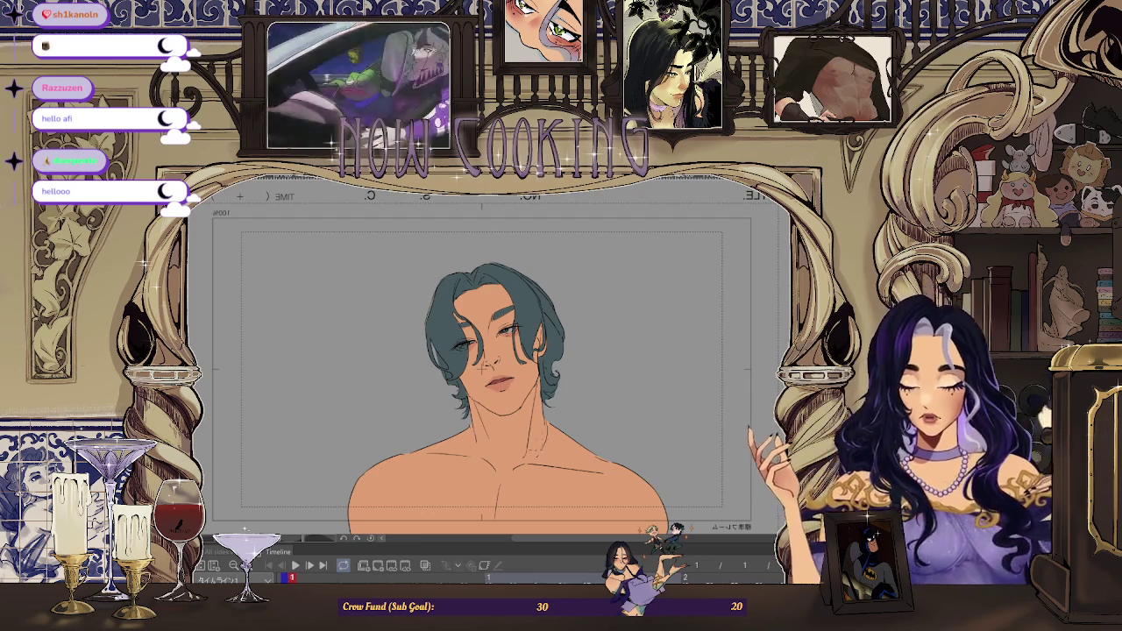
scroll(513, 423, "up", 1)
scroll(514, 423, "up", 1)
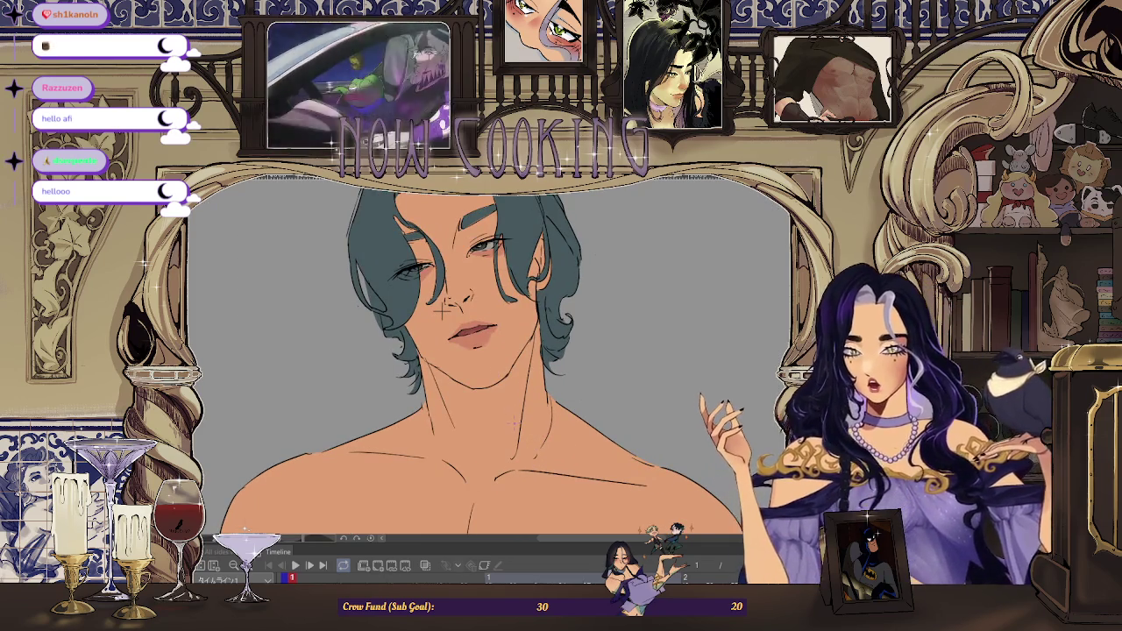
scroll(443, 307, "up", 1)
scroll(443, 263, "up", 1)
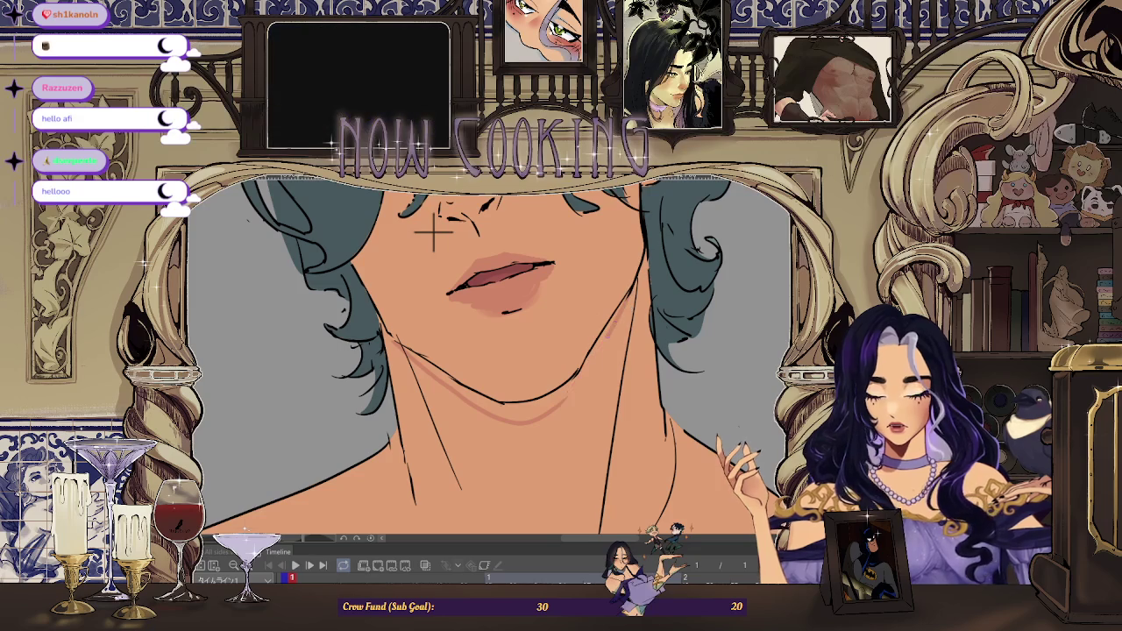
scroll(585, 369, "up", 2)
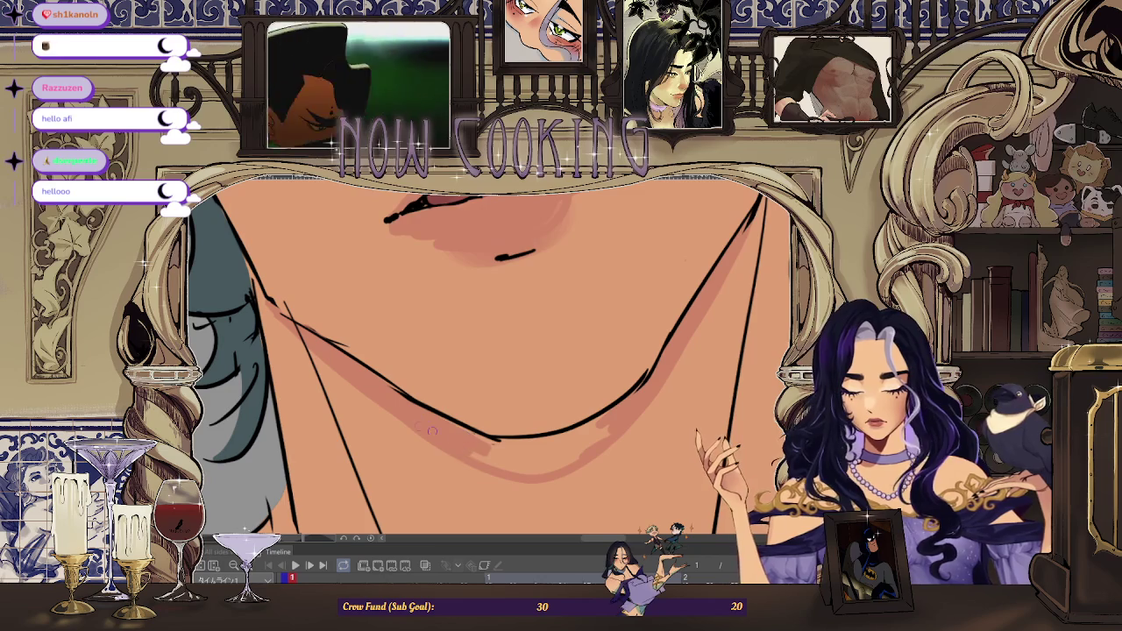
Zoom out to review the whole bust portrait
scroll(495, 415, "down", 5)
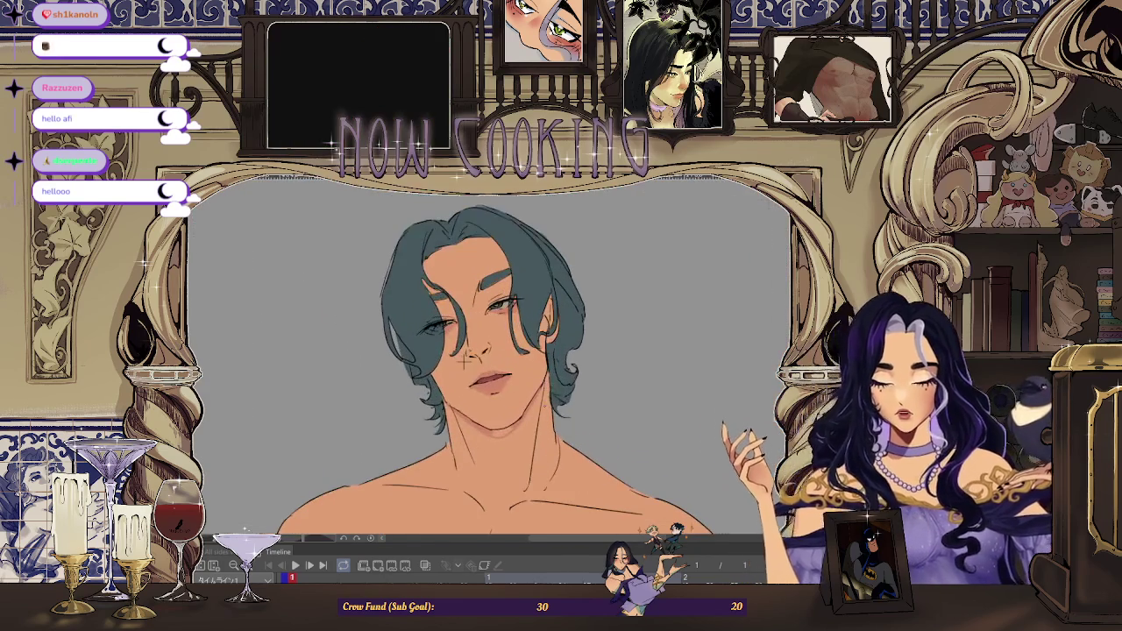
scroll(549, 405, "down", 2)
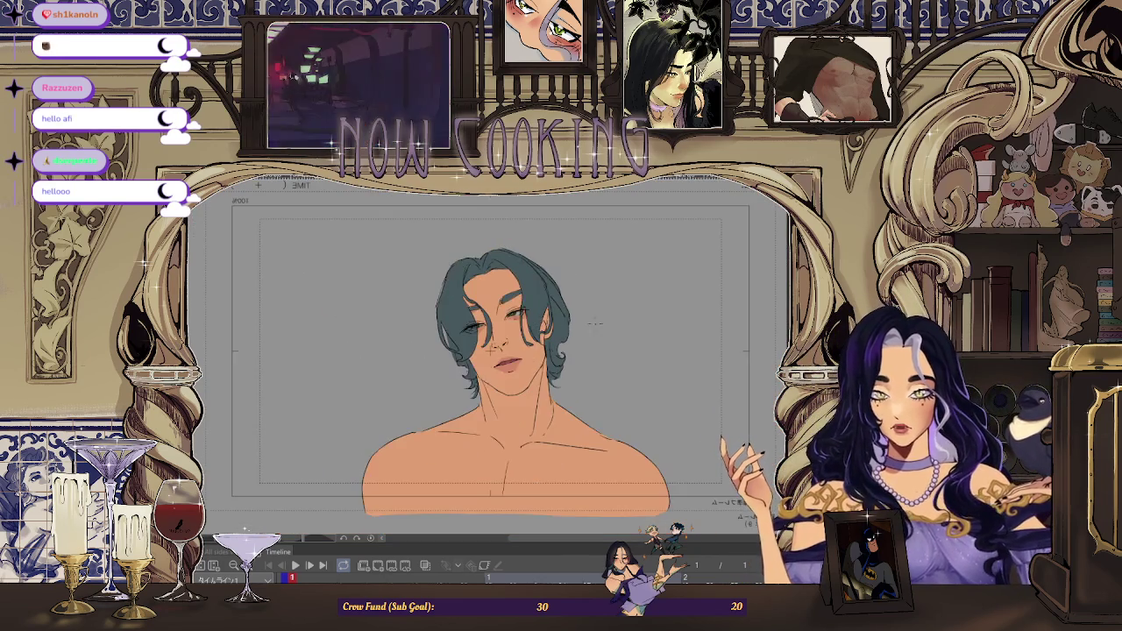
scroll(313, 426, "up", 4)
scroll(363, 401, "down", 4)
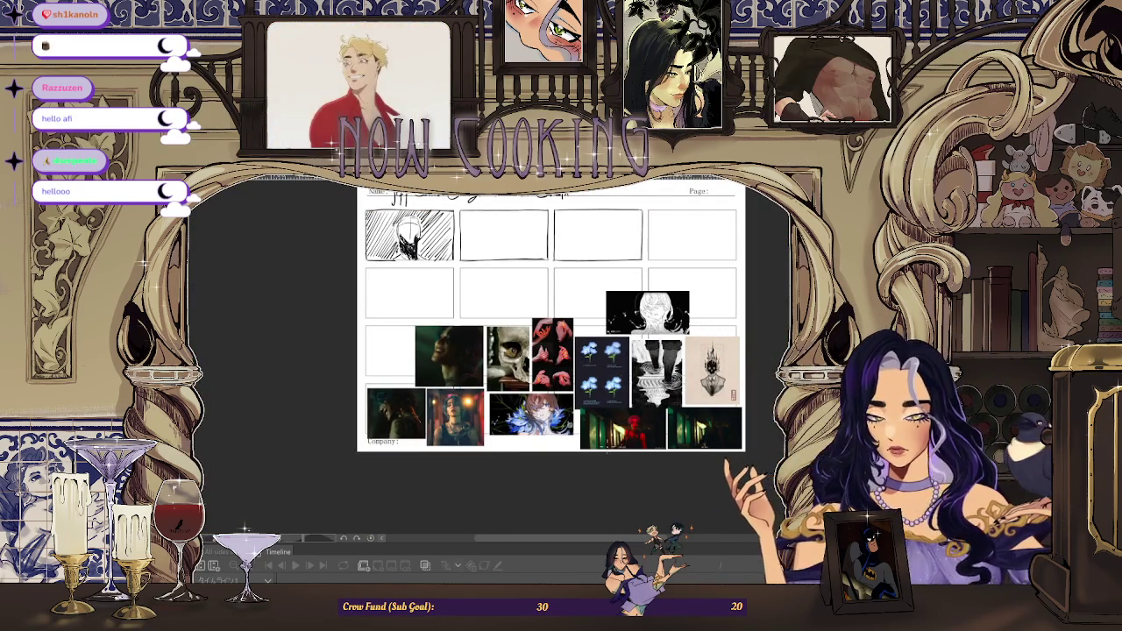
Switch back to the portrait document with Ctrl+Tab
key("ctrl+Tab")
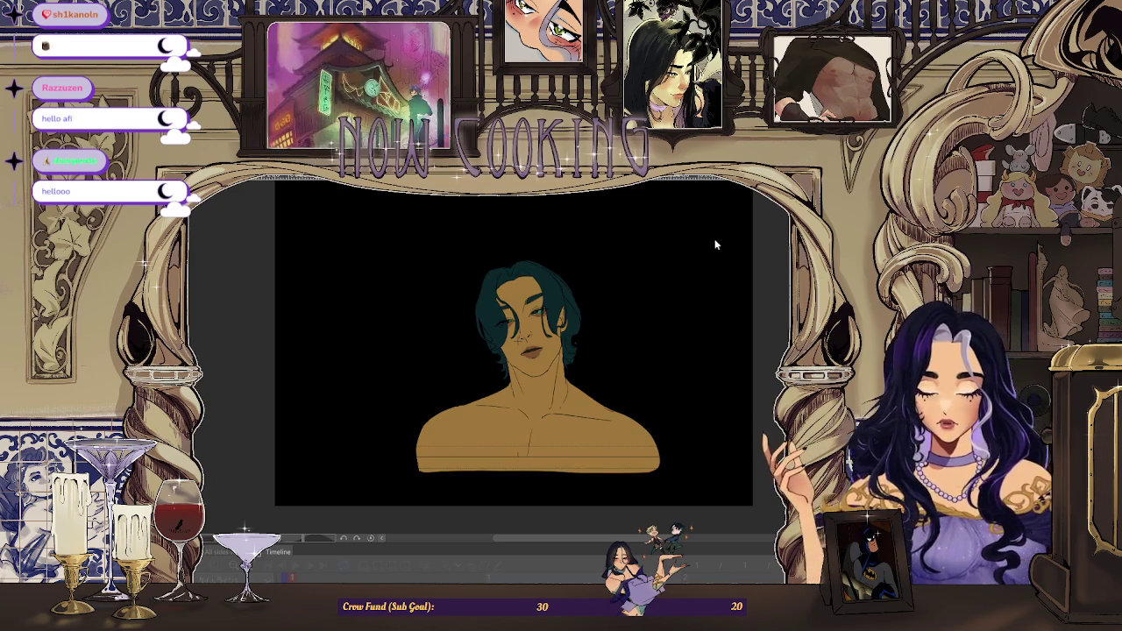
Toggle the colour adjustment layers to darker brown skin, then select the figure's silhouette
left_click(764, 401)
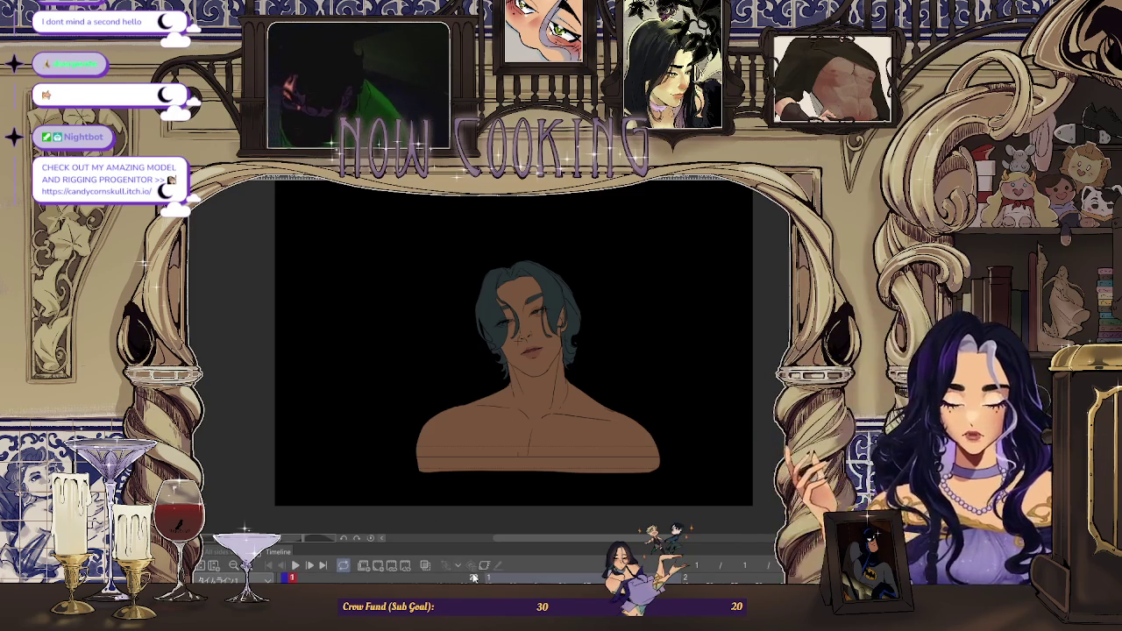
left_click(473, 577)
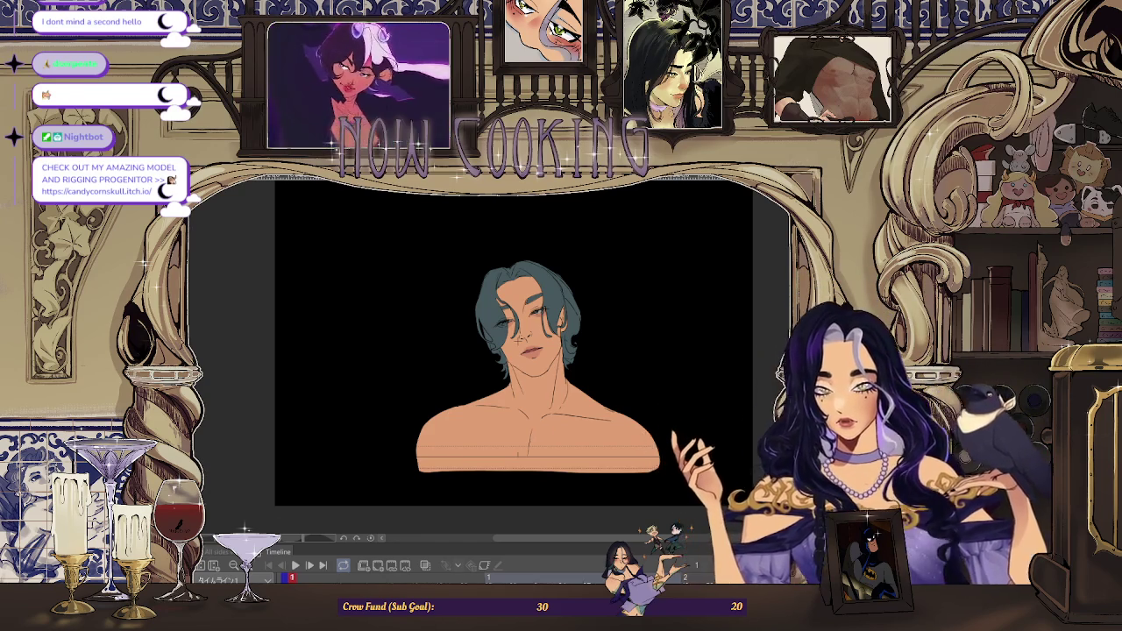
left_click(546, 431)
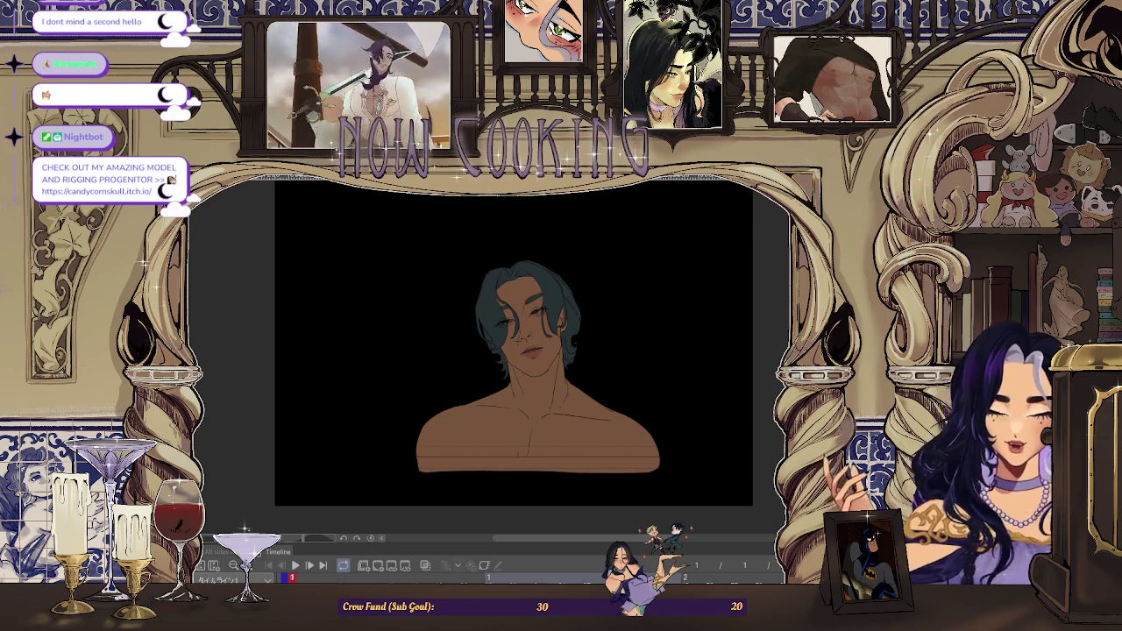
left_click(537, 430)
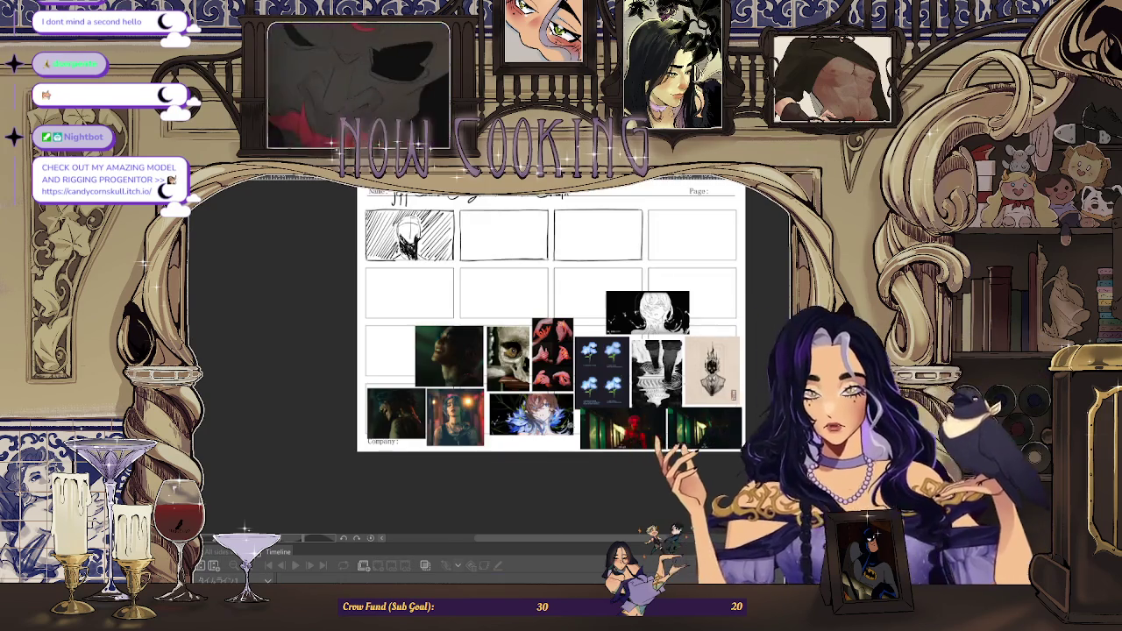
Zoom into the green film still, return to the portrait, and paint green light across the skin
scroll(585, 416, "up", 3)
scroll(585, 417, "up", 3)
scroll(701, 326, "up", 3)
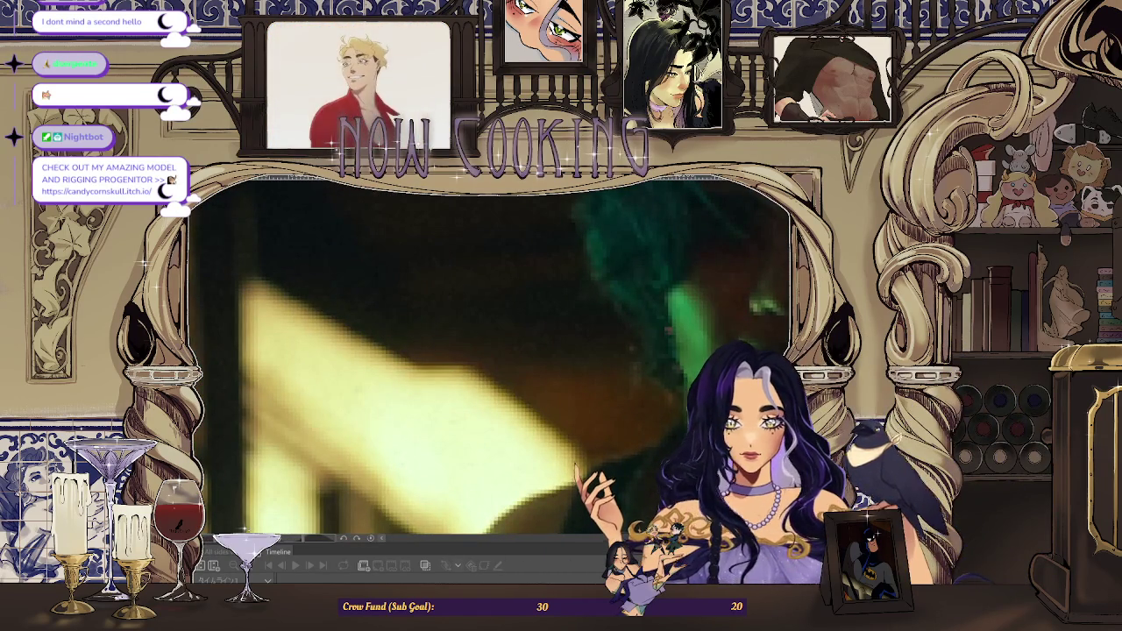
key("alt+Tab")
scroll(566, 337, "up", 2)
left_click_drag(565, 338, 275, 351)
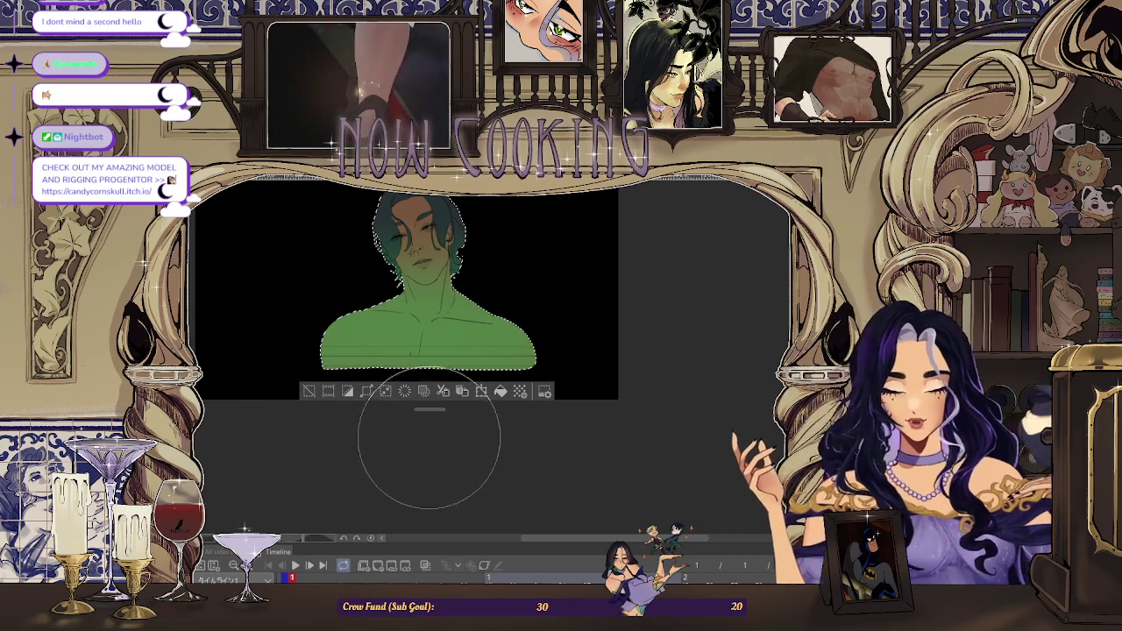
Repaint green light across the skin, left shoulder and chest
mouse_move(399, 351)
left_mouse_down()
mouse_move(301, 325)
mouse_move(576, 351)
left_mouse_up()
mouse_move(256, 363)
left_mouse_down()
mouse_move(399, 340)
mouse_move(343, 371)
mouse_move(611, 374)
left_mouse_up()
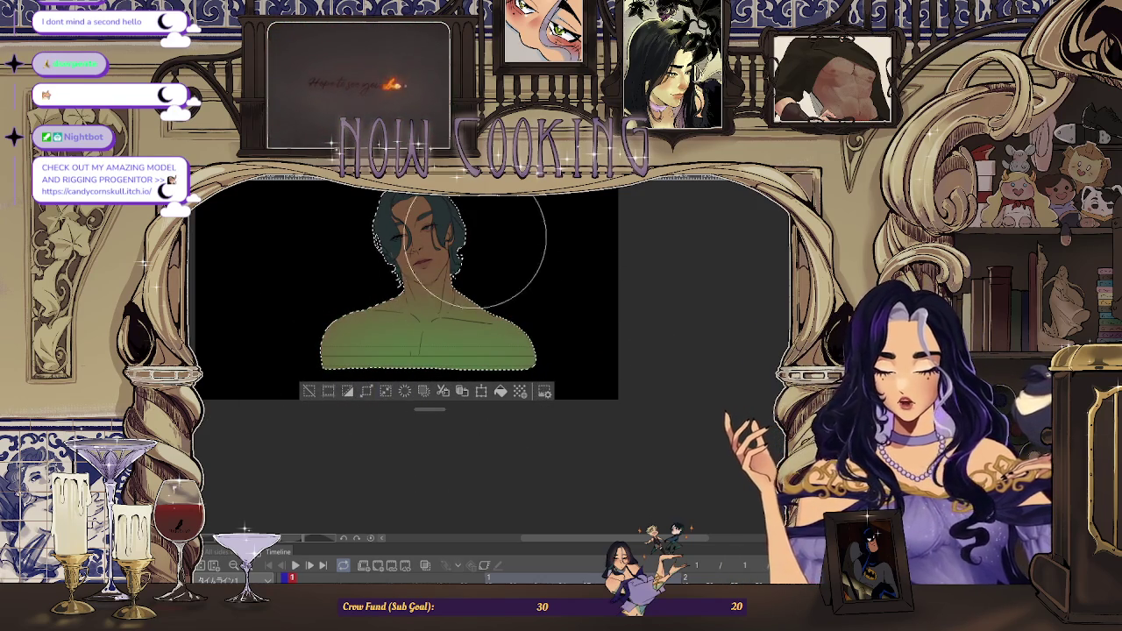
scroll(456, 342, "up", 3)
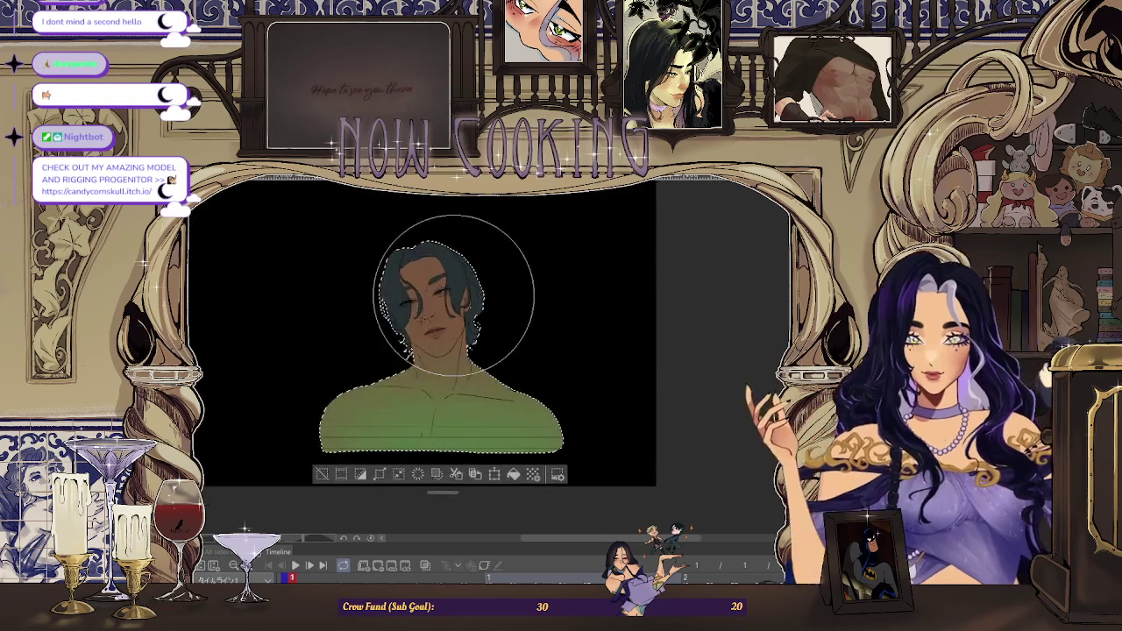
scroll(452, 329, "up", 2)
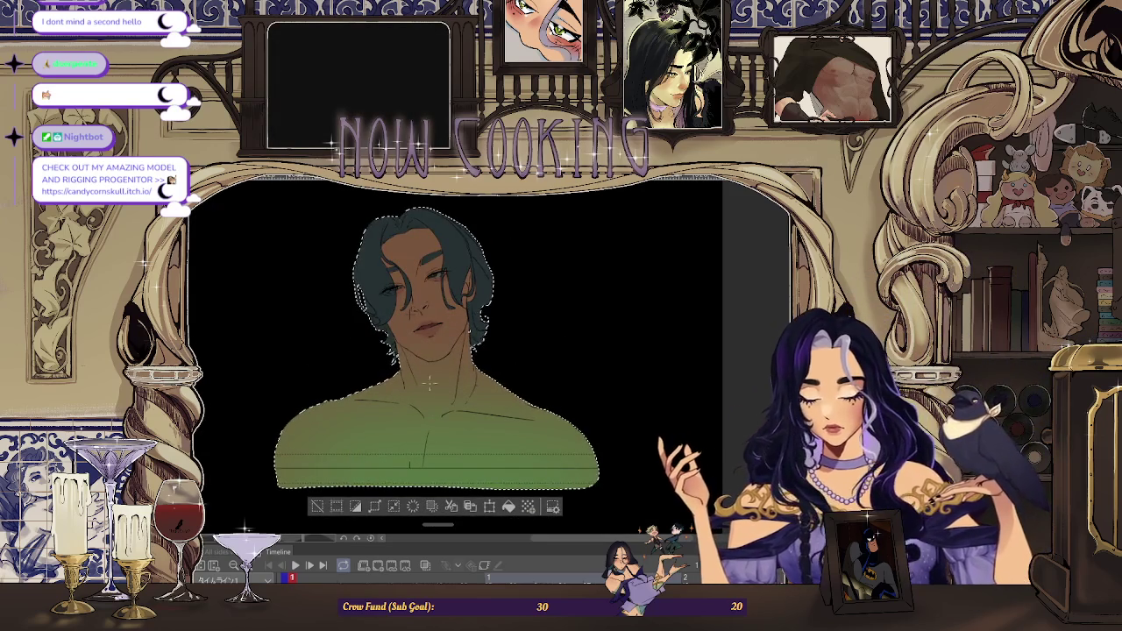
scroll(421, 347, "up", 1)
scroll(408, 313, "up", 1)
scroll(406, 313, "up", 1)
Extend the green light across the nose, then zoom back out
scroll(404, 320, "up", 1)
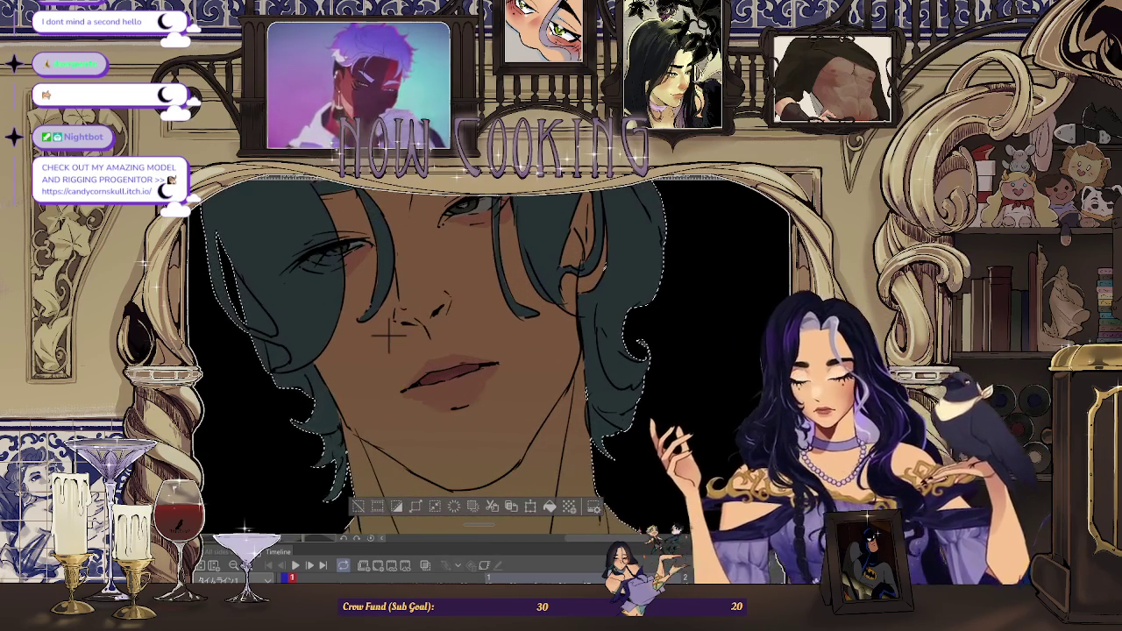
scroll(386, 337, "up", 2)
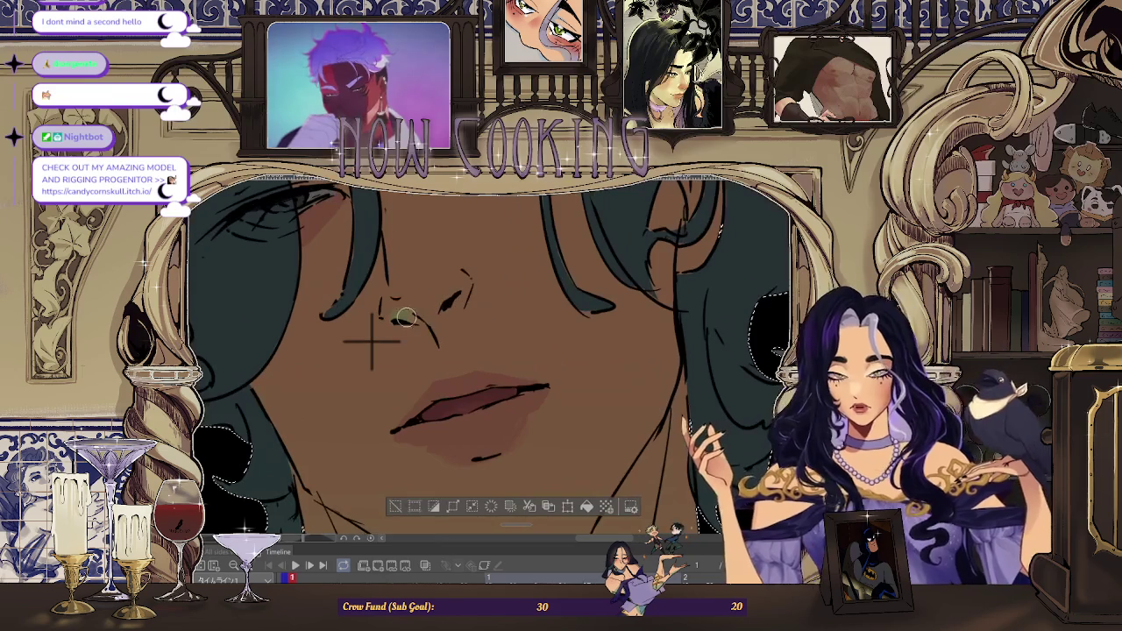
left_click_drag(440, 333, 390, 321)
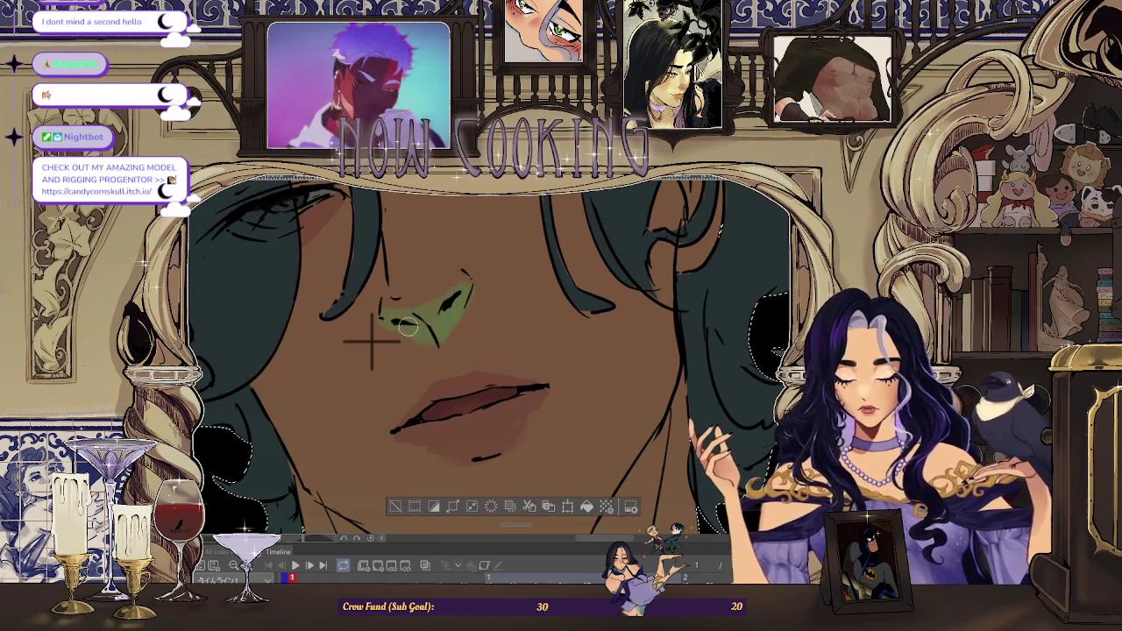
scroll(473, 316, "down", 1)
scroll(518, 302, "down", 1)
scroll(504, 419, "down", 1)
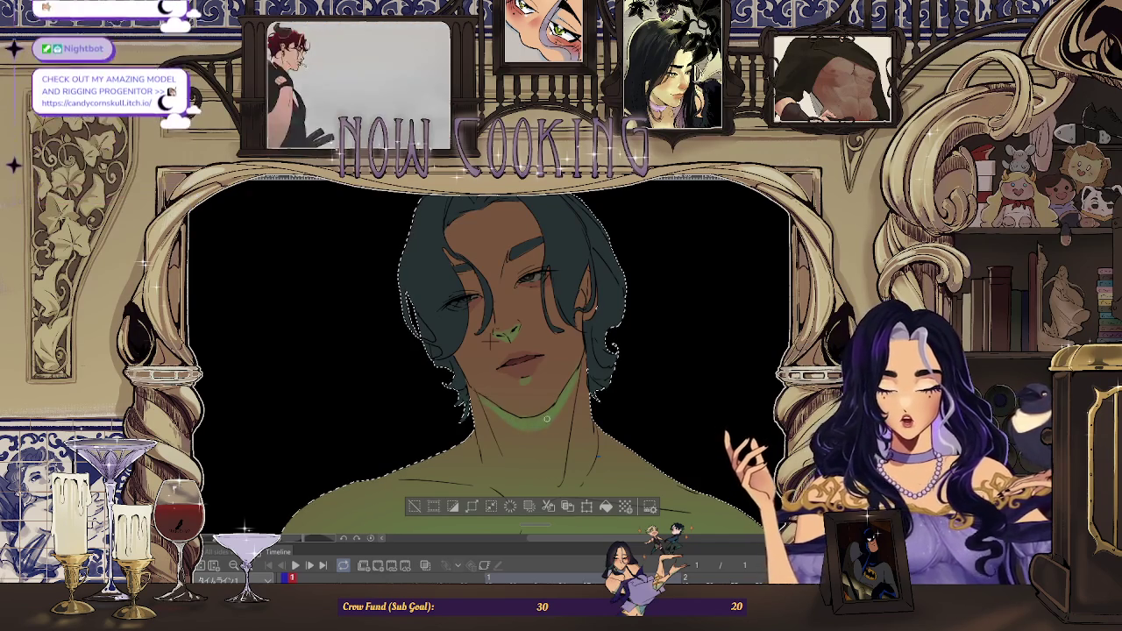
scroll(491, 342, "down", 1)
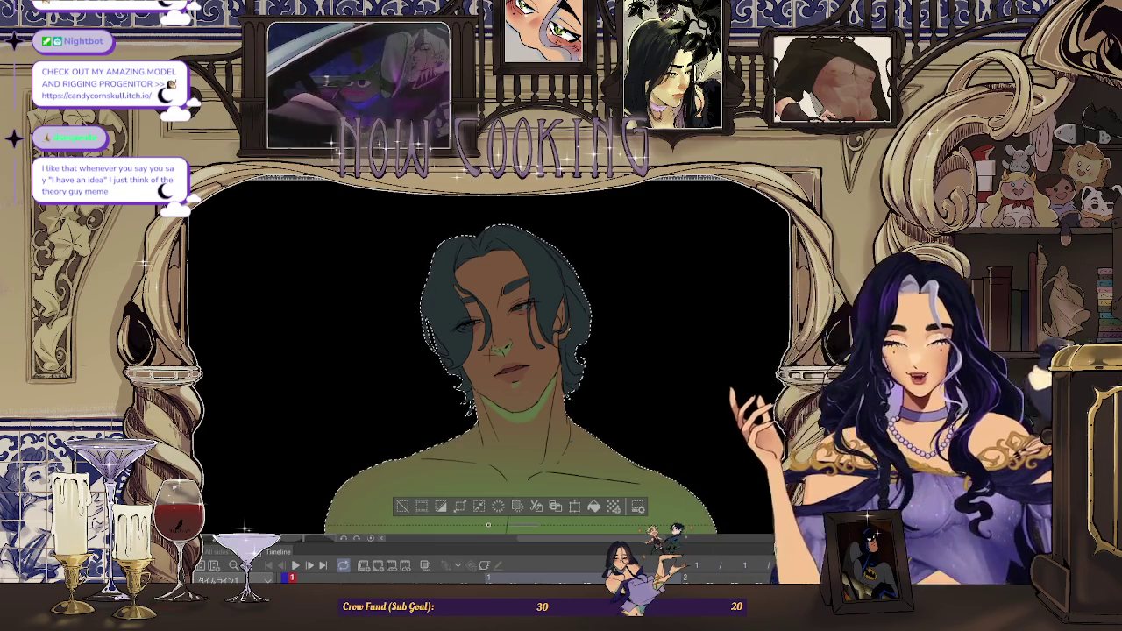
scroll(498, 359, "down", 2)
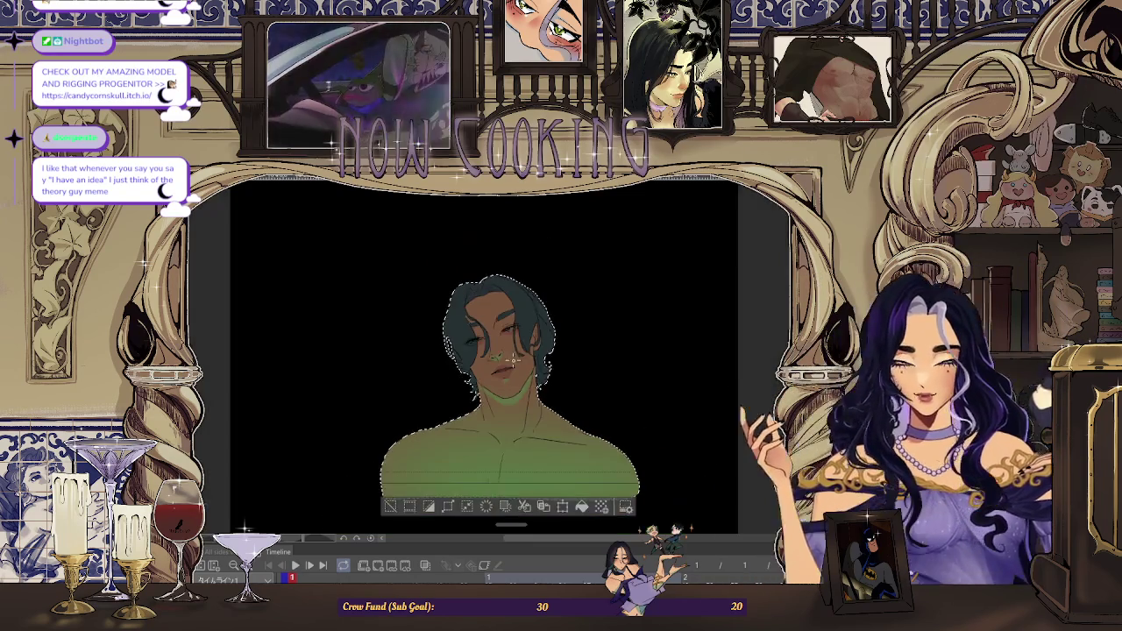
scroll(498, 360, "up", 2)
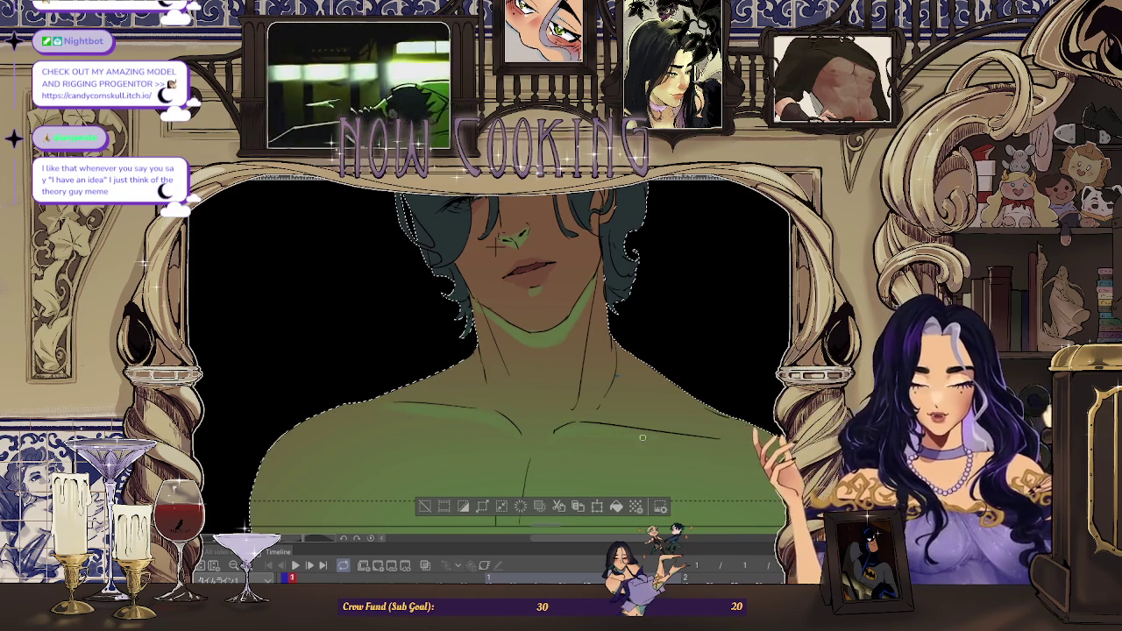
scroll(638, 434, "down", 1)
scroll(613, 412, "down", 1)
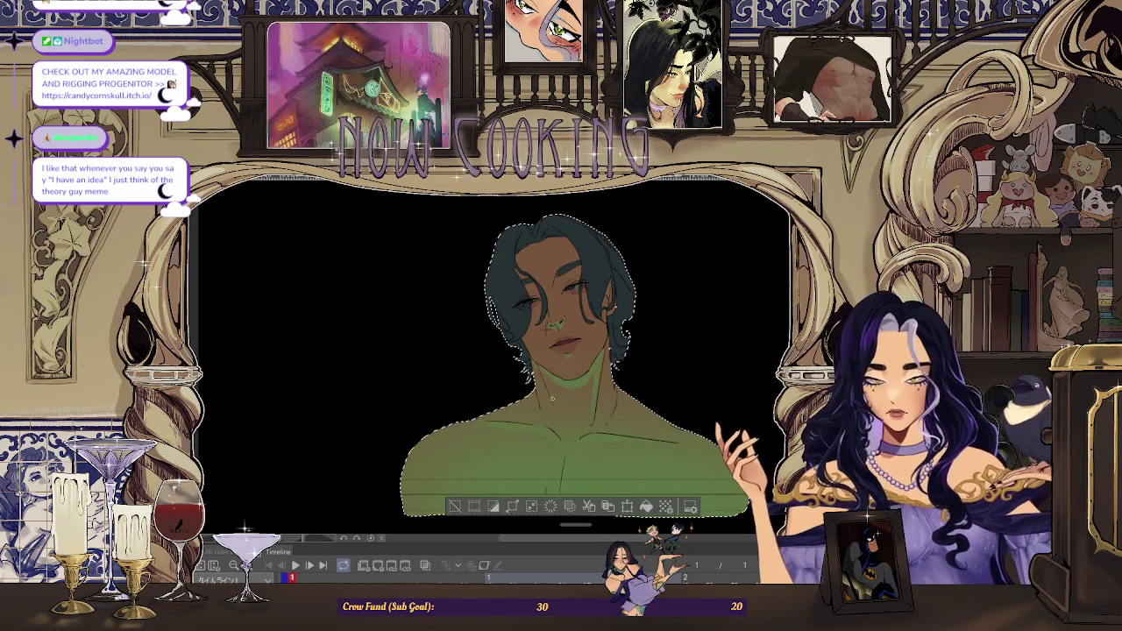
scroll(554, 408, "down", 2)
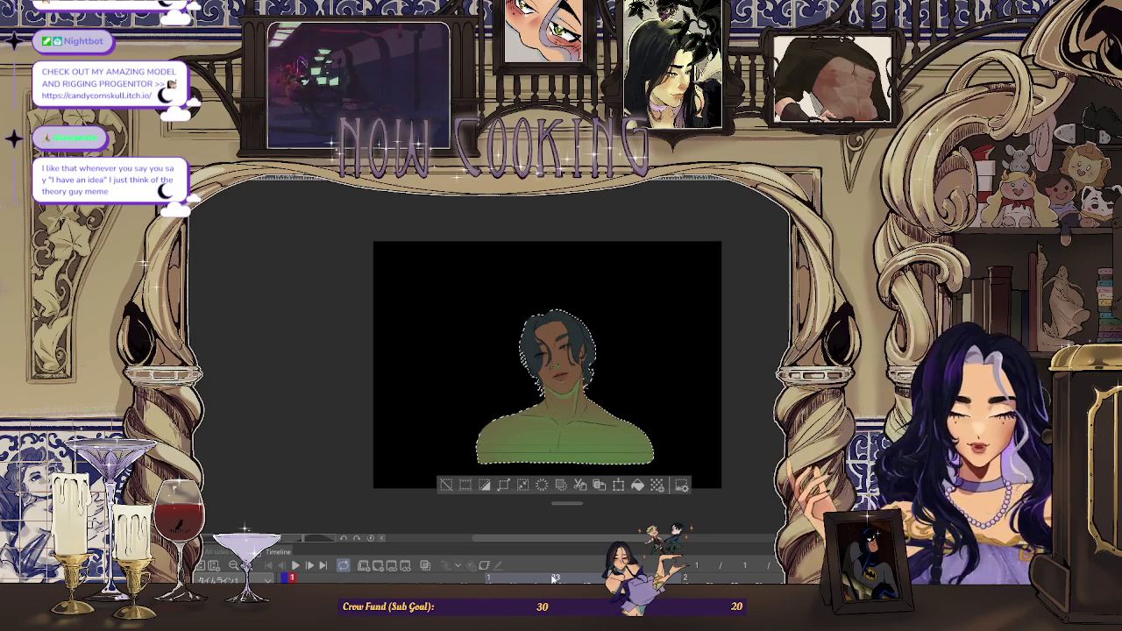
scroll(517, 394, "up", 3)
scroll(517, 394, "up", 1)
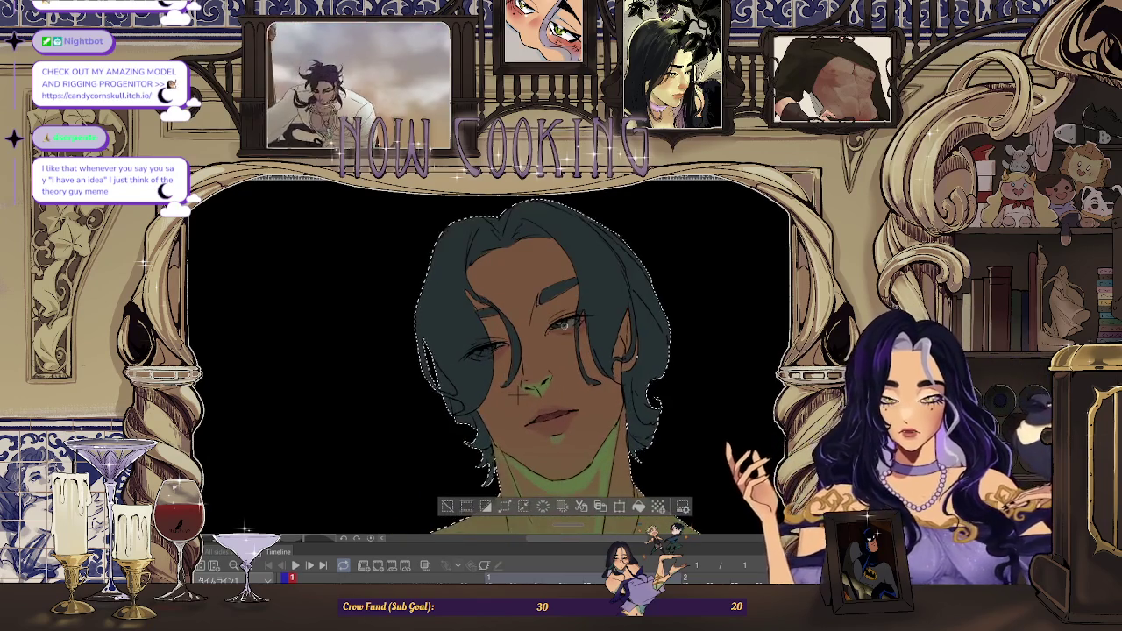
scroll(577, 339, "down", 2)
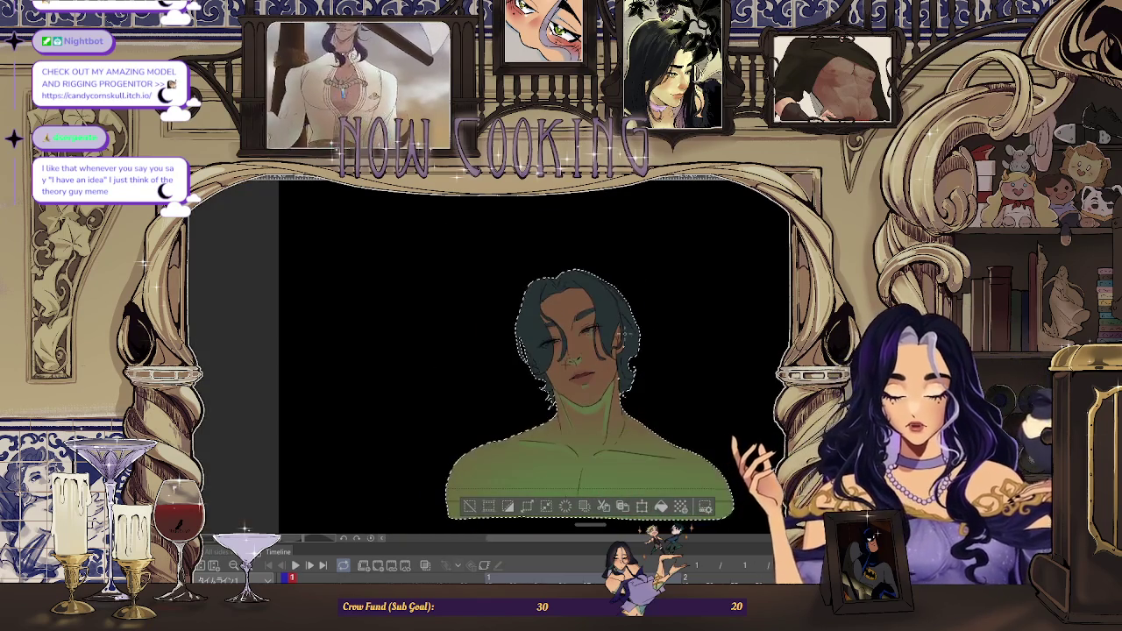
scroll(626, 272, "down", 1)
scroll(626, 272, "down", 1)
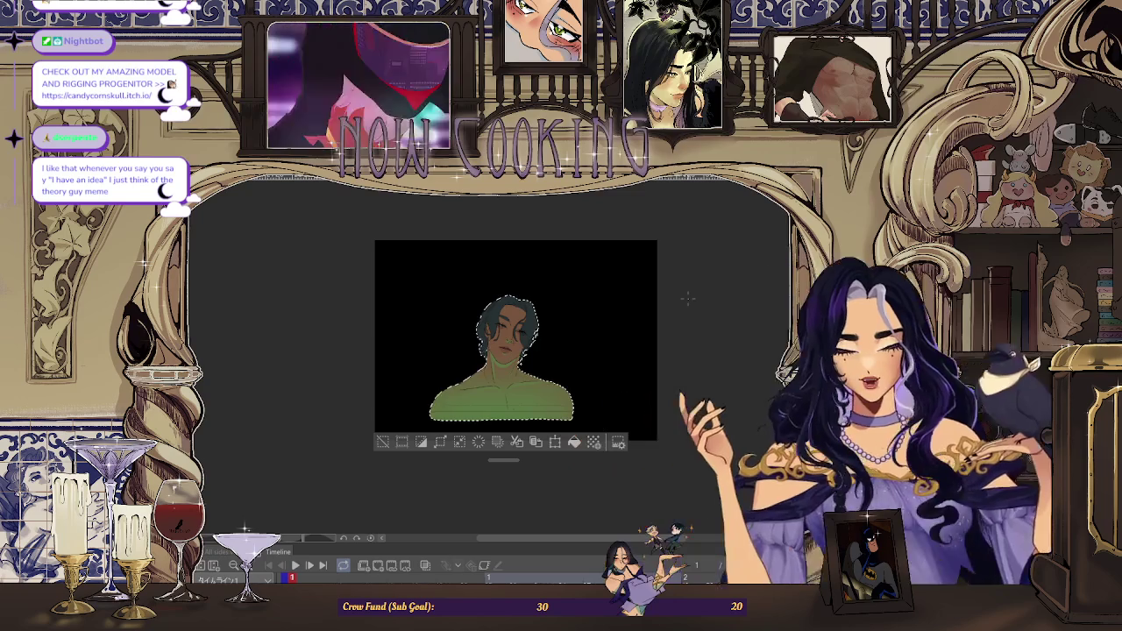
scroll(688, 299, "up", 1)
scroll(559, 337, "up", 2)
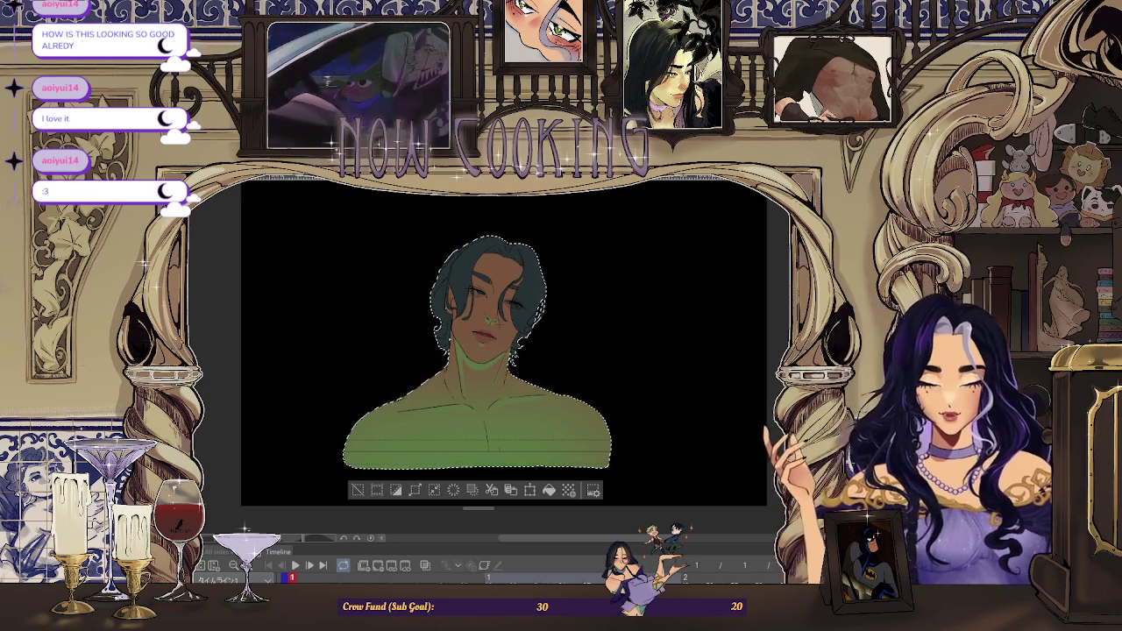
key("ctrl+y")
key("ctrl+z")
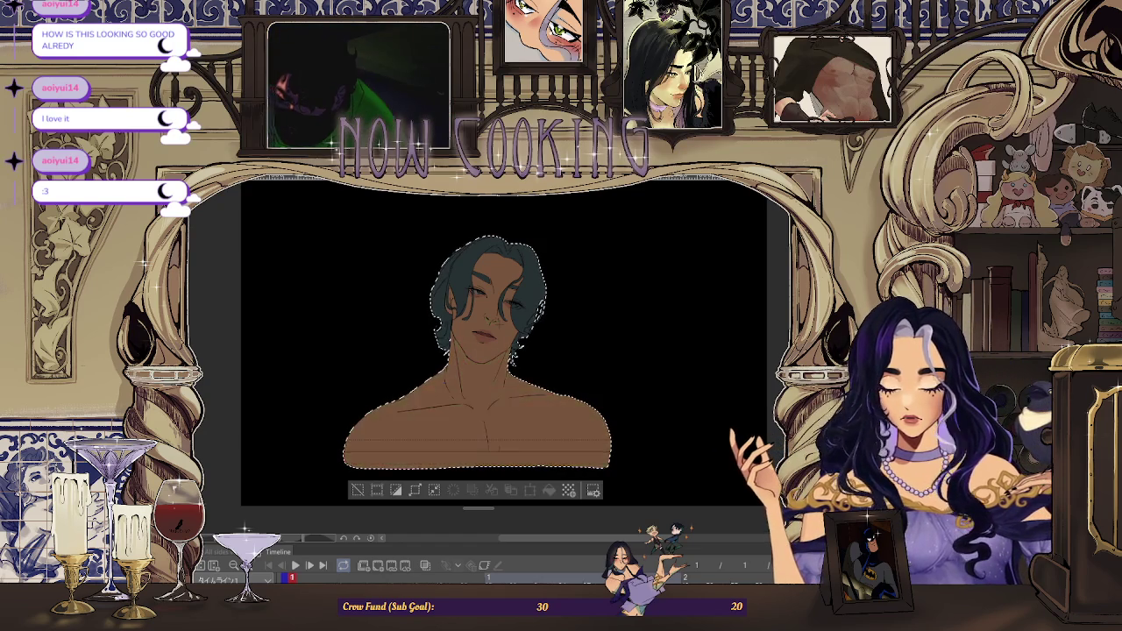
key("ctrl+y")
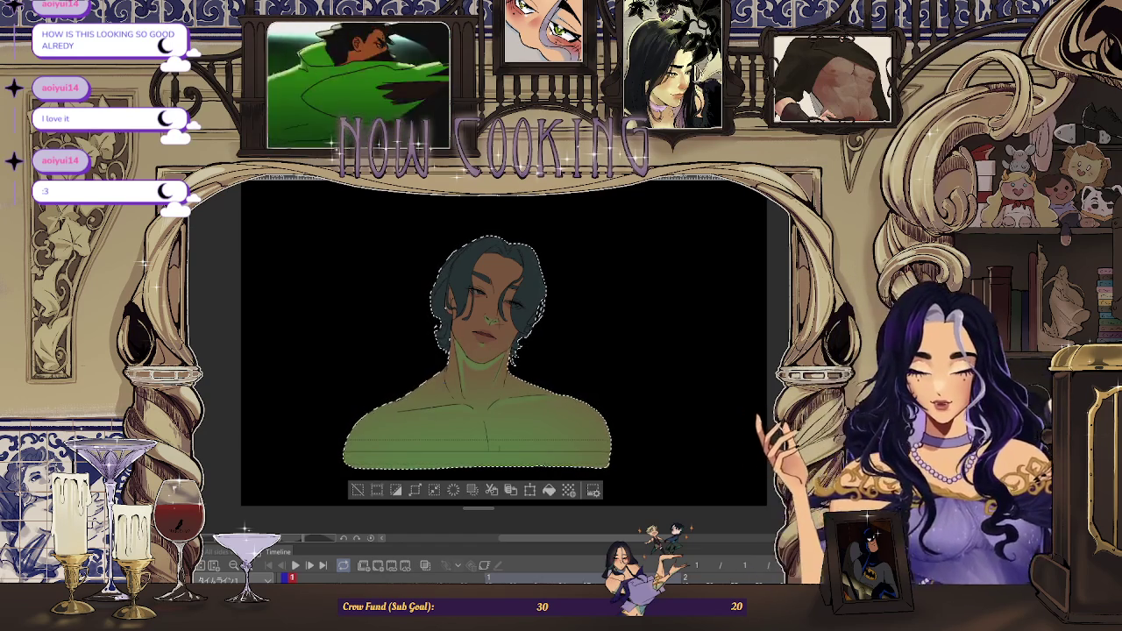
key("ctrl+z")
key("ctrl+y")
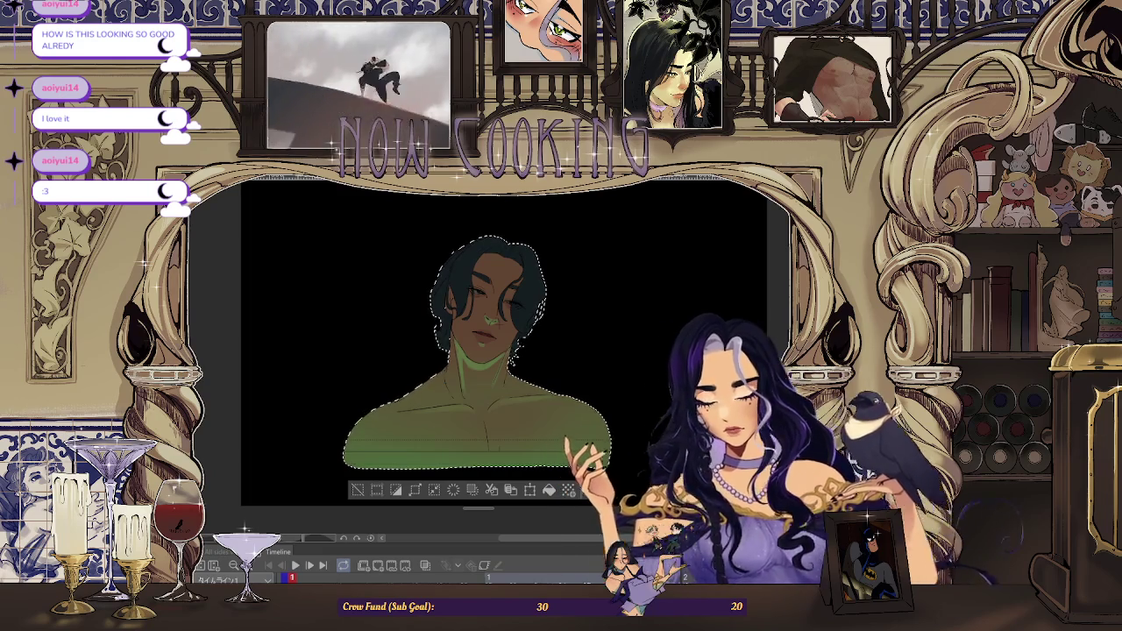
Paint red rim light along the hair's top and left edge, then zoom out to the whole head
left_click_drag(443, 260, 477, 237)
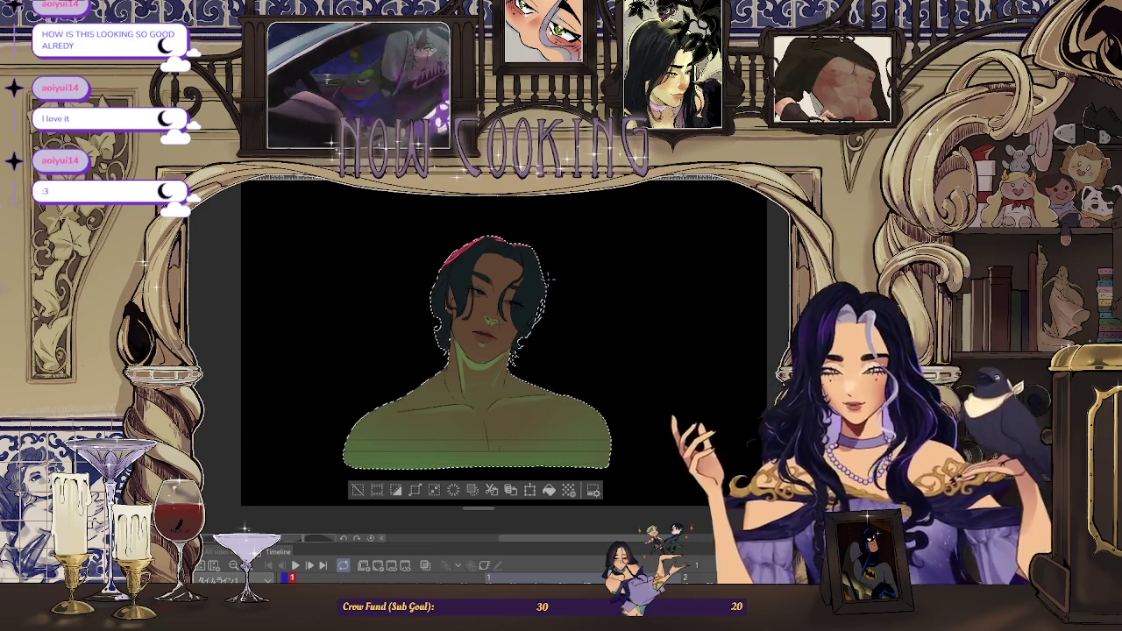
scroll(538, 230, "up", 2)
scroll(539, 231, "up", 2)
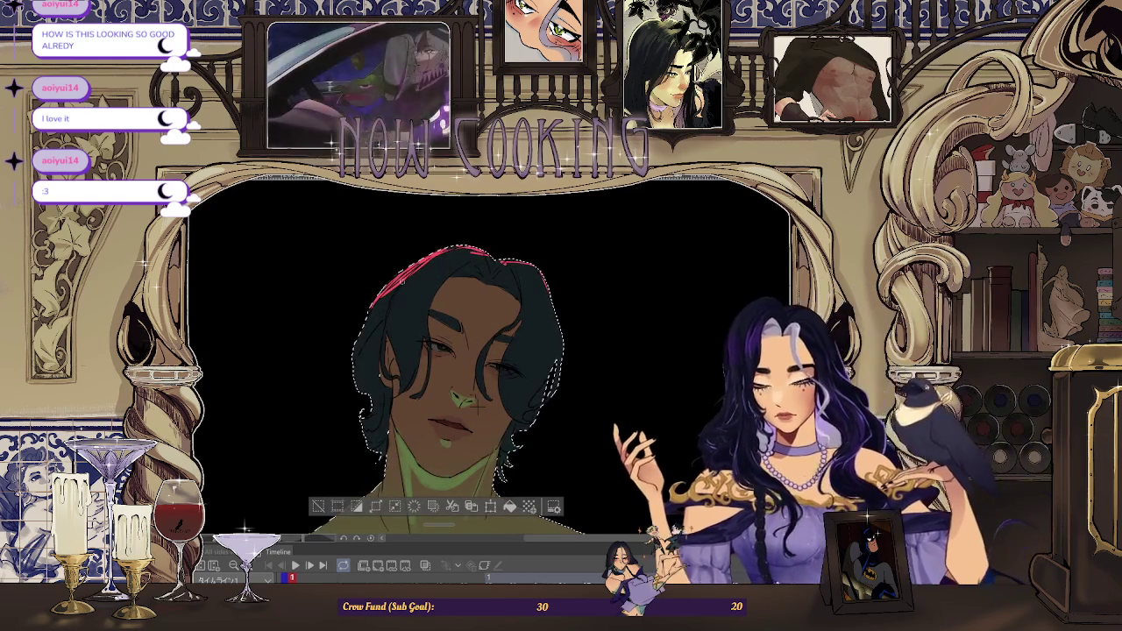
scroll(425, 289, "up", 2)
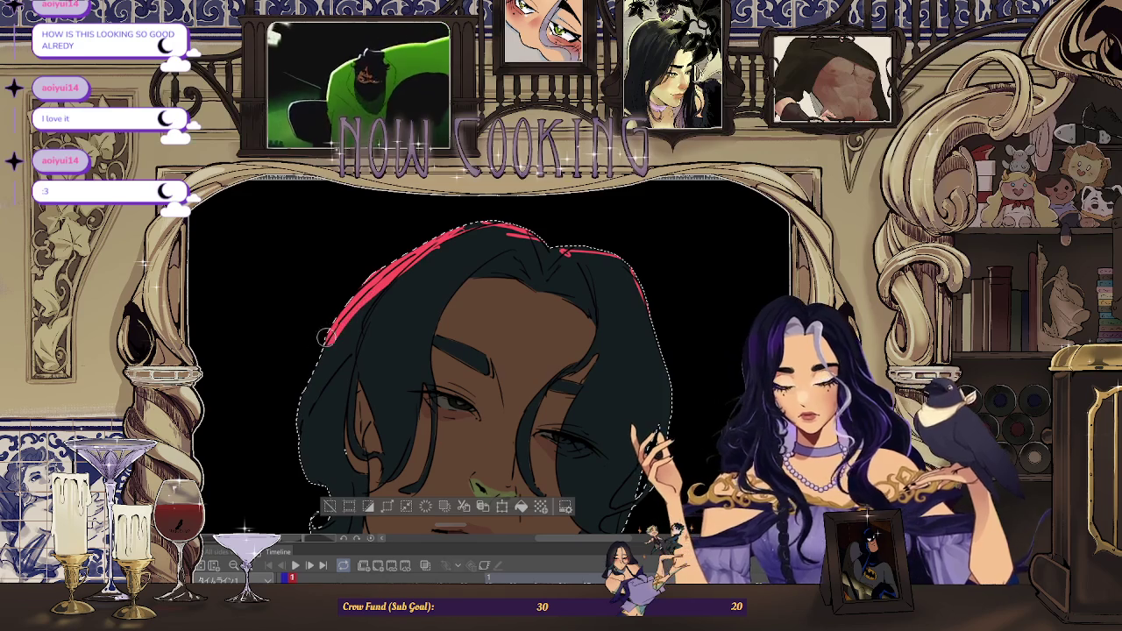
left_click_drag(349, 303, 303, 451)
left_click_drag(530, 223, 639, 271)
key("ctrl+minus")
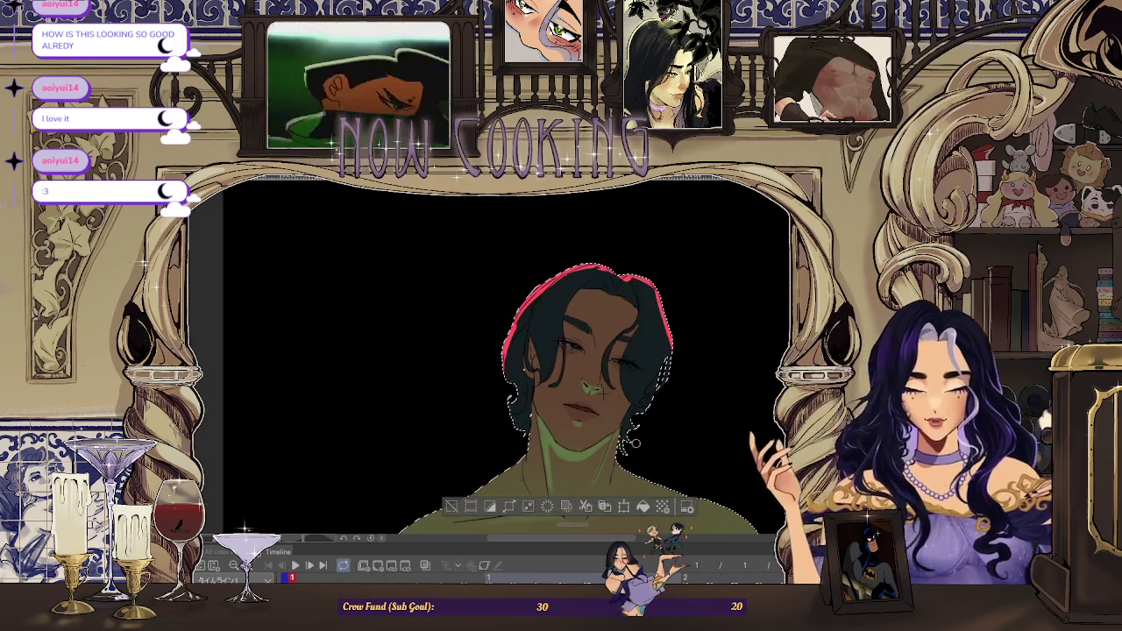
scroll(638, 396, "up", 2)
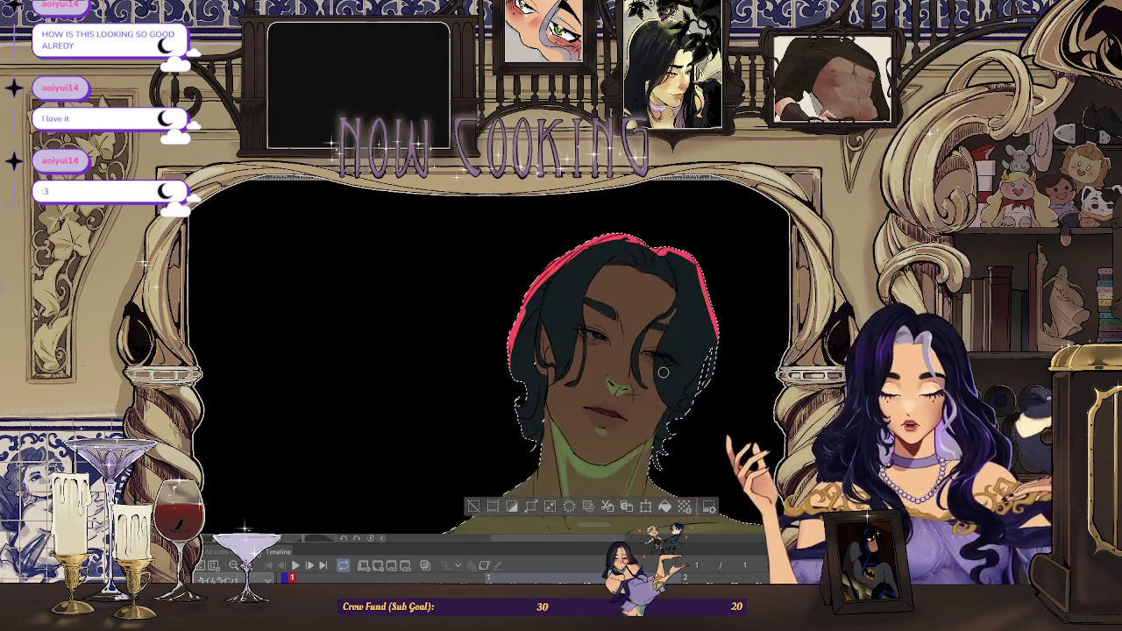
scroll(668, 381, "down", 2)
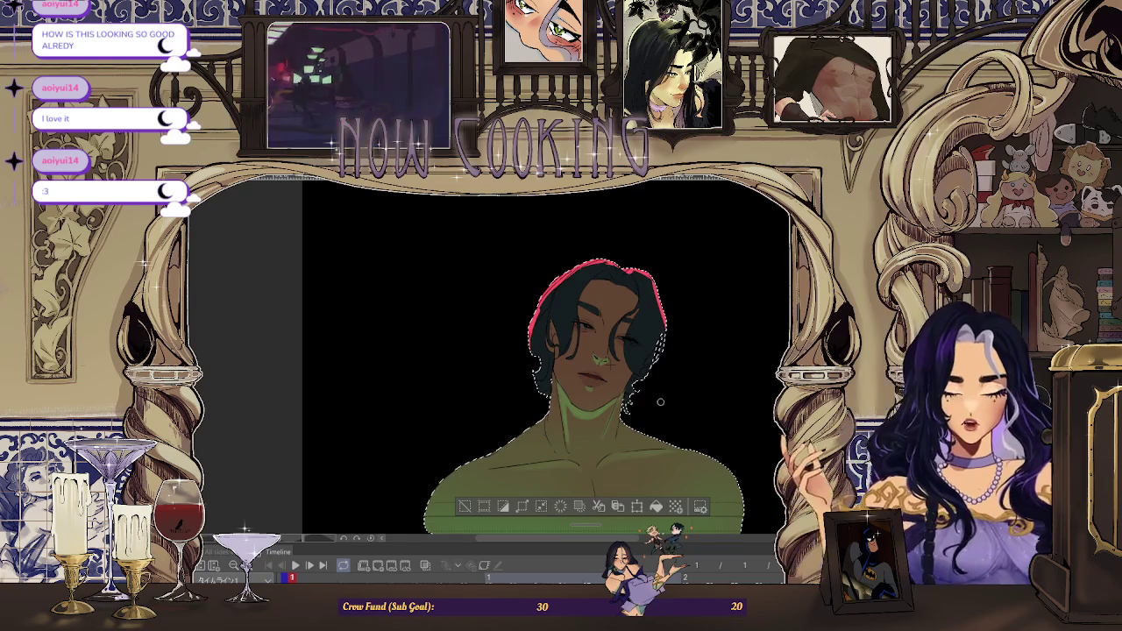
scroll(596, 369, "up", 2)
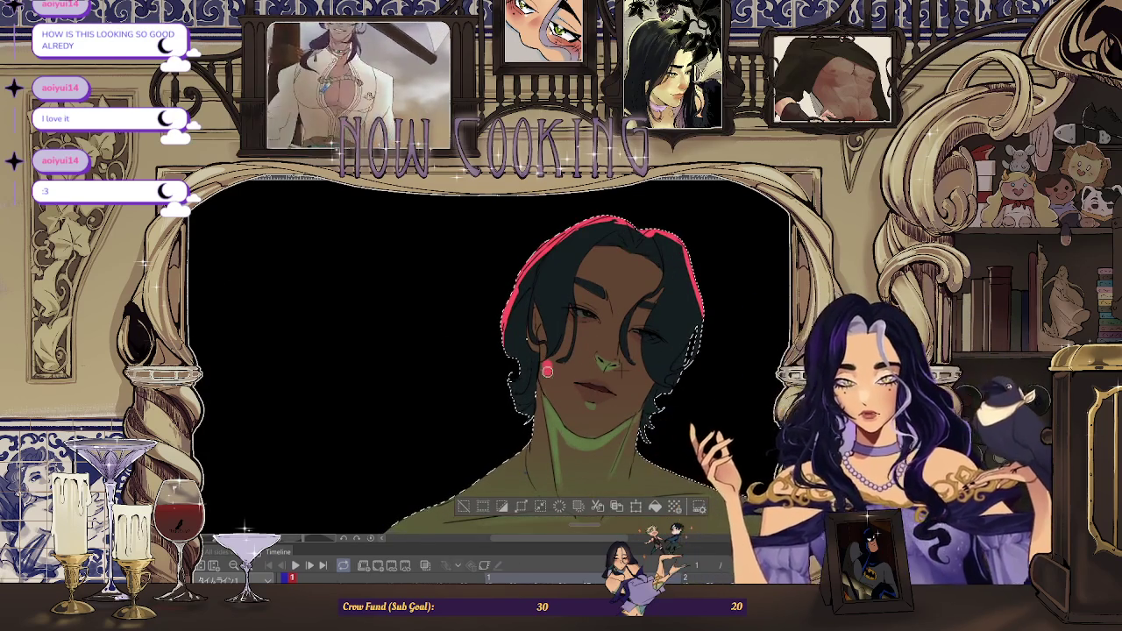
Add a red light touch on the cheek, undoing and then restoring it
left_click_drag(550, 367, 556, 391)
key("ctrl+z")
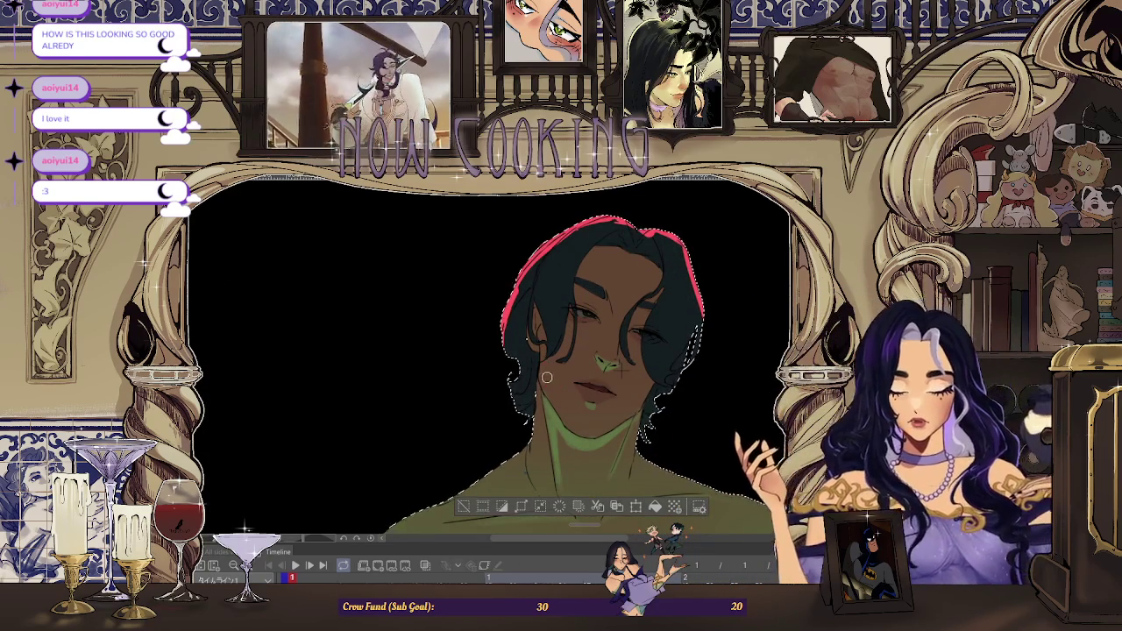
key("ctrl+y")
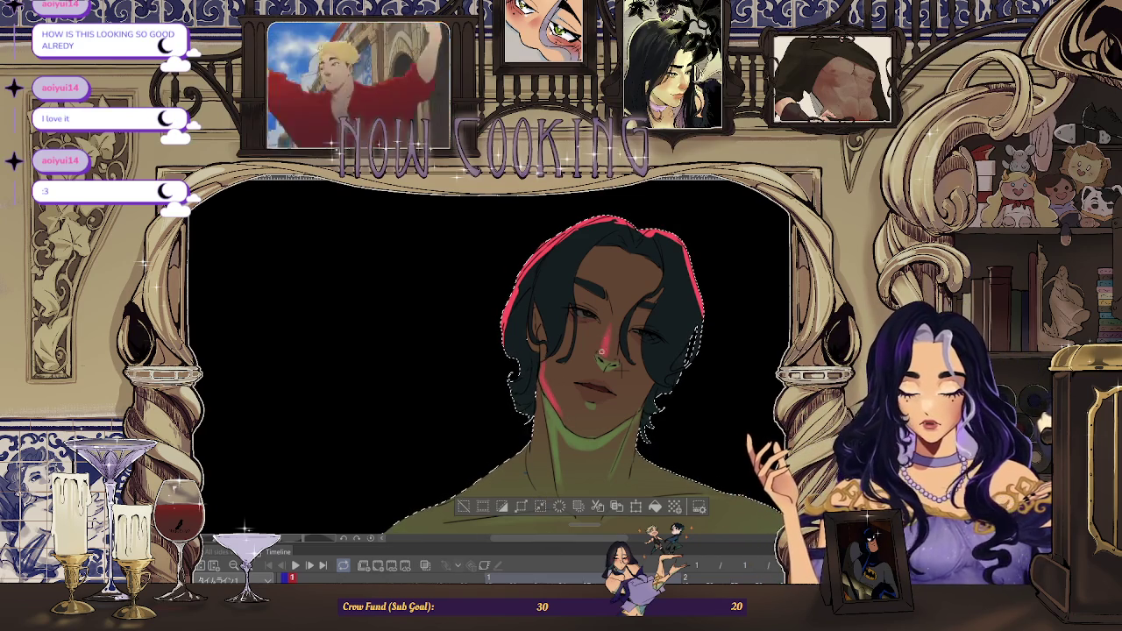
scroll(621, 389, "down", 2)
scroll(571, 375, "up", 3)
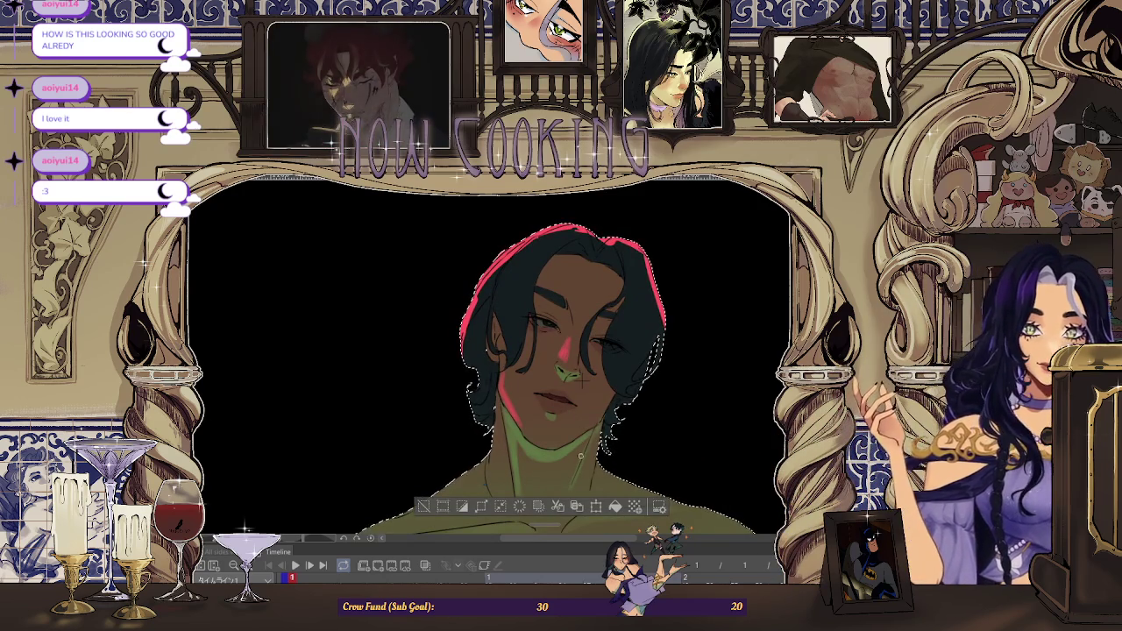
scroll(580, 456, "up", 2)
scroll(576, 368, "up", 2)
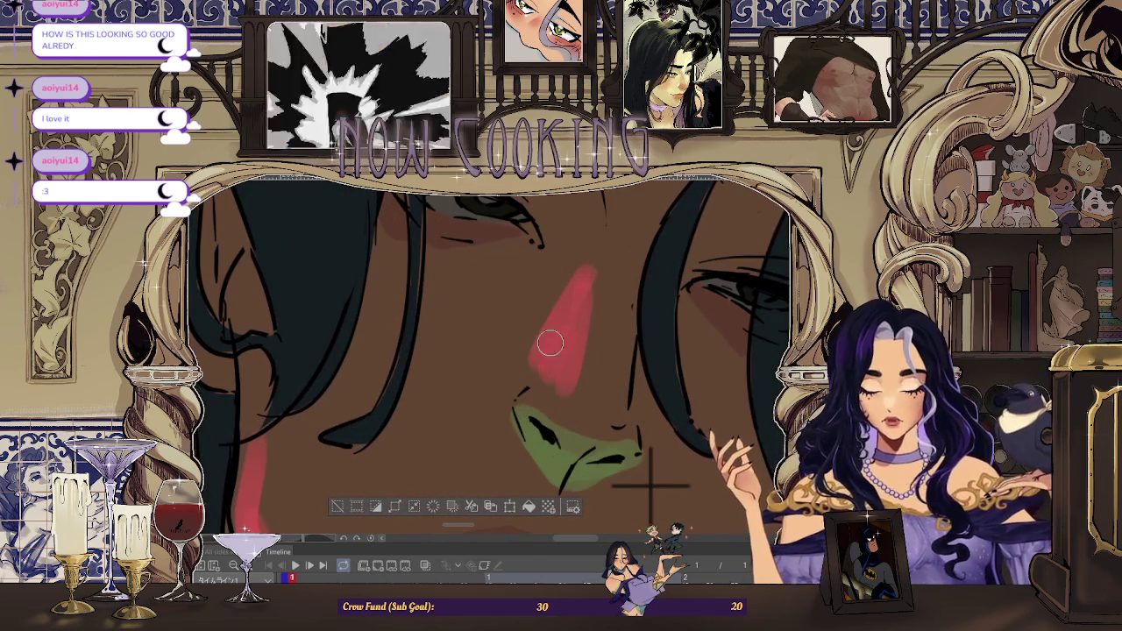
scroll(628, 241, "down", 2)
scroll(628, 241, "down", 1)
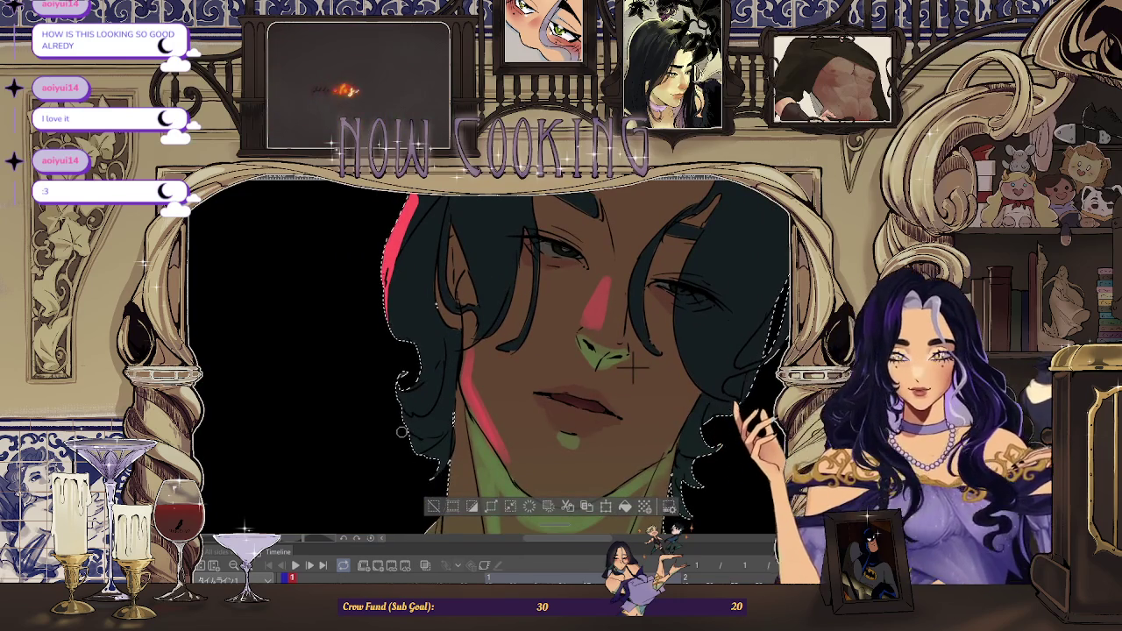
scroll(403, 432, "down", 1)
scroll(559, 377, "up", 1)
scroll(591, 358, "up", 1)
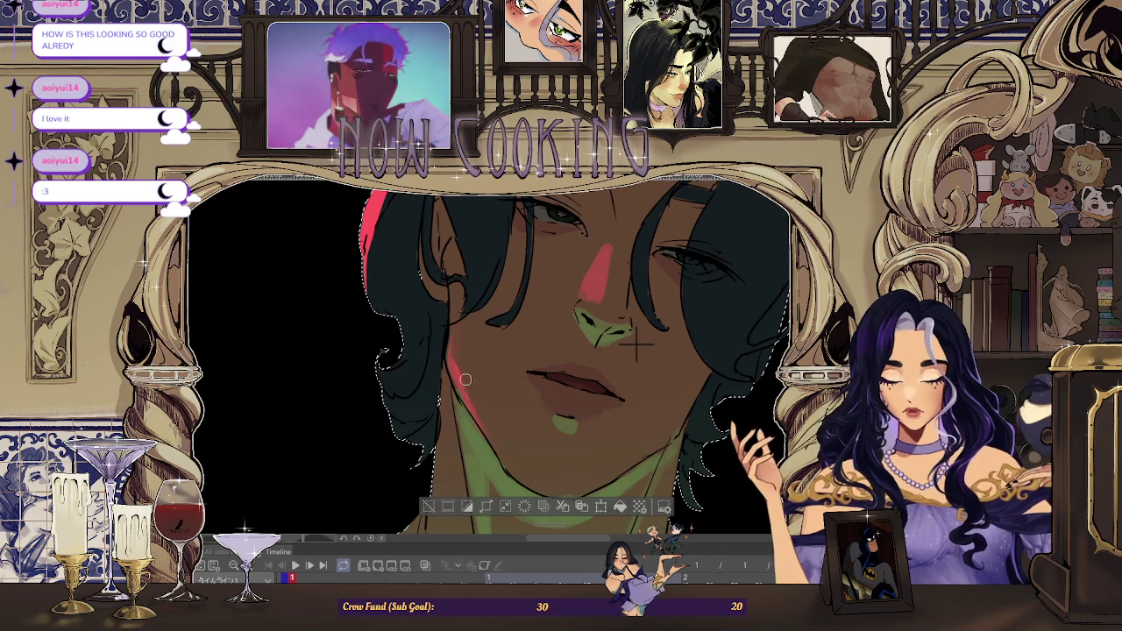
scroll(479, 406, "down", 2)
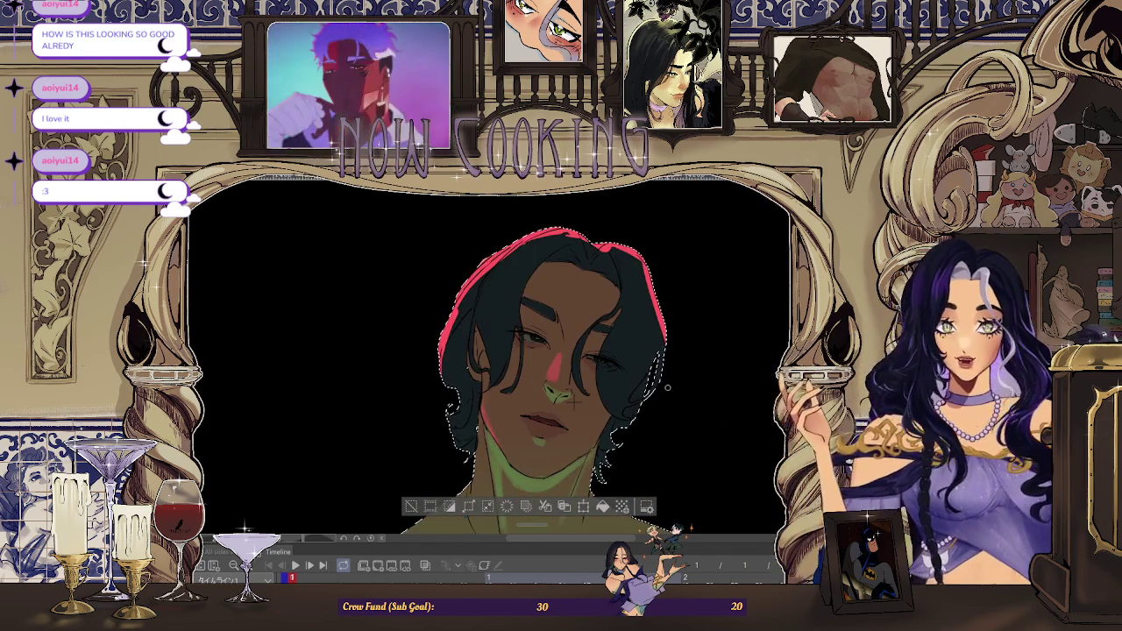
scroll(667, 386, "up", 2)
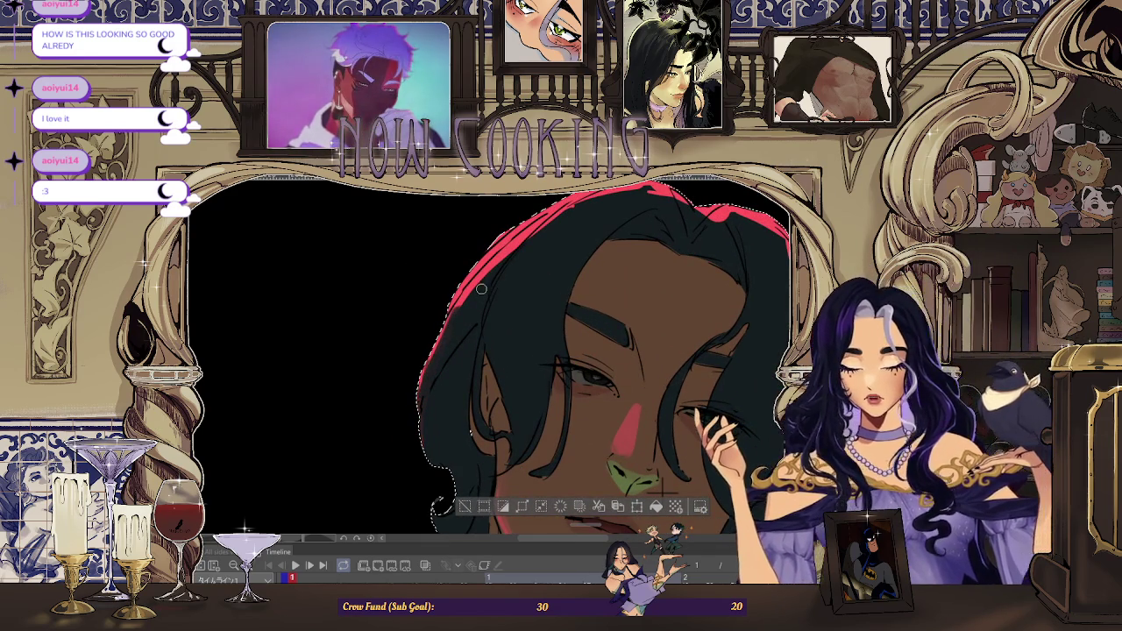
Paint pink light along the hair's left edge and a stroke across the forehead
left_click_drag(539, 237, 477, 288)
scroll(546, 225, "down", 3)
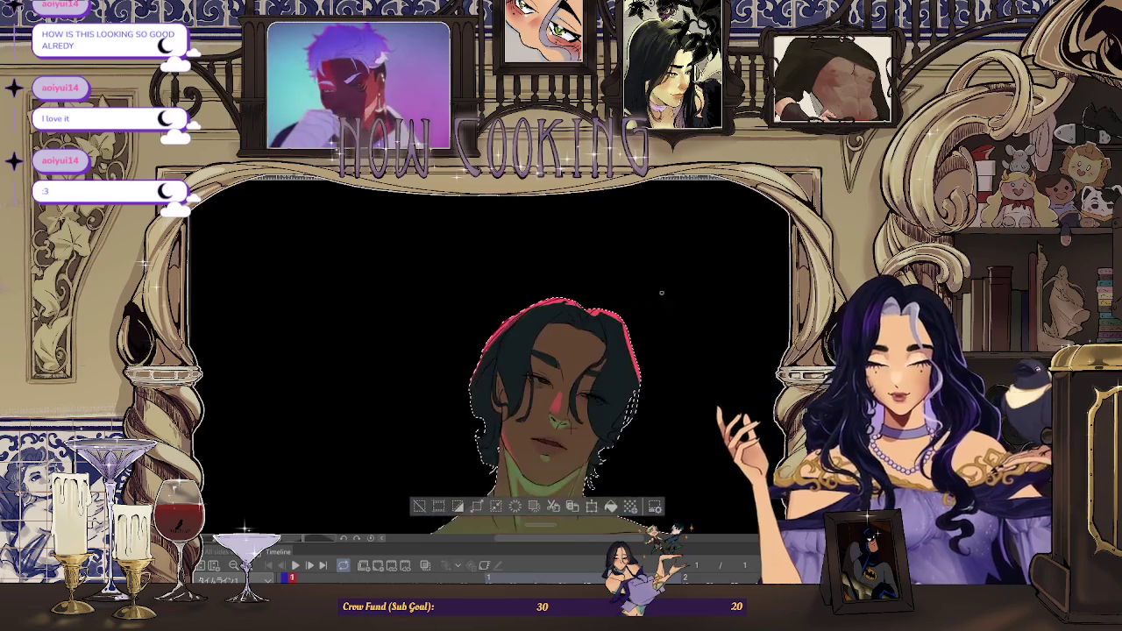
scroll(642, 392, "up", 2)
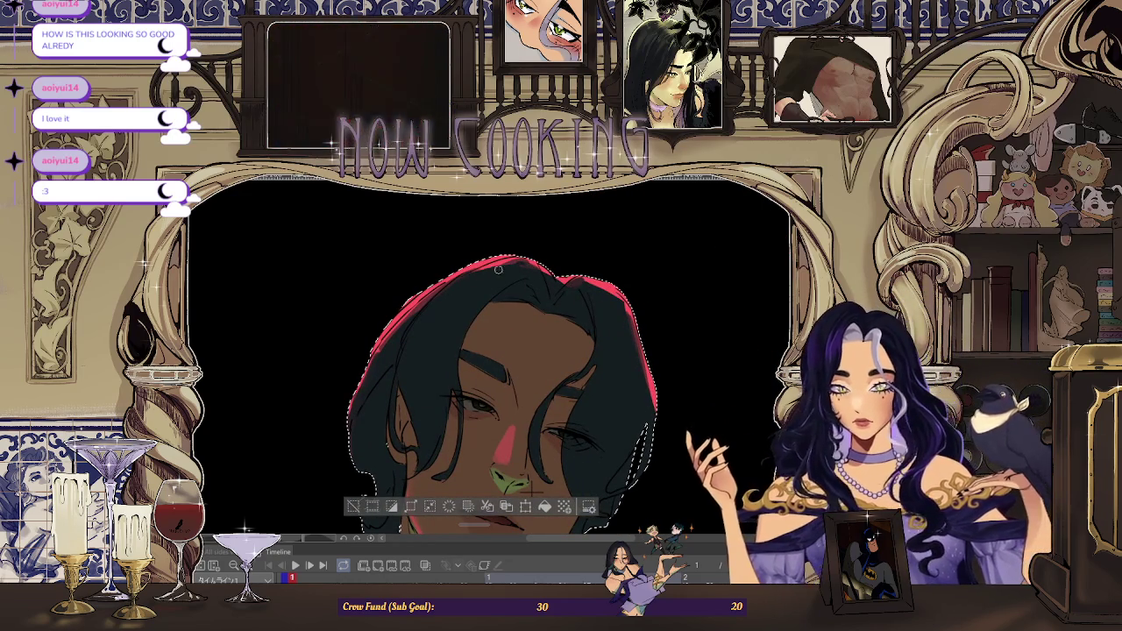
scroll(435, 308, "down", 2)
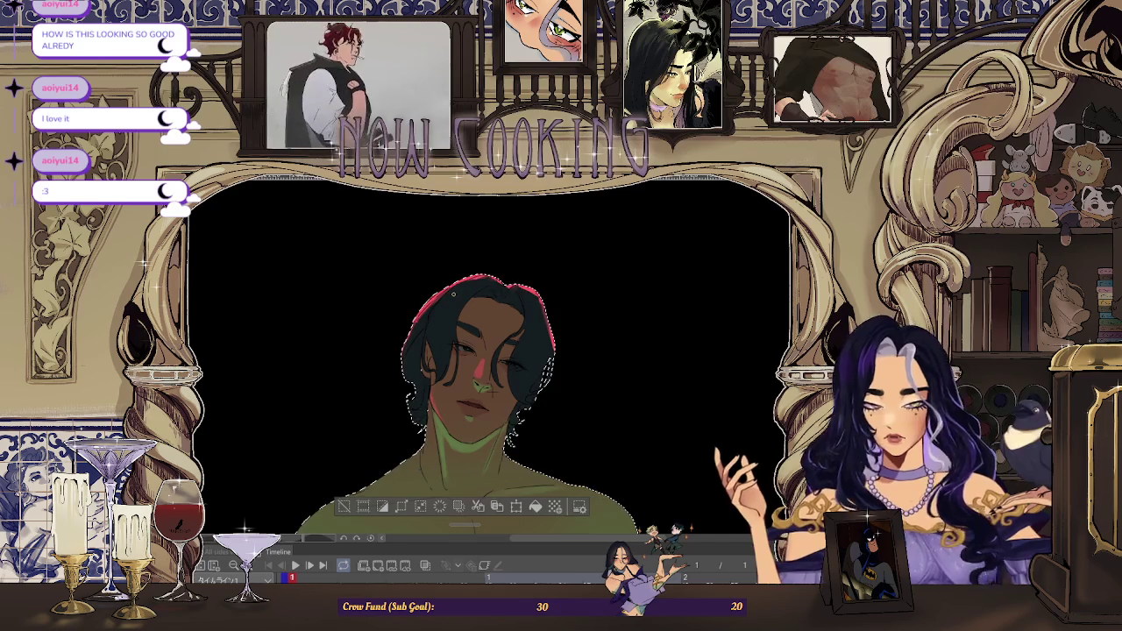
scroll(453, 295, "up", 1)
scroll(453, 295, "up", 1)
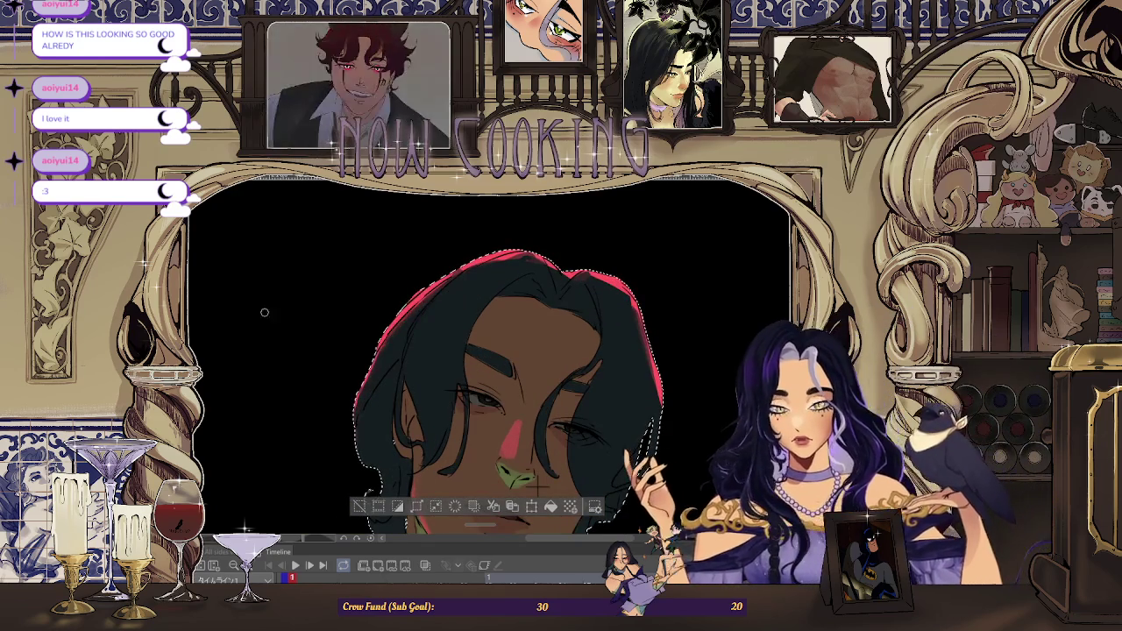
scroll(439, 273, "up", 2)
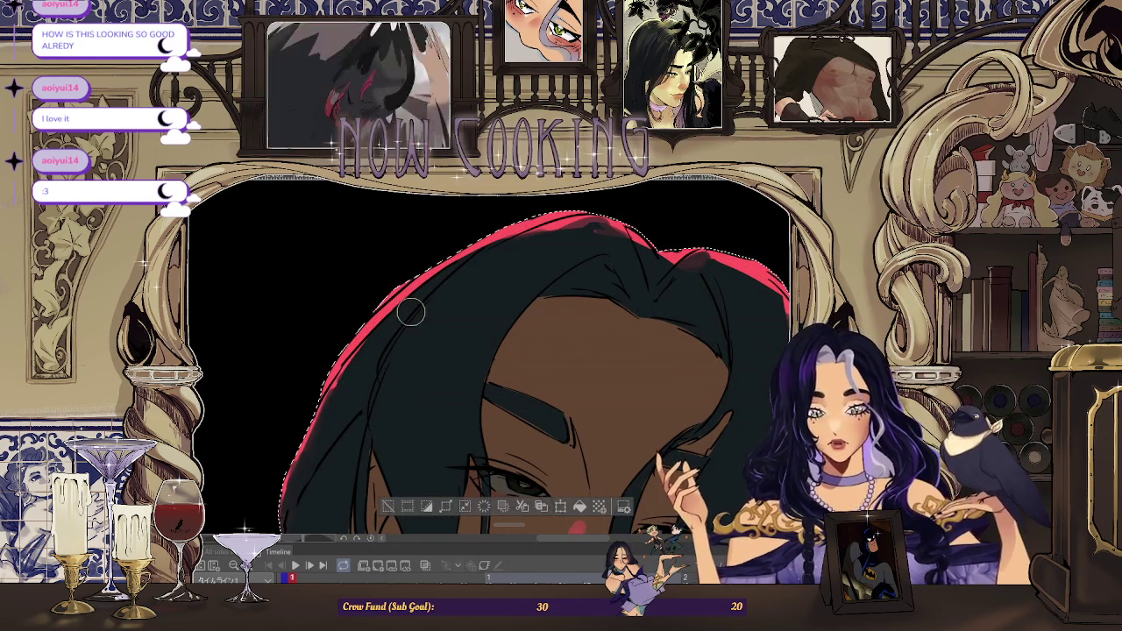
scroll(537, 259, "down", 2)
scroll(612, 277, "up", 1)
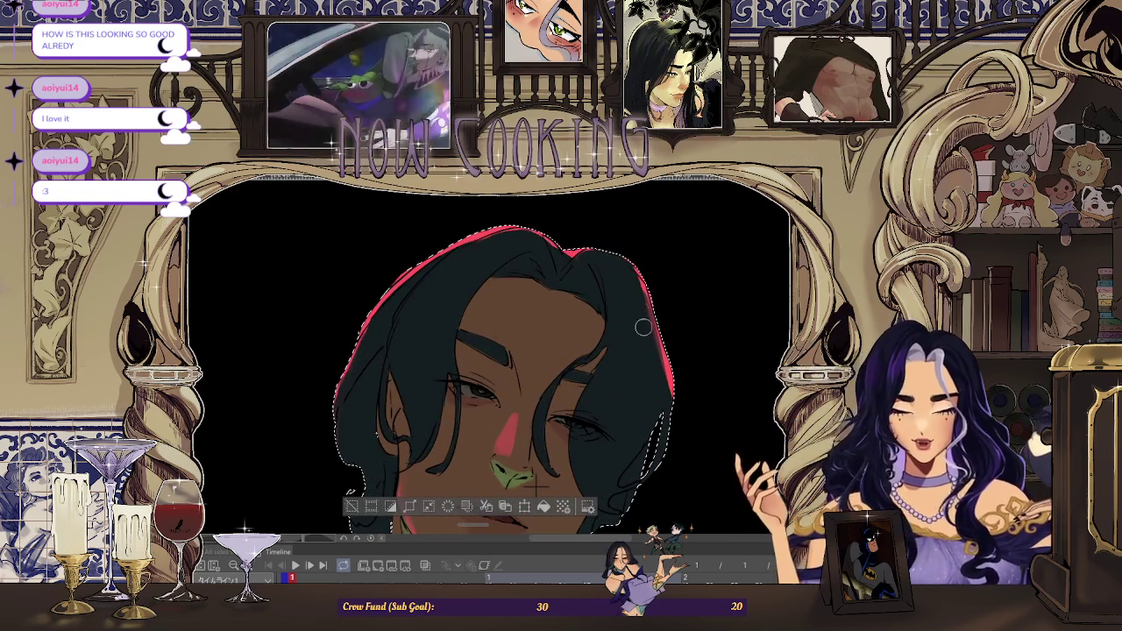
scroll(620, 428, "down", 3)
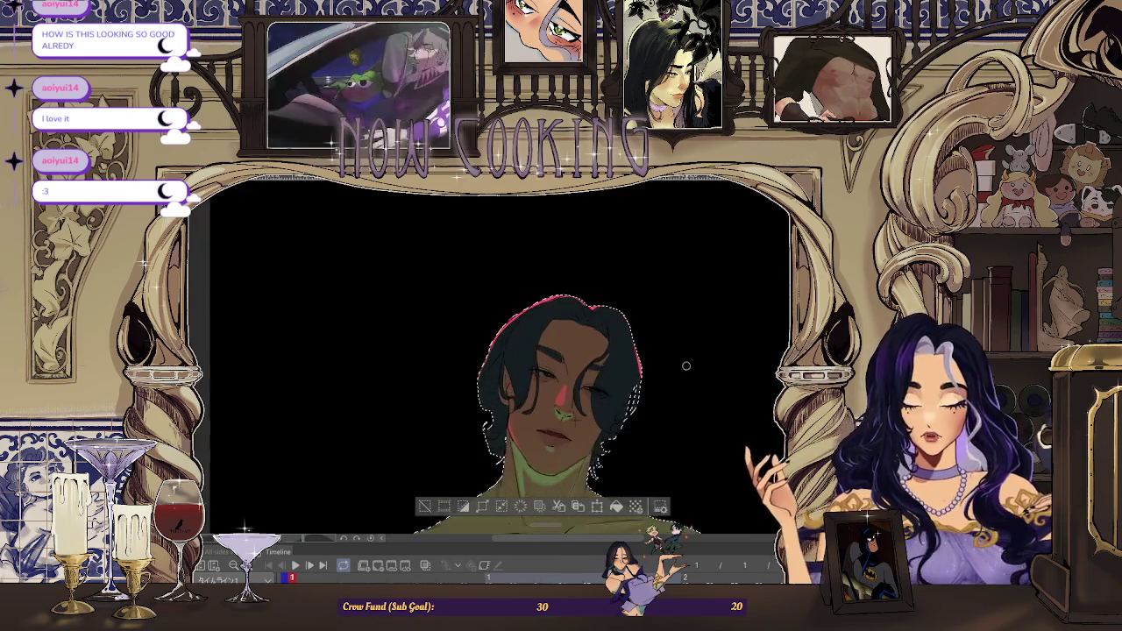
scroll(674, 260, "down", 1)
scroll(674, 261, "up", 2)
scroll(644, 361, "down", 1)
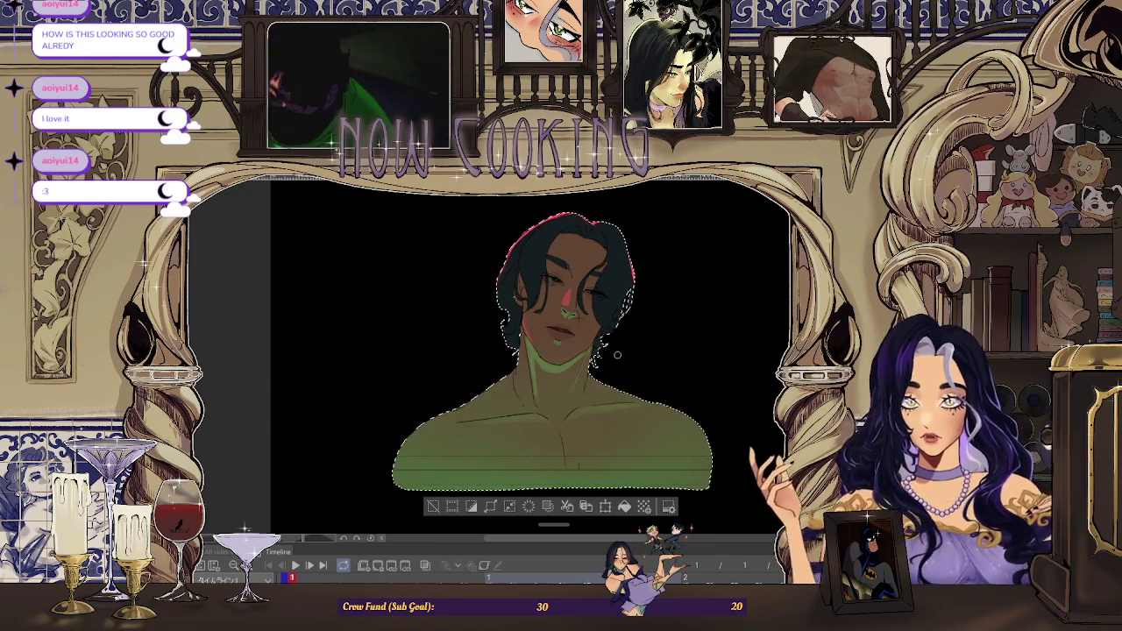
scroll(617, 355, "up", 1)
scroll(618, 360, "down", 1)
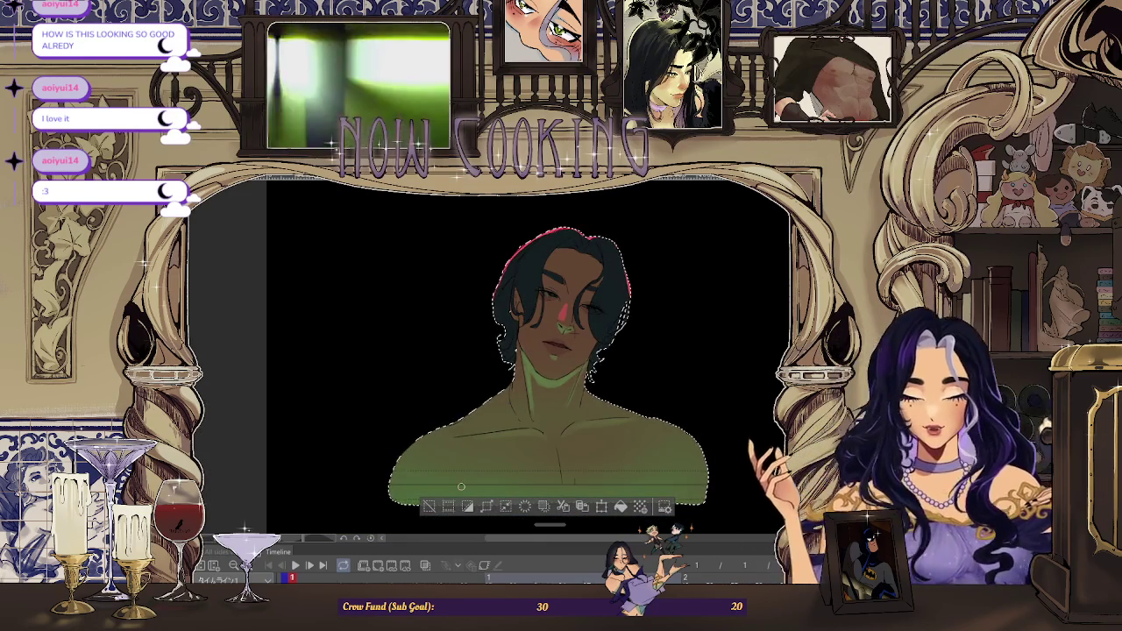
scroll(461, 486, "up", 1)
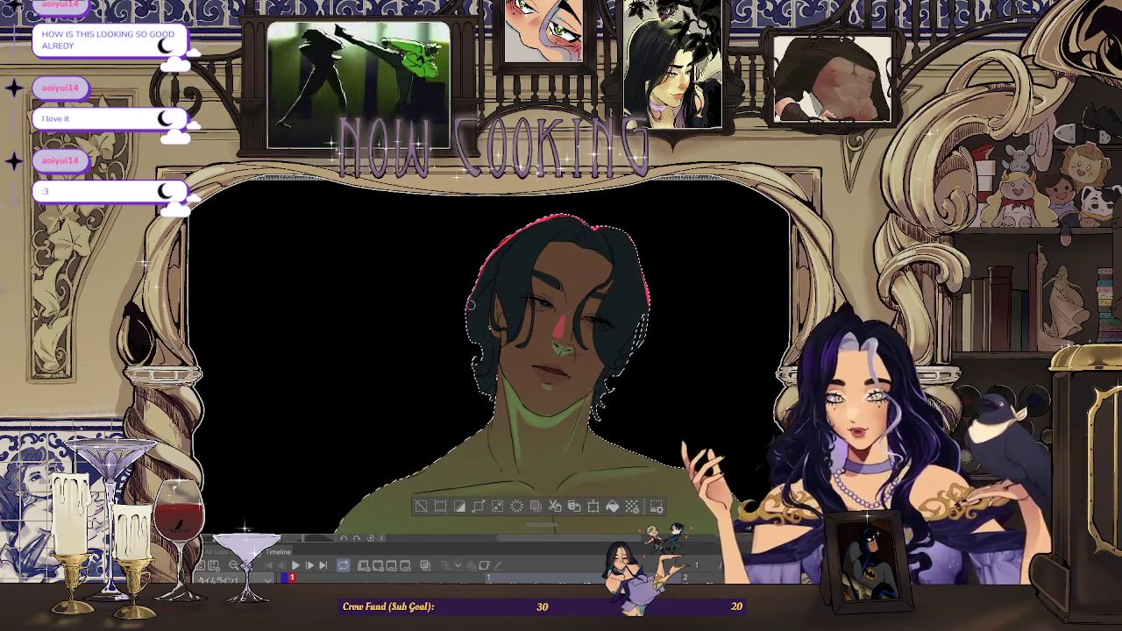
scroll(587, 272, "up", 1)
left_click_drag(553, 270, 593, 273)
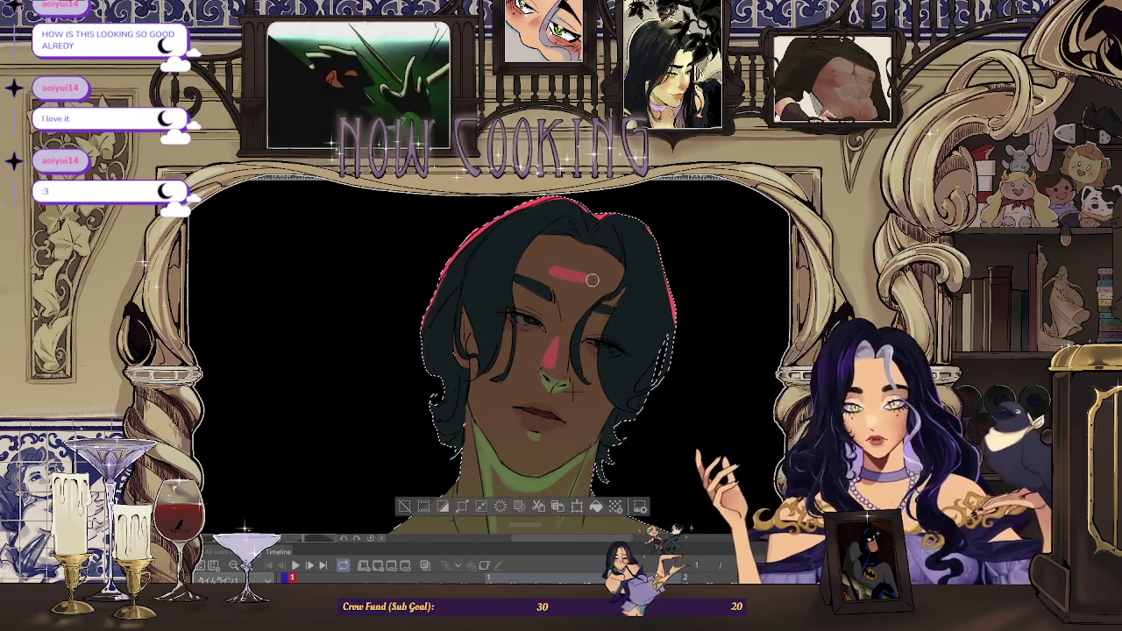
Airbrush a reddish tint over the top of the head
scroll(607, 251, "down", 1)
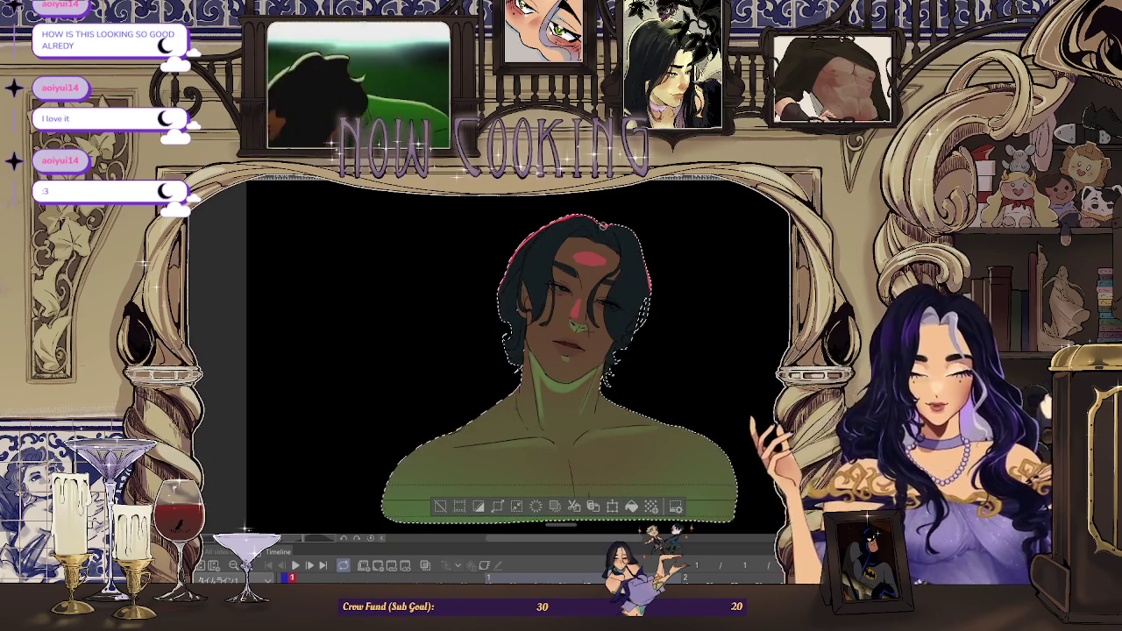
scroll(567, 371, "down", 1)
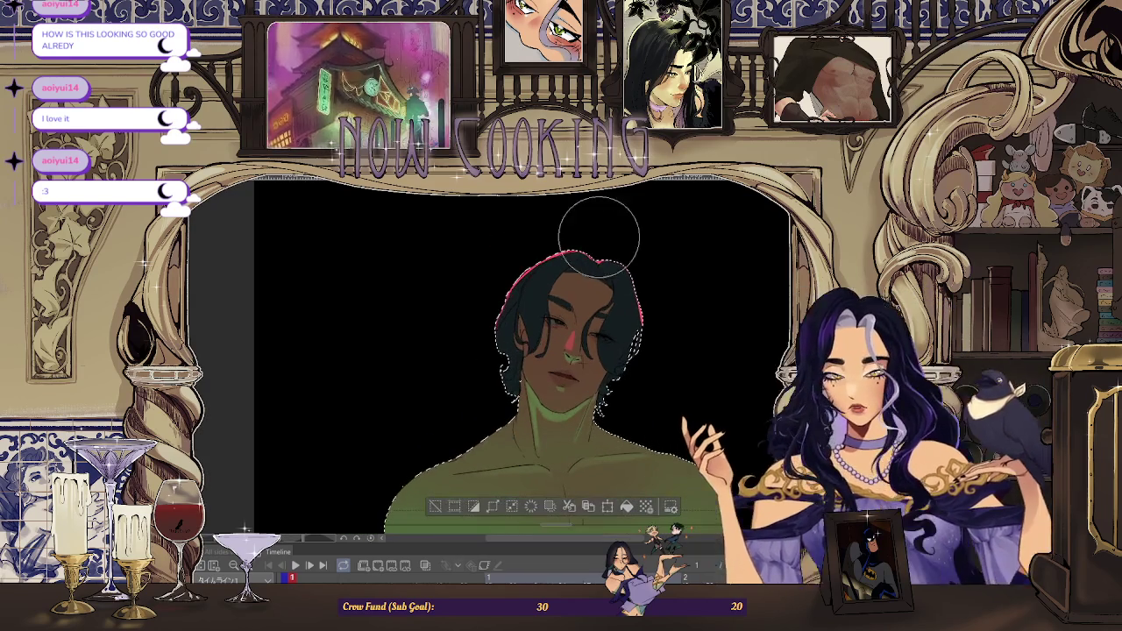
left_click_drag(602, 238, 623, 298)
scroll(635, 315, "up", 1)
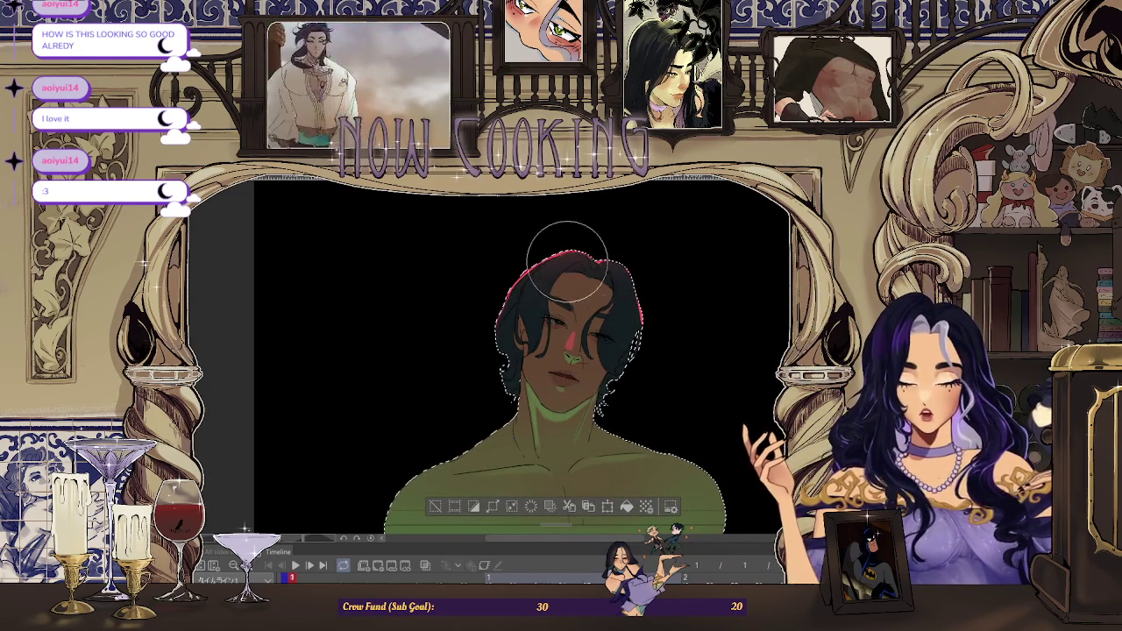
scroll(649, 285, "down", 1)
scroll(689, 313, "up", 1)
scroll(676, 333, "up", 1)
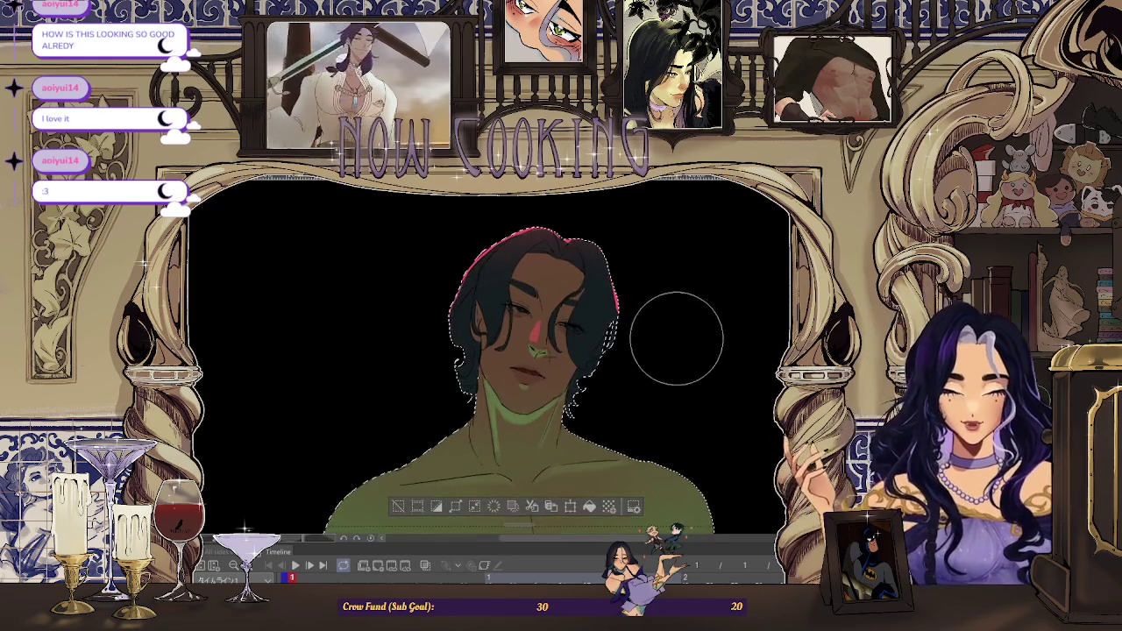
scroll(668, 263, "up", 1)
scroll(570, 289, "up", 1)
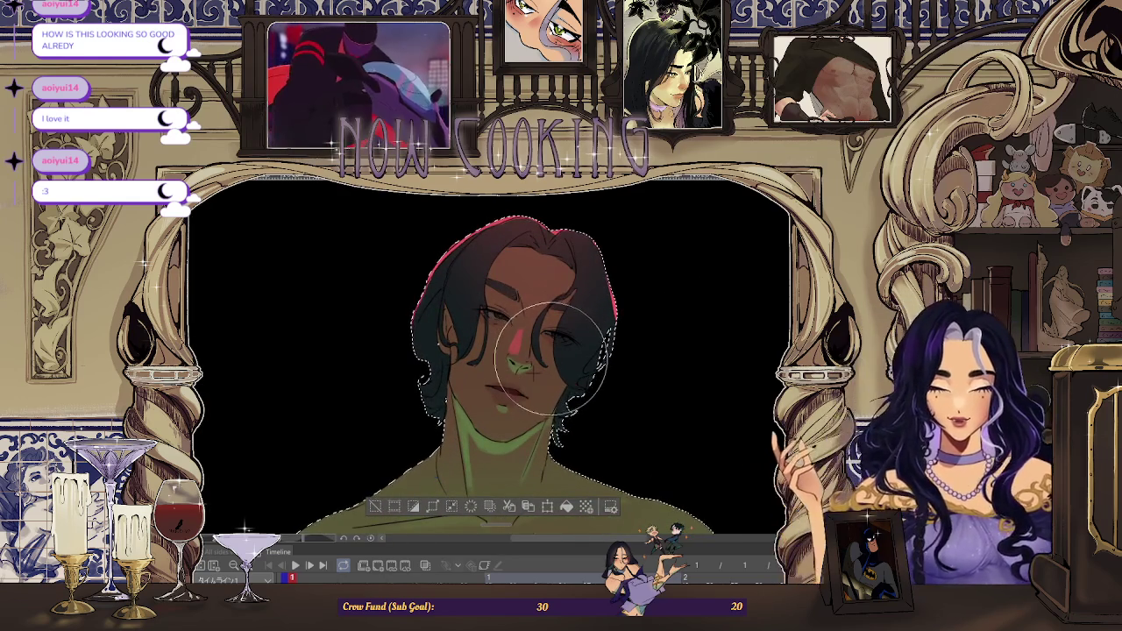
Undo the red tint so the forehead returns to plain brown
scroll(682, 313, "down", 1)
scroll(729, 265, "down", 1)
scroll(724, 292, "up", 1)
scroll(693, 239, "up", 2)
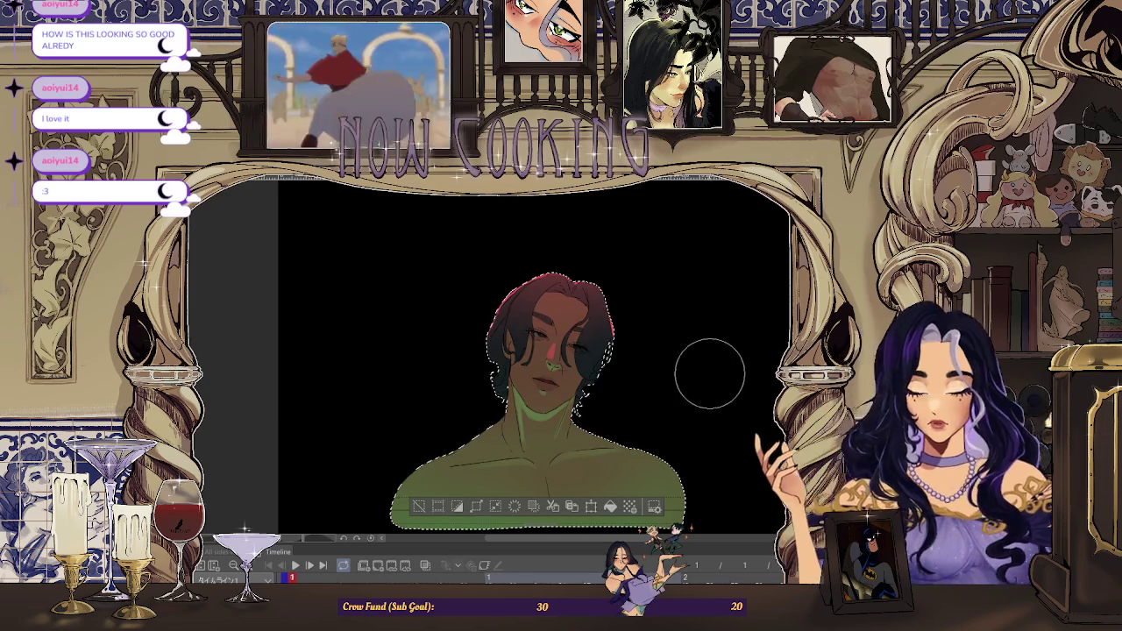
scroll(553, 300, "up", 2)
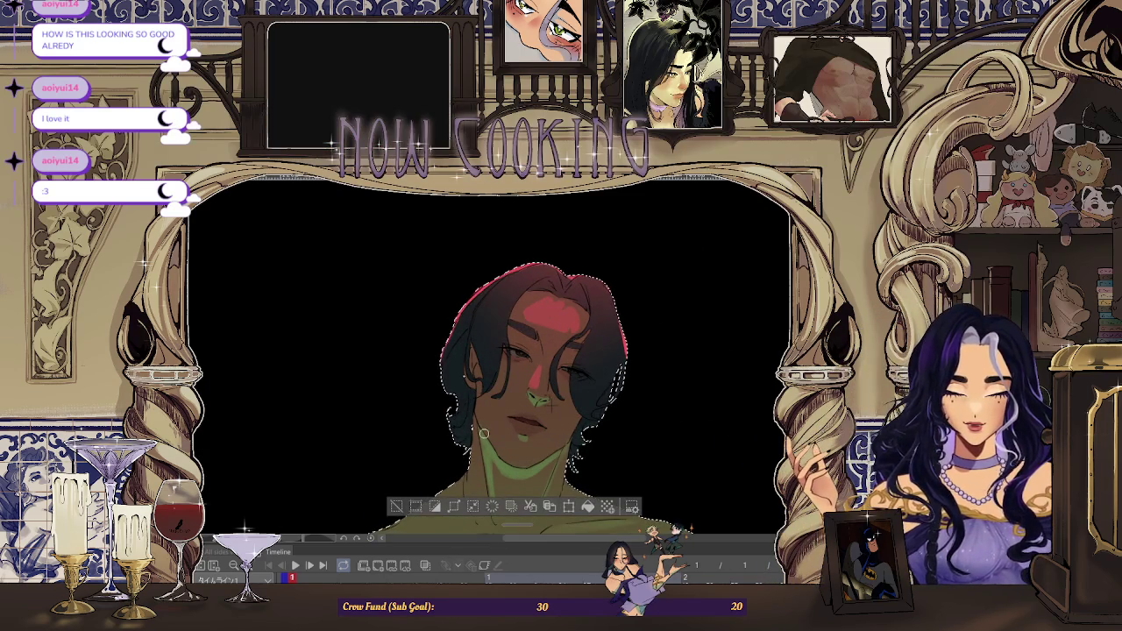
key("ctrl+z")
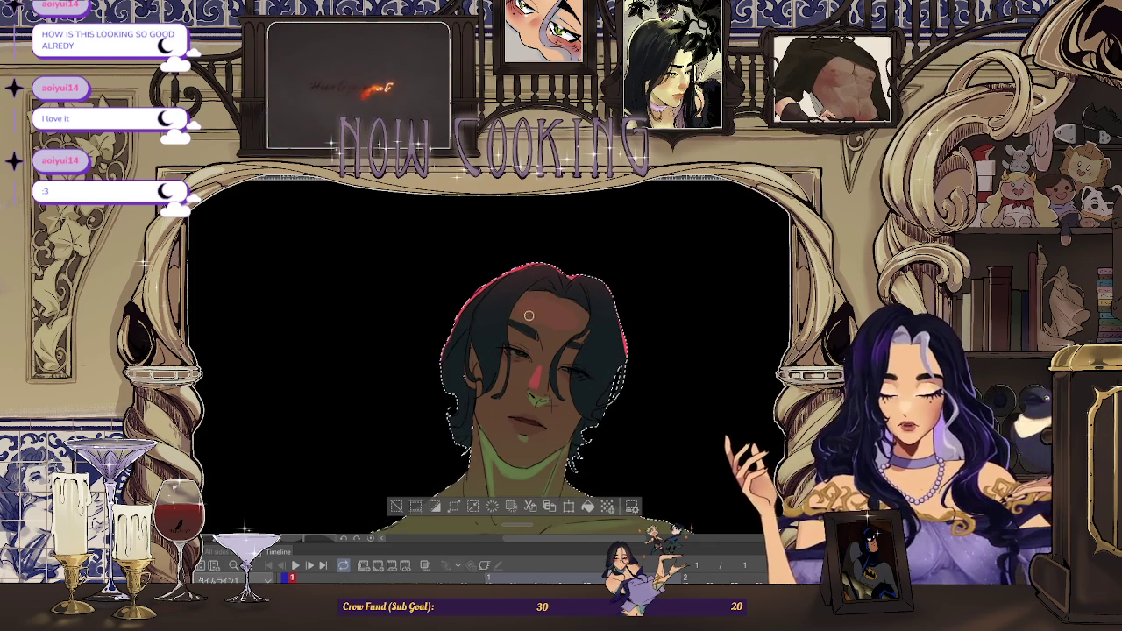
scroll(562, 330, "up", 2)
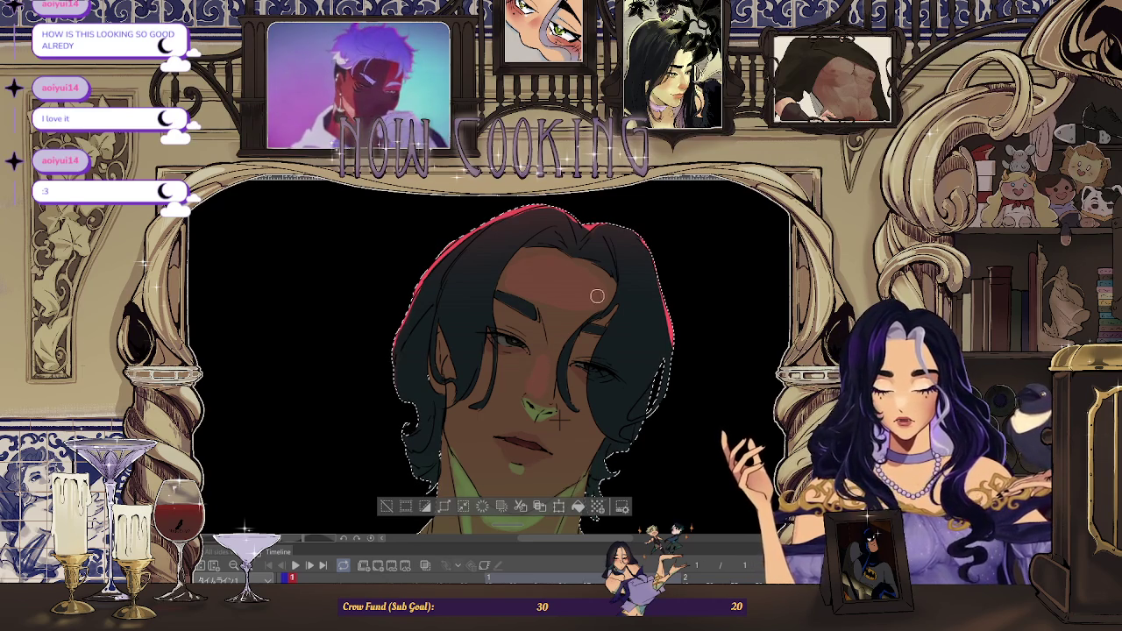
scroll(579, 285, "down", 2)
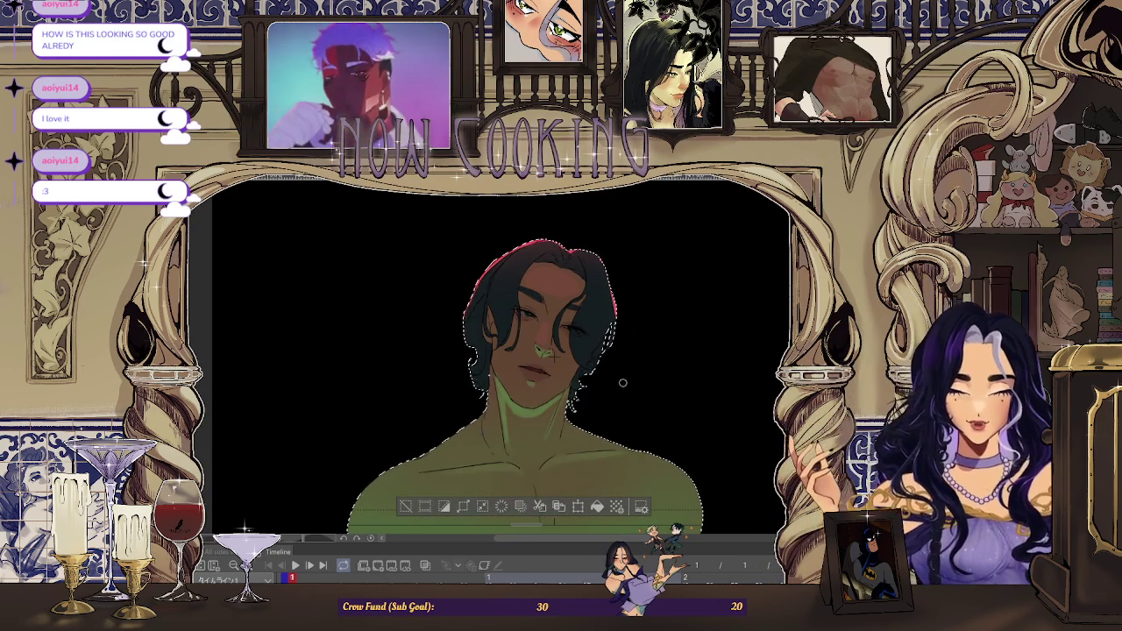
scroll(536, 360, "up", 2)
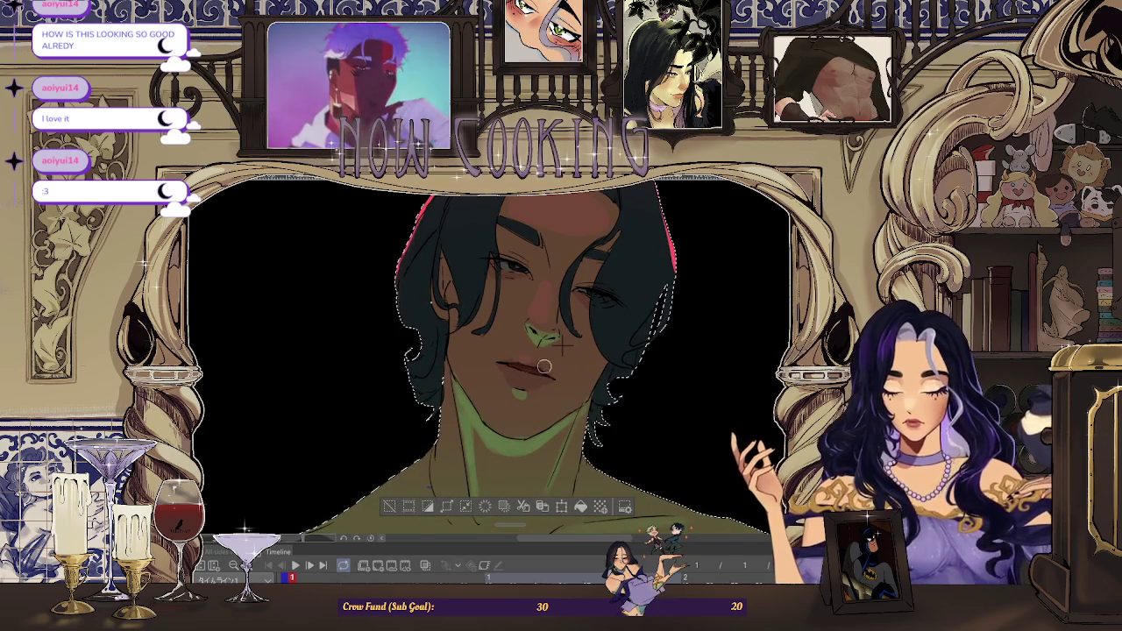
scroll(574, 370, "down", 2)
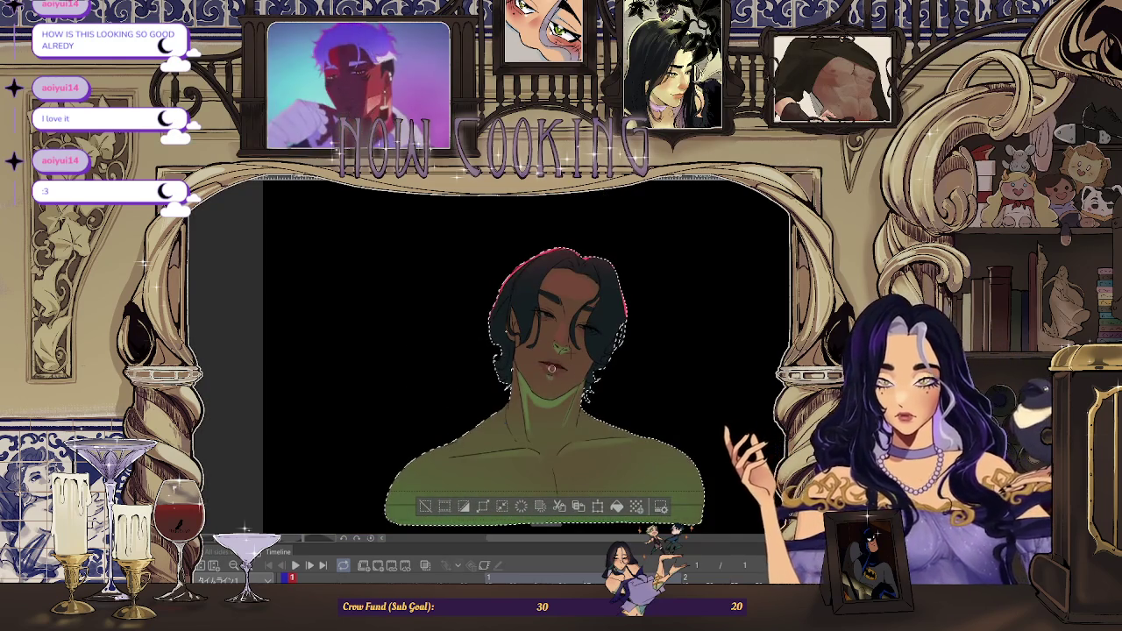
scroll(703, 367, "down", 1)
scroll(667, 368, "up", 1)
scroll(631, 370, "up", 1)
scroll(580, 372, "up", 2)
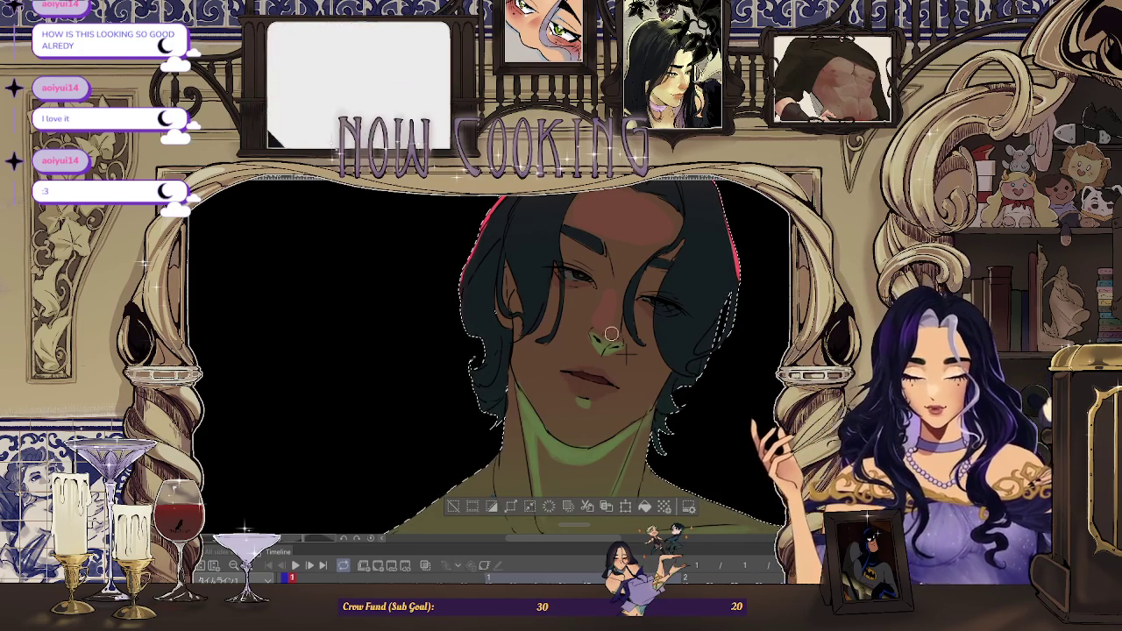
scroll(614, 328, "down", 2)
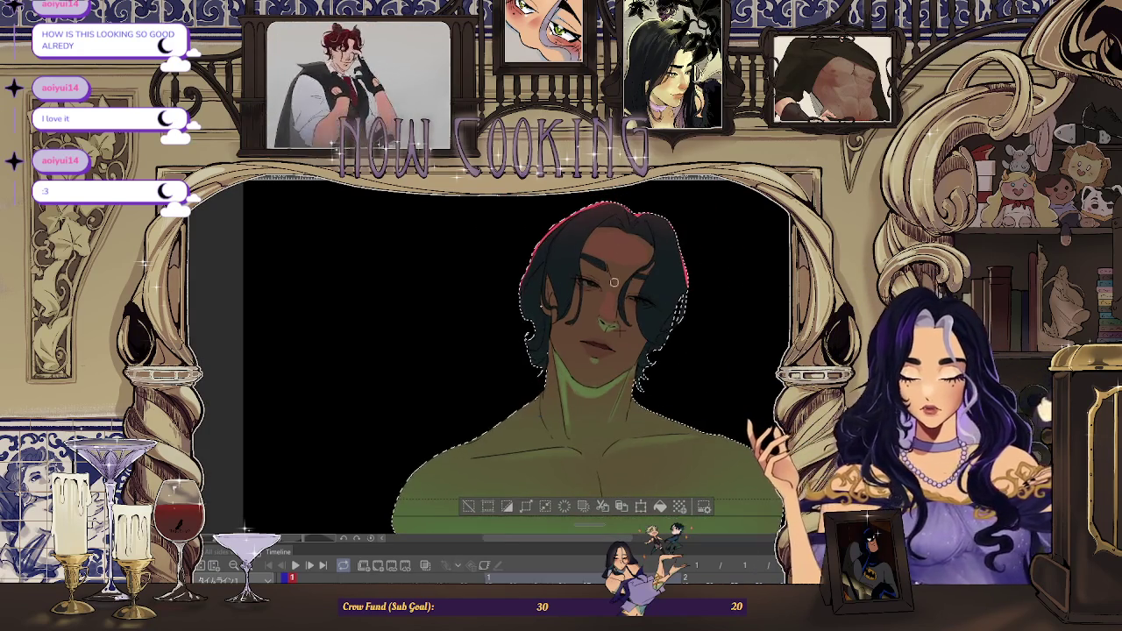
scroll(601, 287, "up", 2)
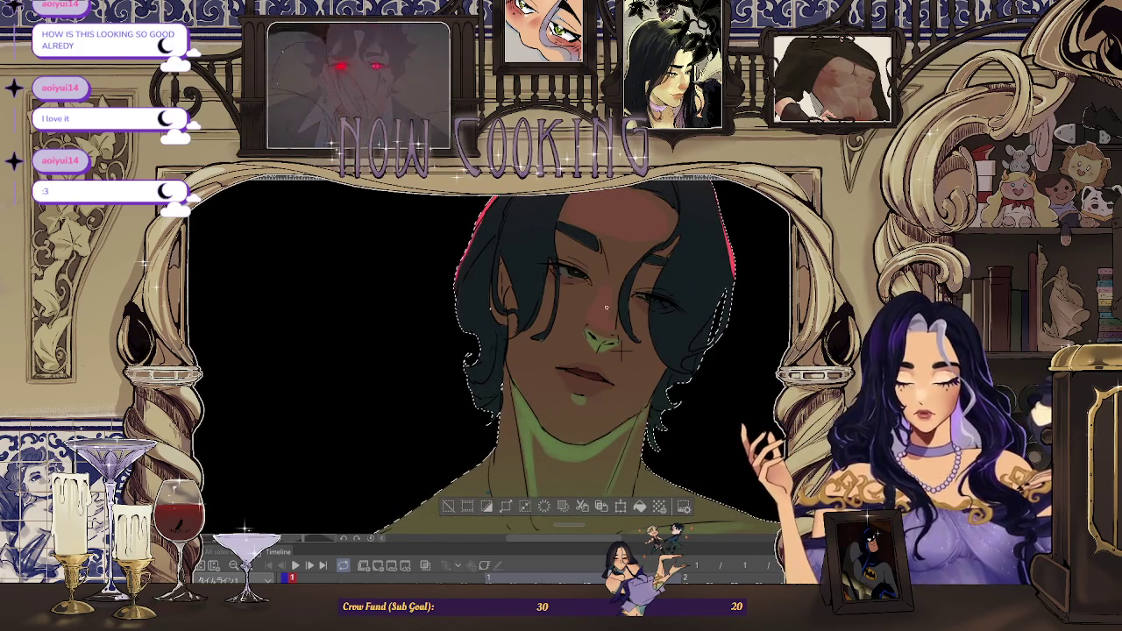
scroll(619, 351, "down", 2)
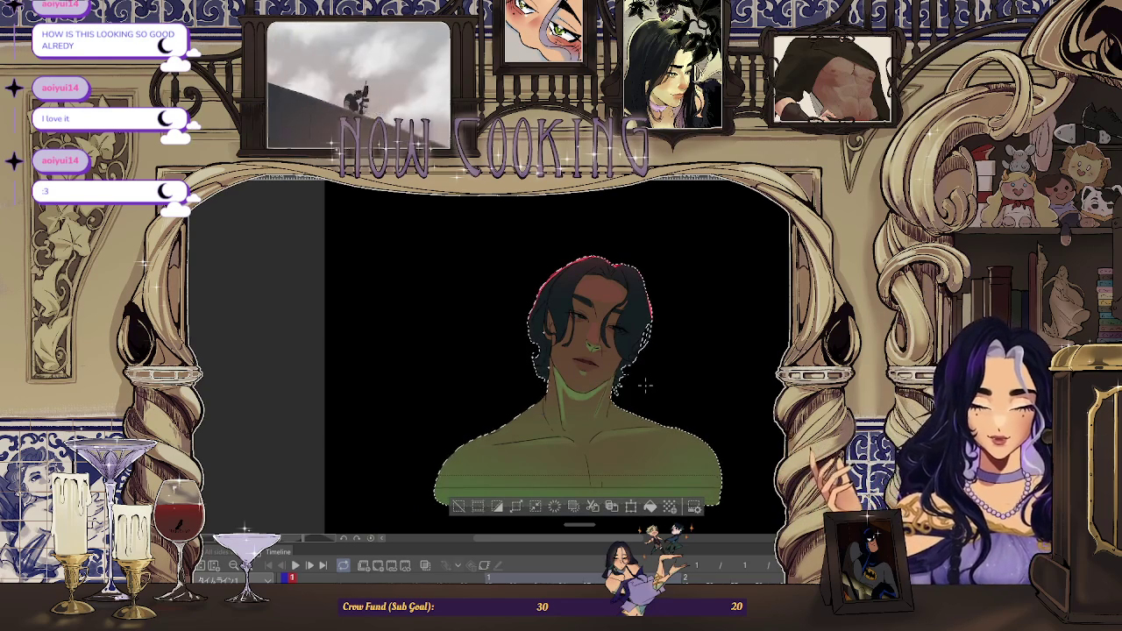
scroll(646, 386, "down", 2)
scroll(633, 394, "up", 3)
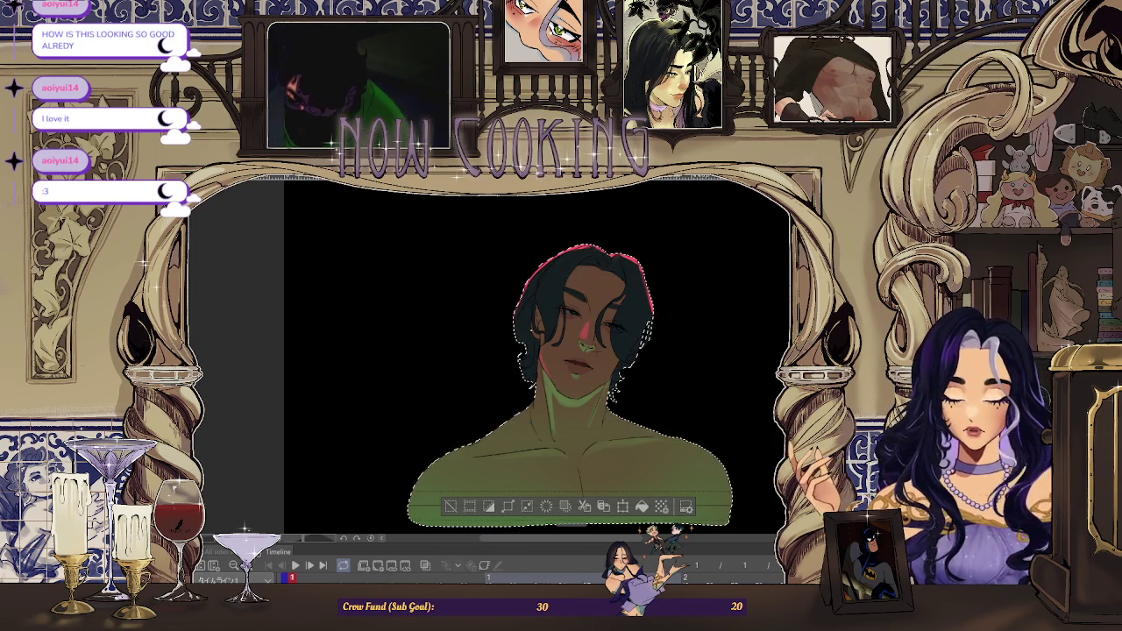
scroll(640, 260, "up", 2)
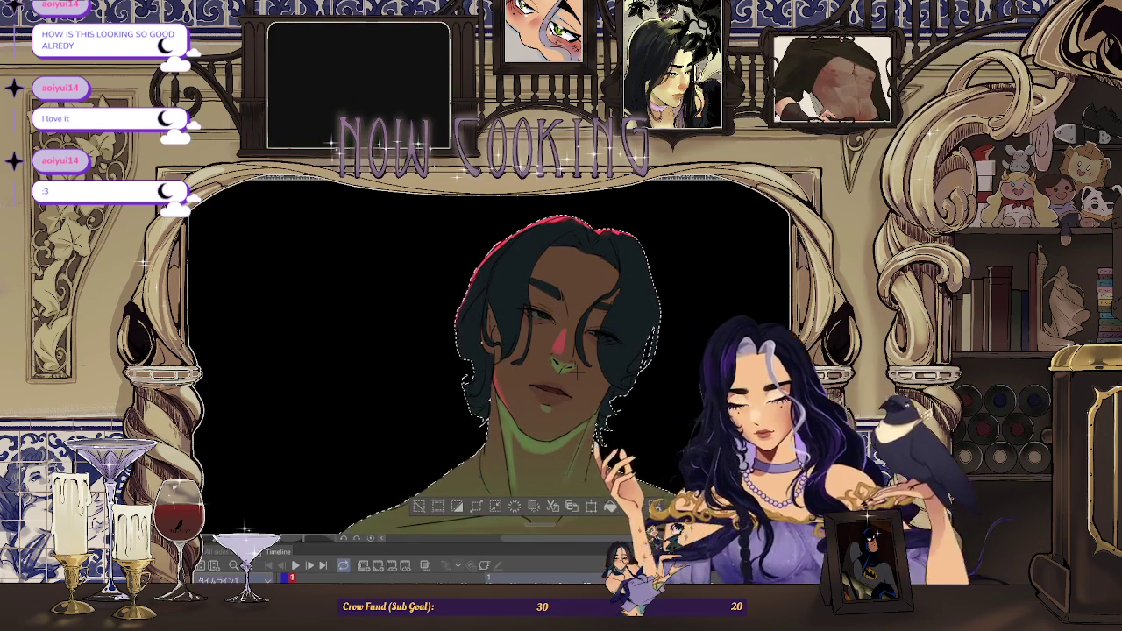
scroll(521, 220, "up", 2)
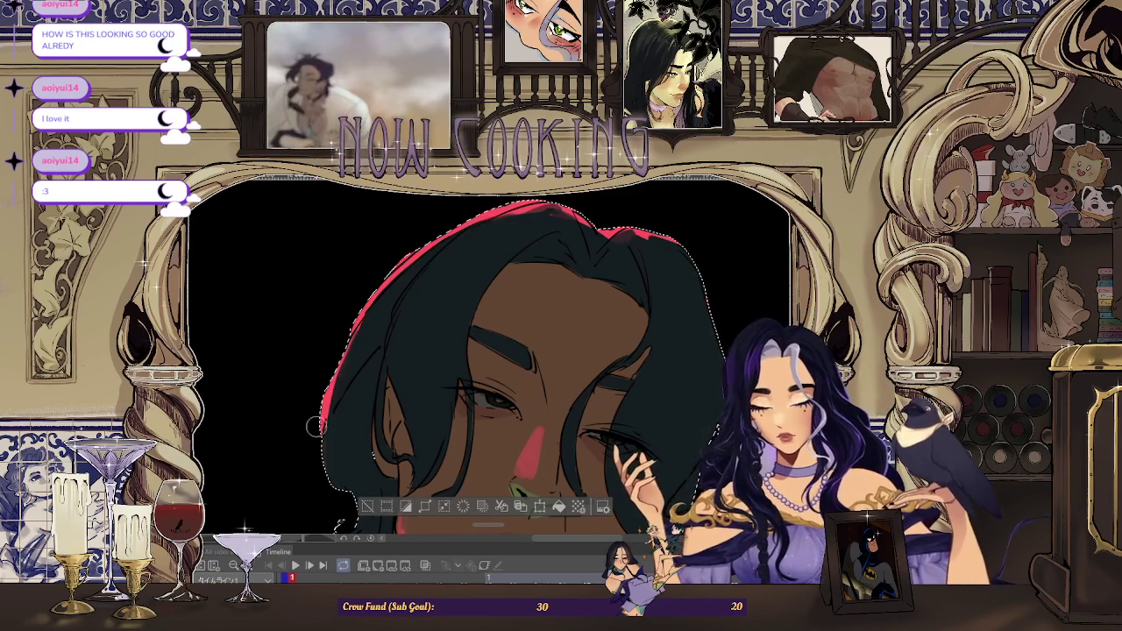
scroll(324, 387, "down", 2)
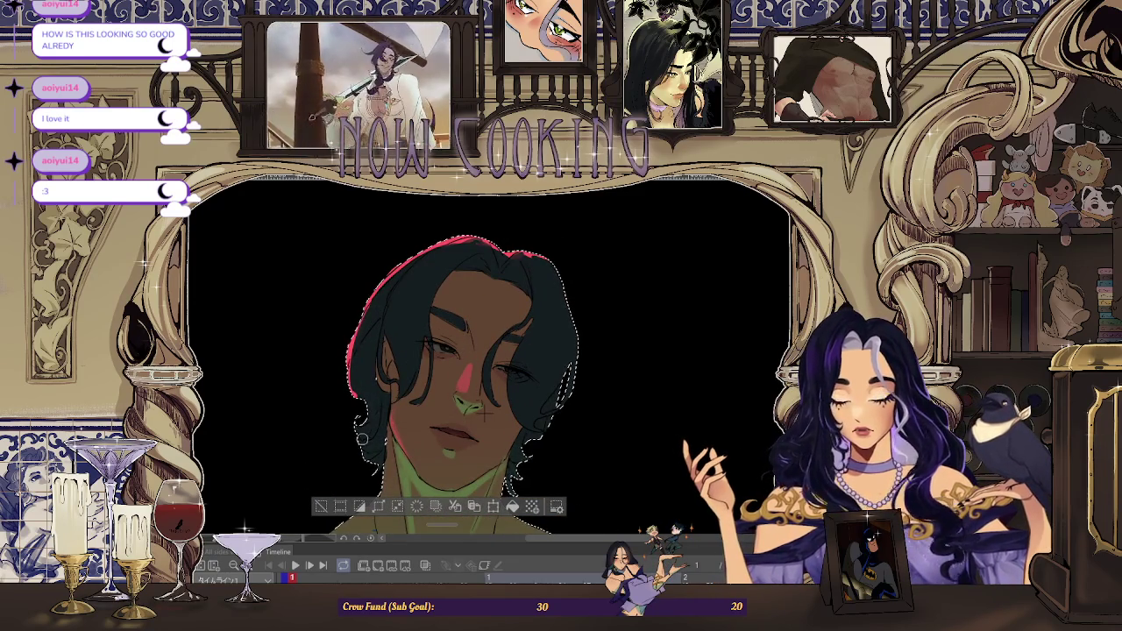
scroll(526, 446, "down", 1)
scroll(556, 359, "down", 1)
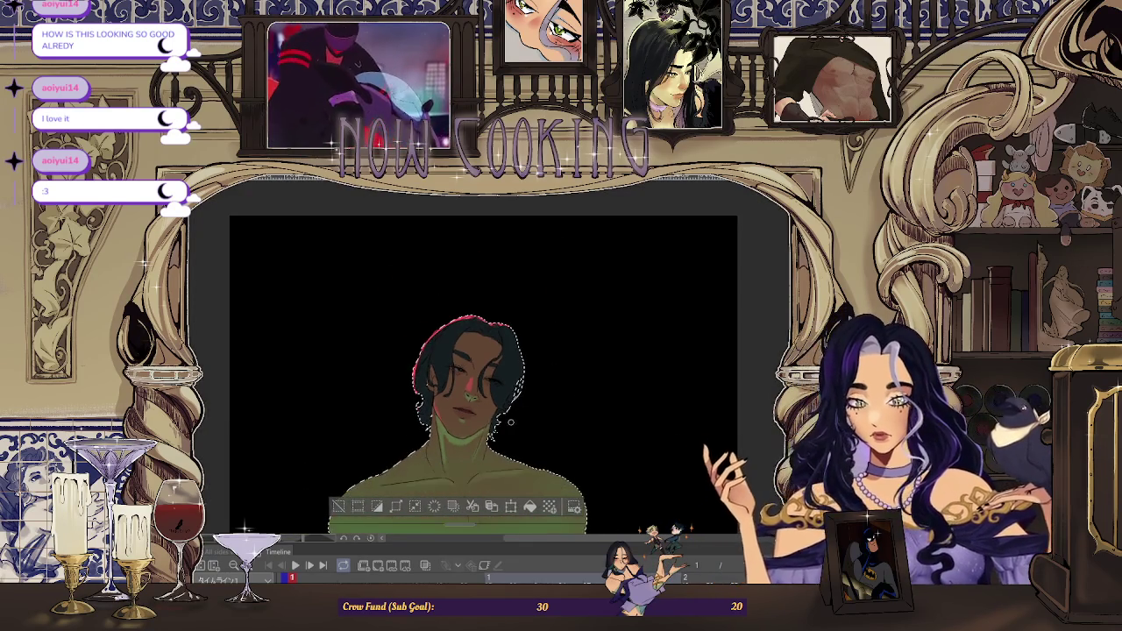
Zoom in and paint a green stroke on the neck, then undo the green tint
scroll(454, 449, "down", 1)
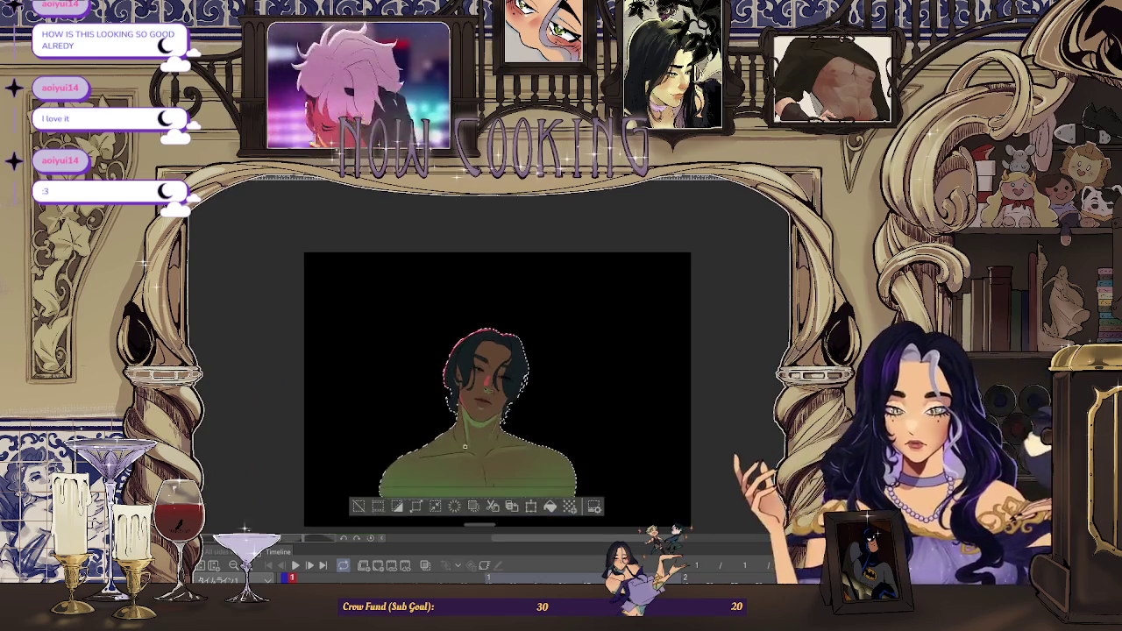
scroll(594, 253, "down", 1)
scroll(596, 253, "down", 1)
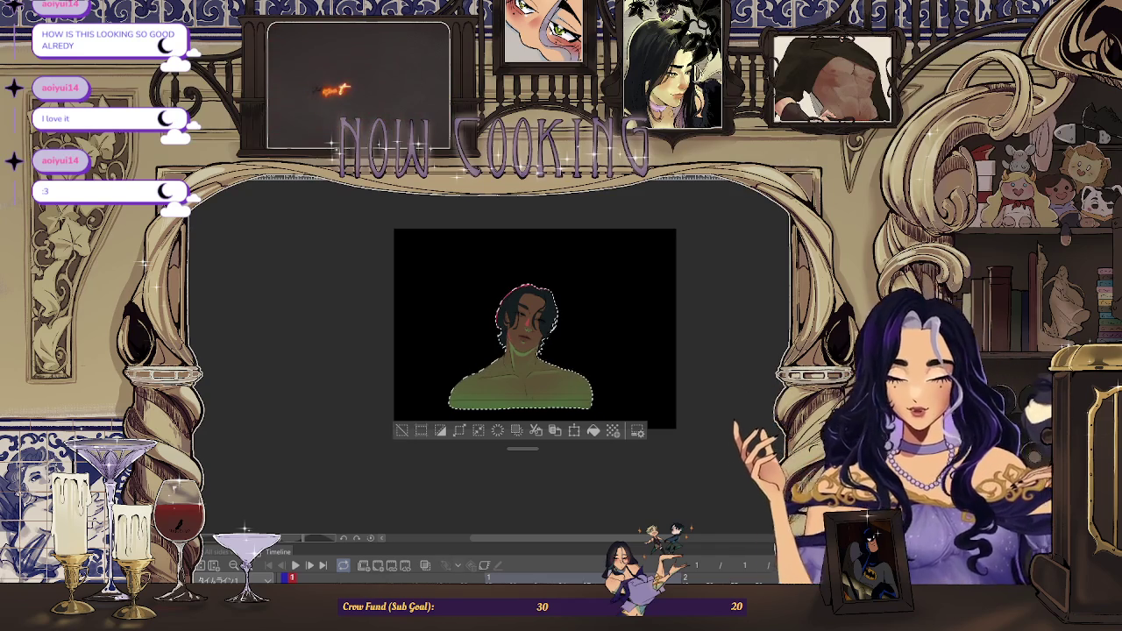
key("ctrl+plus")
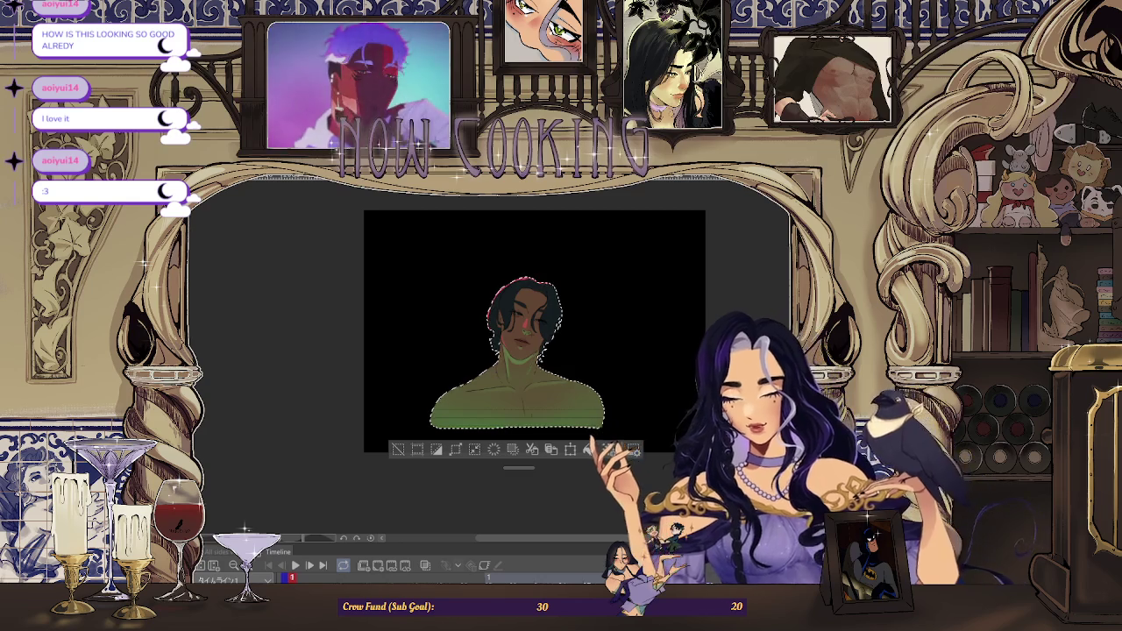
scroll(507, 335, "up", 2)
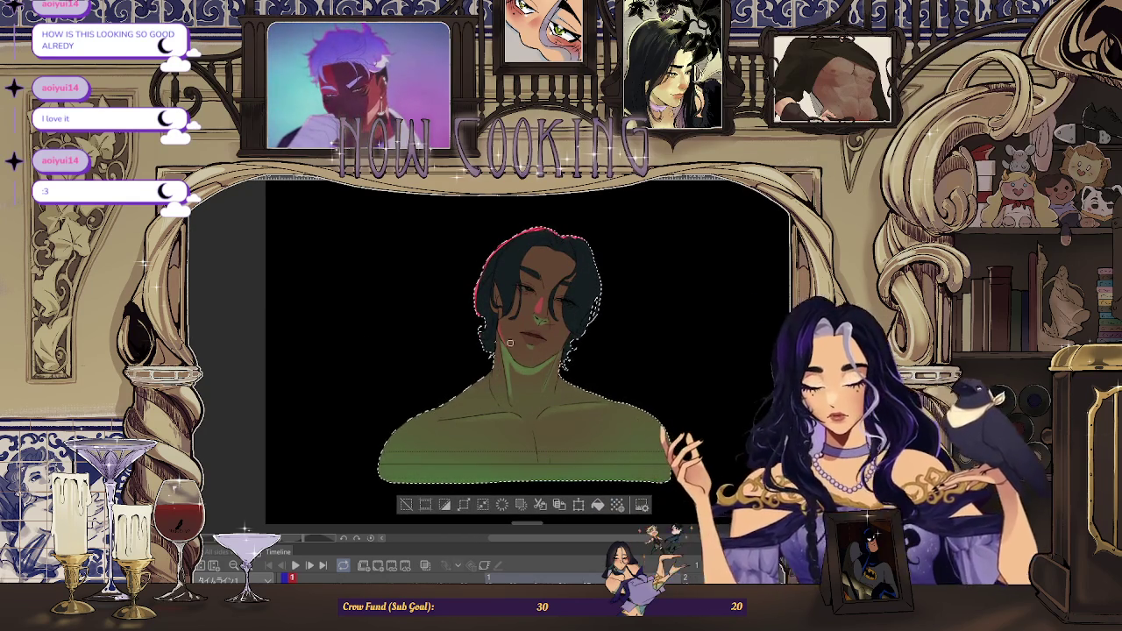
scroll(529, 309, "down", 2)
scroll(529, 309, "up", 2)
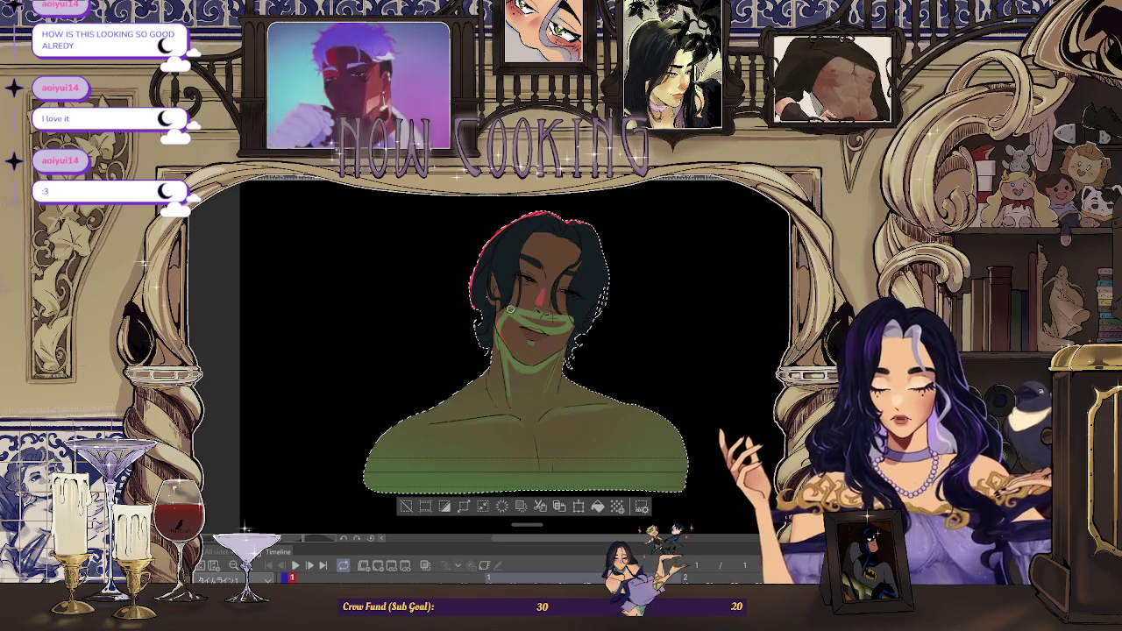
scroll(652, 298, "up", 1)
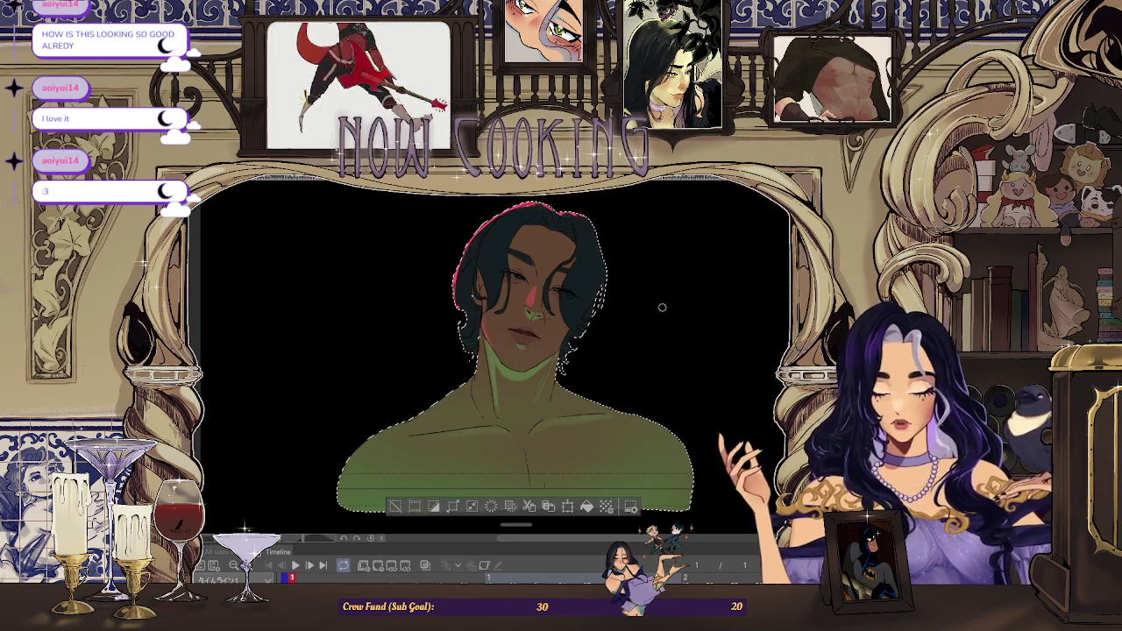
scroll(685, 281, "up", 1)
scroll(685, 281, "down", 2)
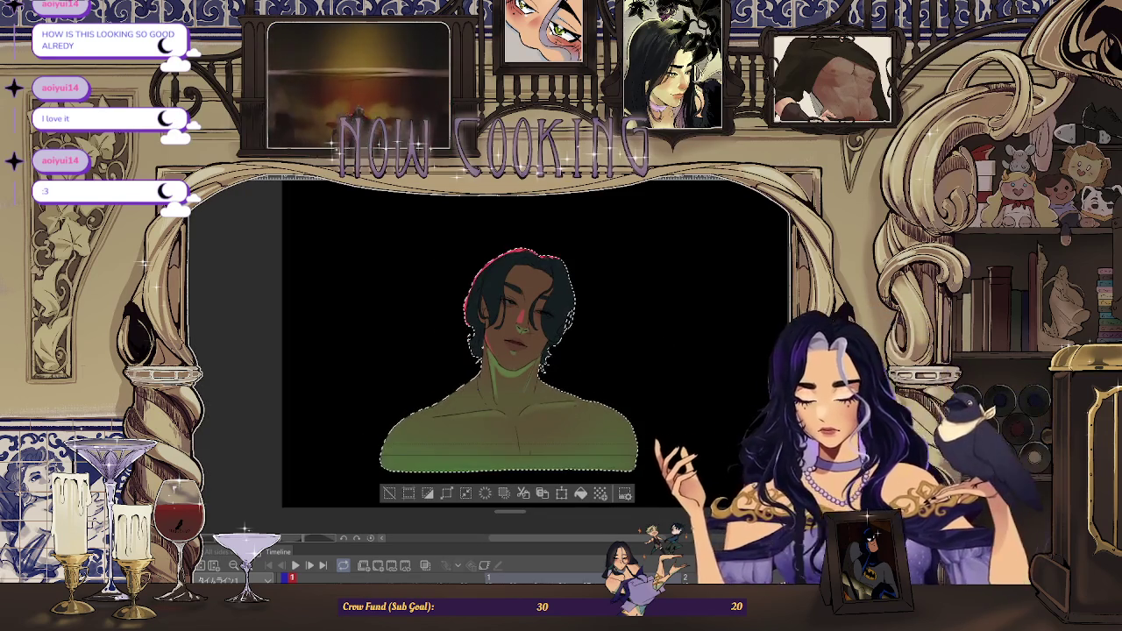
left_click_drag(502, 369, 480, 403)
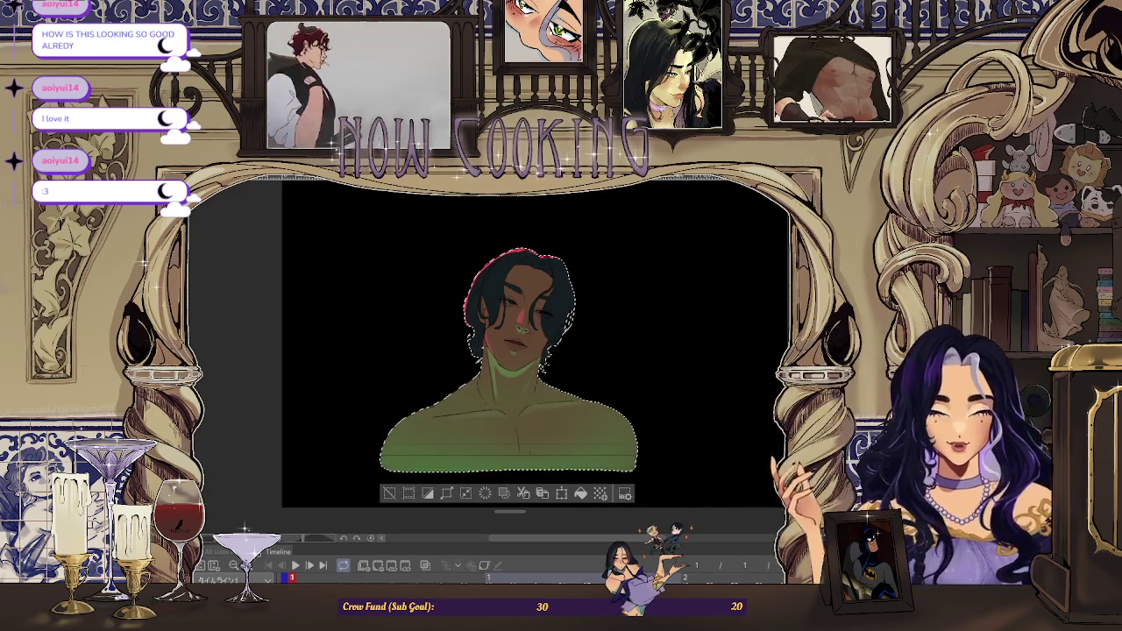
key("ctrl+z")
key("ctrl+z")
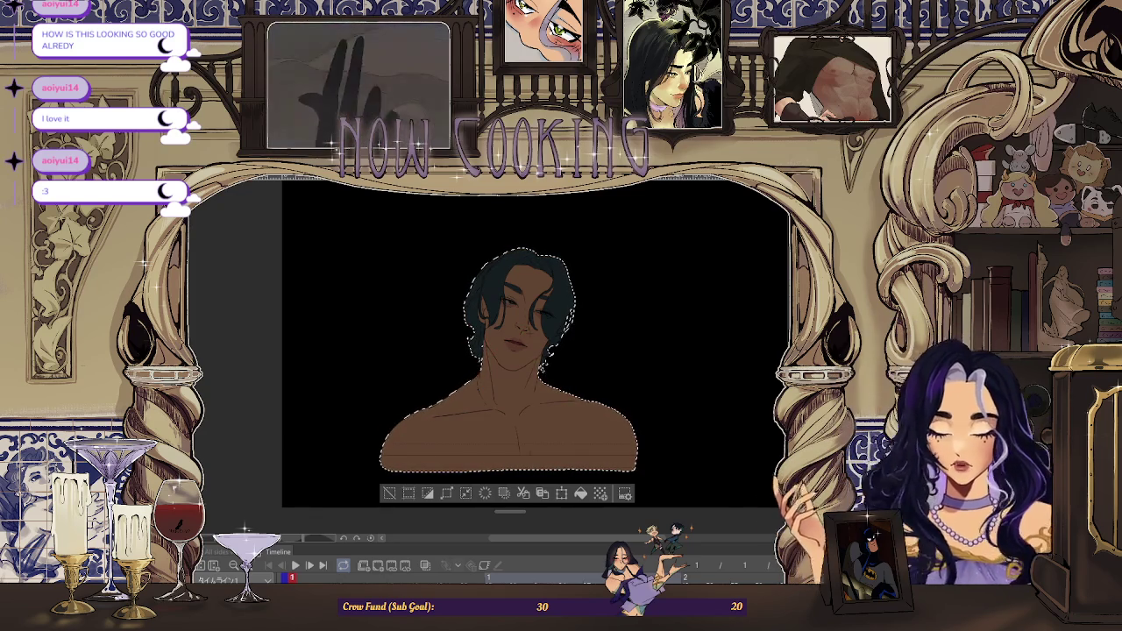
Brush a bright green stroke down the bust's left neck and shoulder
scroll(523, 308, "up", 2)
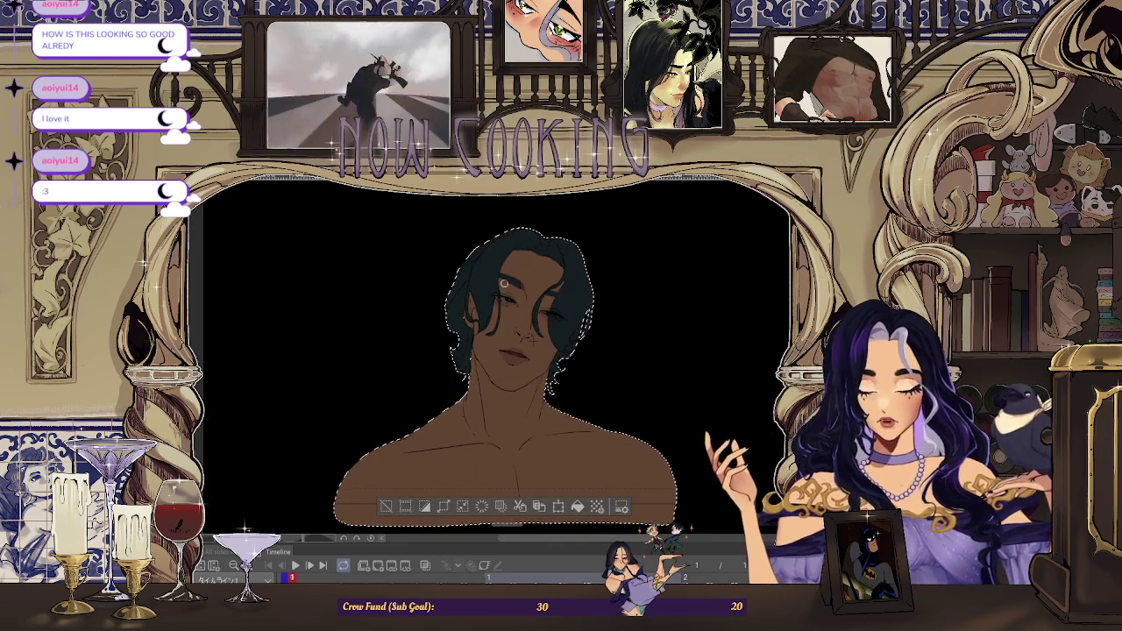
scroll(465, 351, "up", 2)
scroll(518, 351, "down", 2)
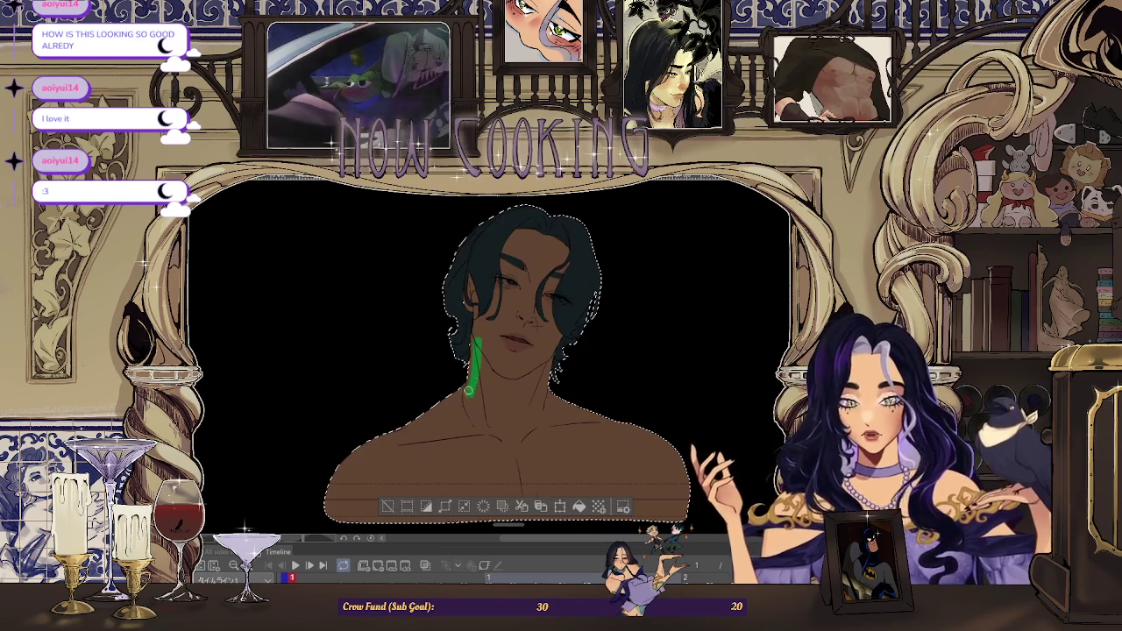
scroll(359, 462, "up", 1)
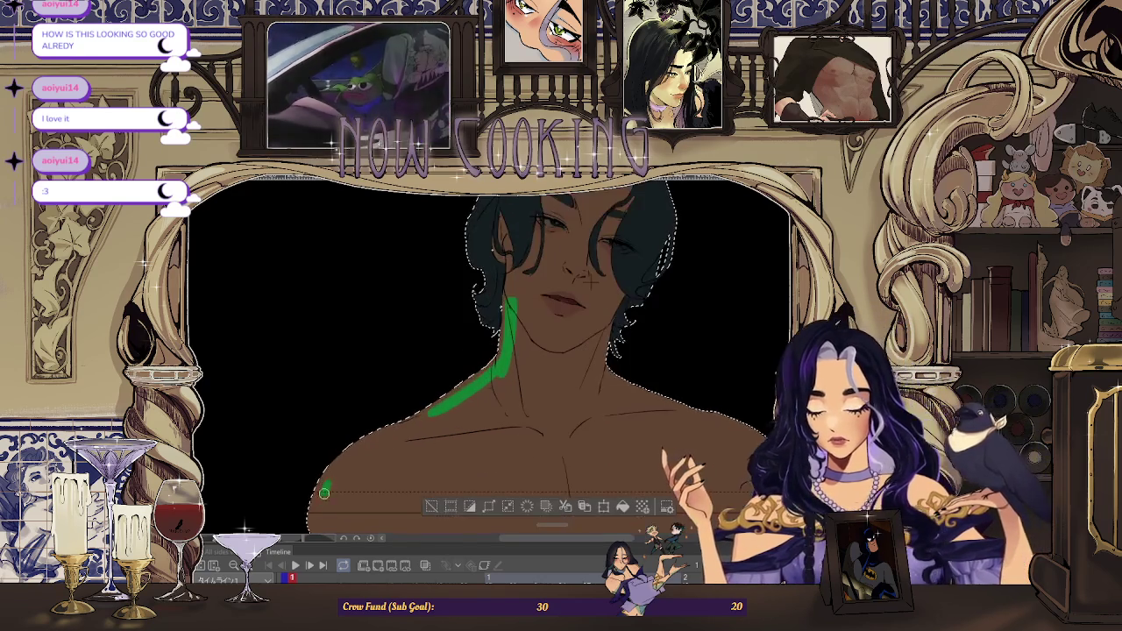
scroll(359, 462, "down", 2)
scroll(360, 462, "up", 2)
left_click_drag(338, 436, 335, 454)
left_click_drag(328, 493, 413, 382)
Try enlarging the freeform selection around the hair, then undo it
scroll(413, 383, "down", 1)
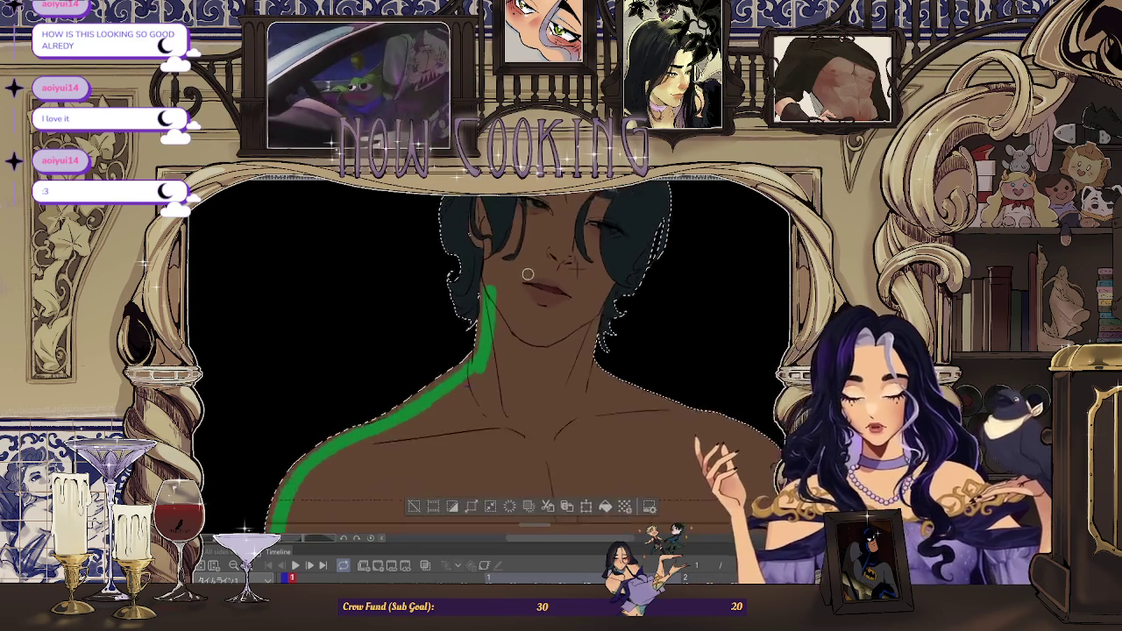
scroll(333, 315, "down", 1)
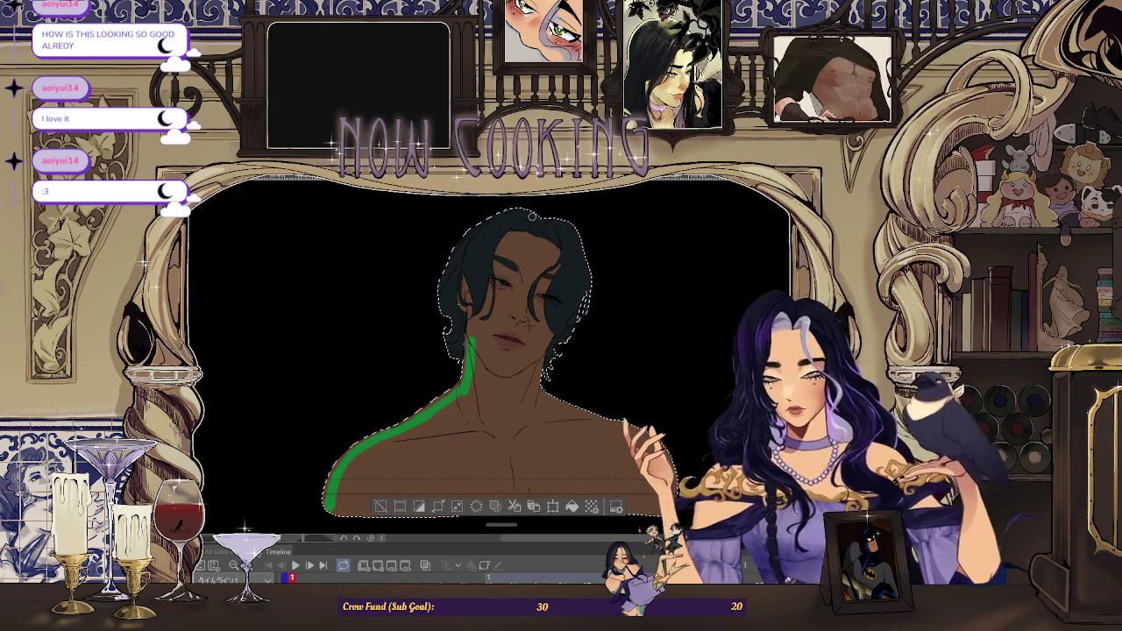
scroll(546, 326, "up", 1)
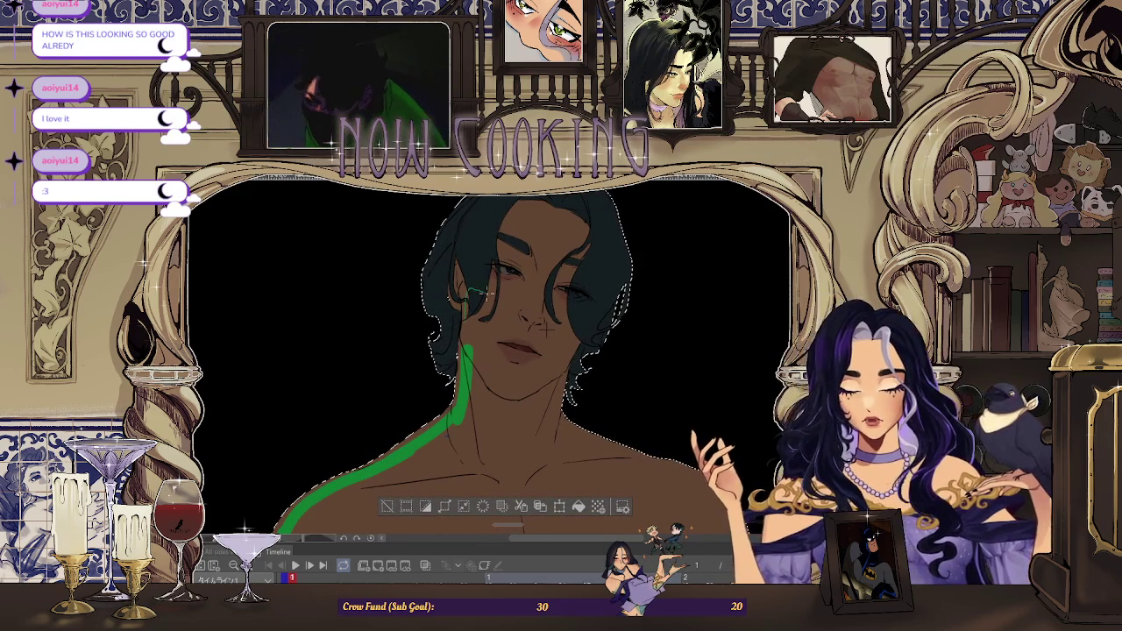
left_click_drag(466, 315, 524, 274)
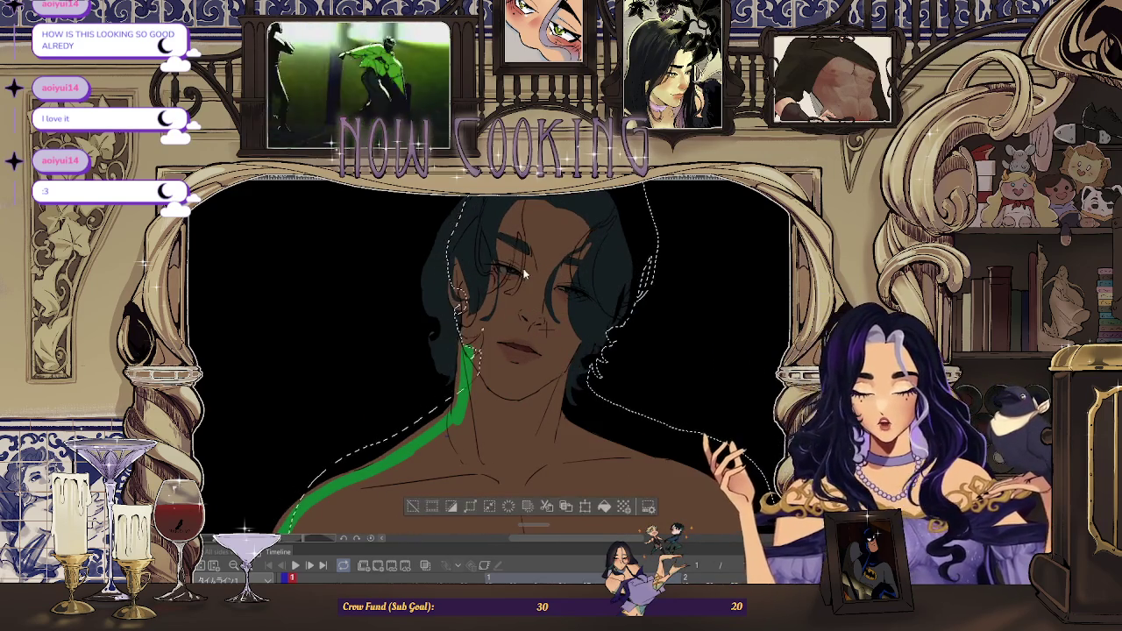
key("ctrl+z")
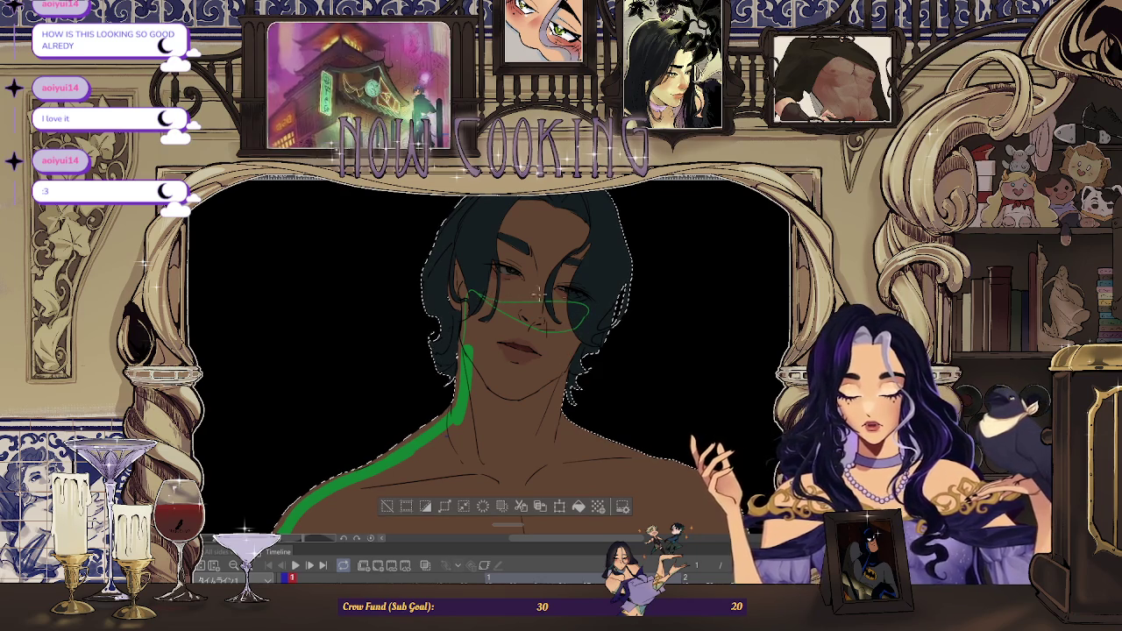
Undo the two most recent changes to the head
scroll(522, 291, "up", 2)
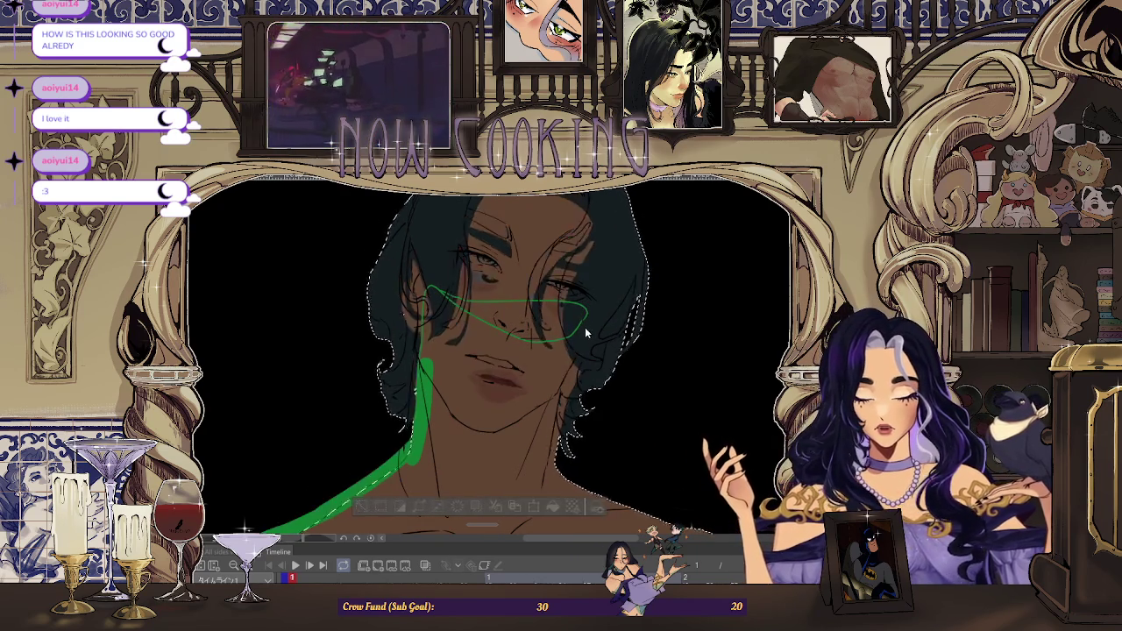
key("ctrl+z")
key("ctrl+z")
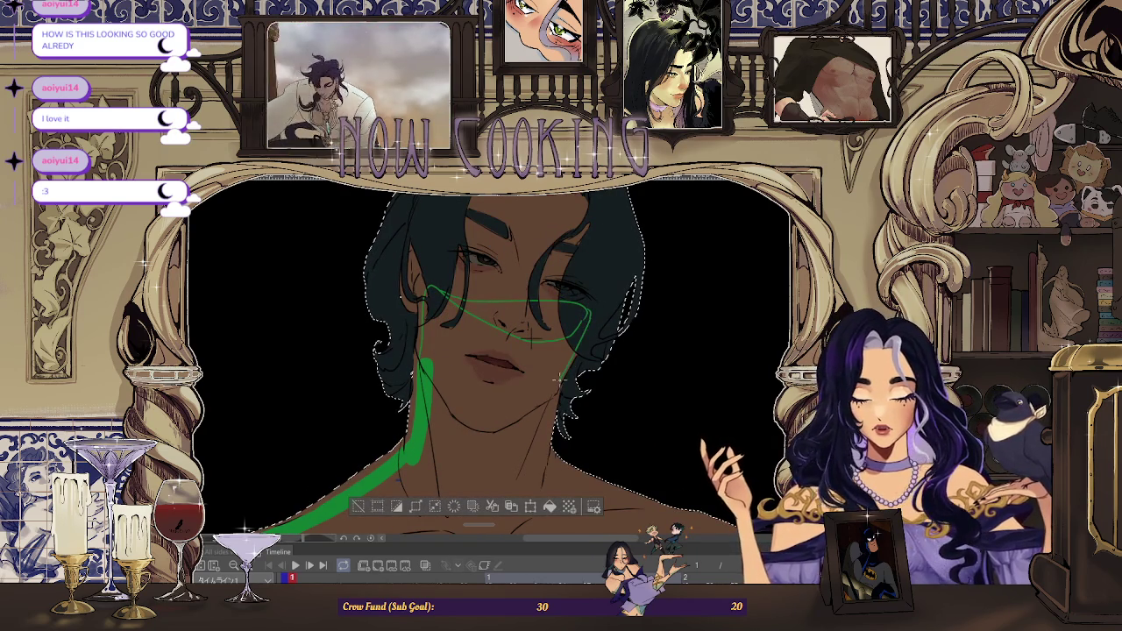
key("ctrl+z")
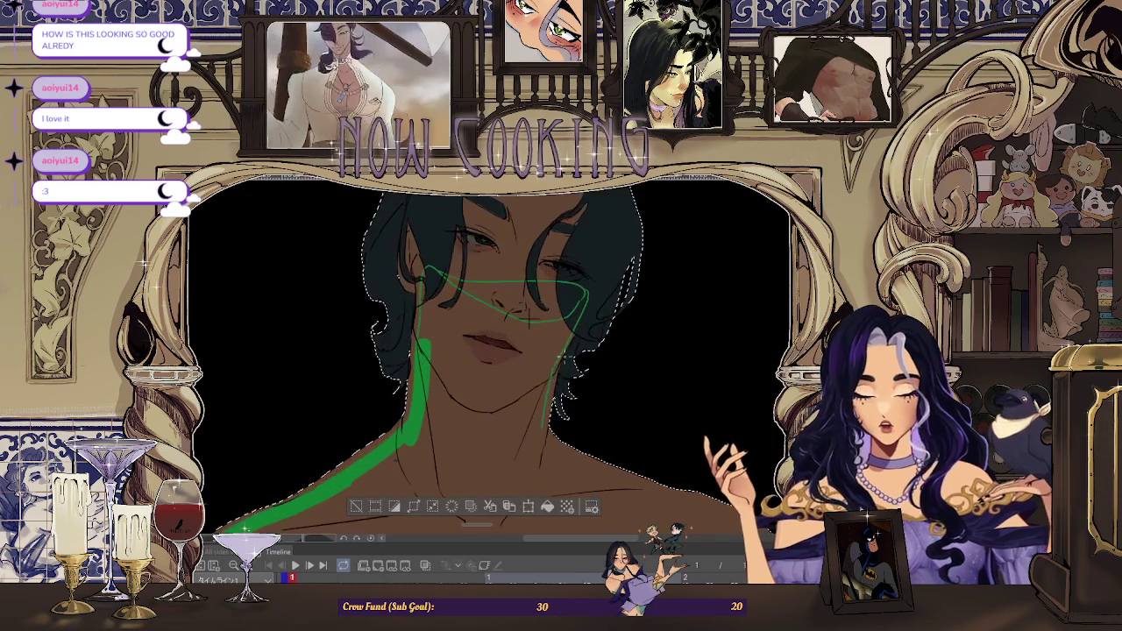
scroll(535, 324, "up", 2)
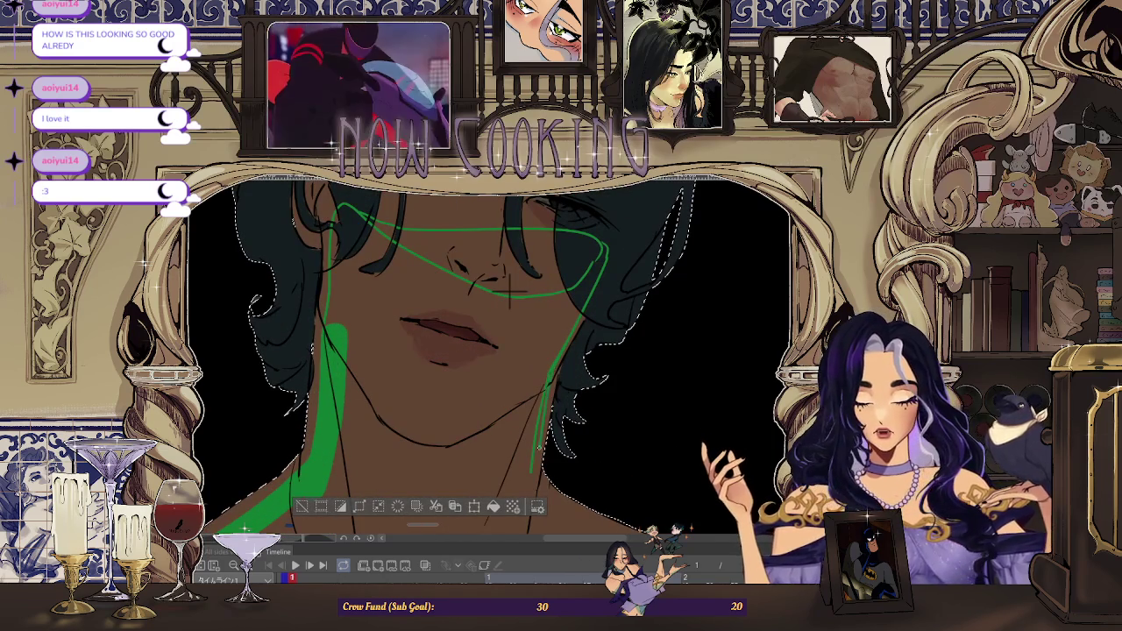
scroll(511, 292, "down", 3)
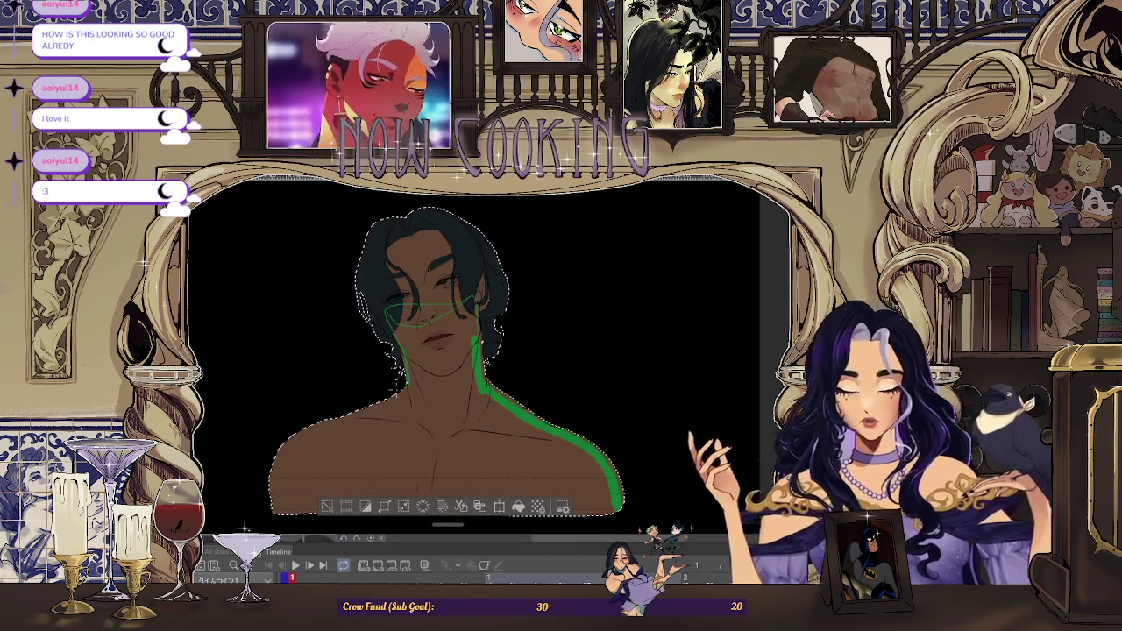
scroll(271, 449, "up", 2)
scroll(272, 449, "up", 2)
scroll(272, 449, "down", 1)
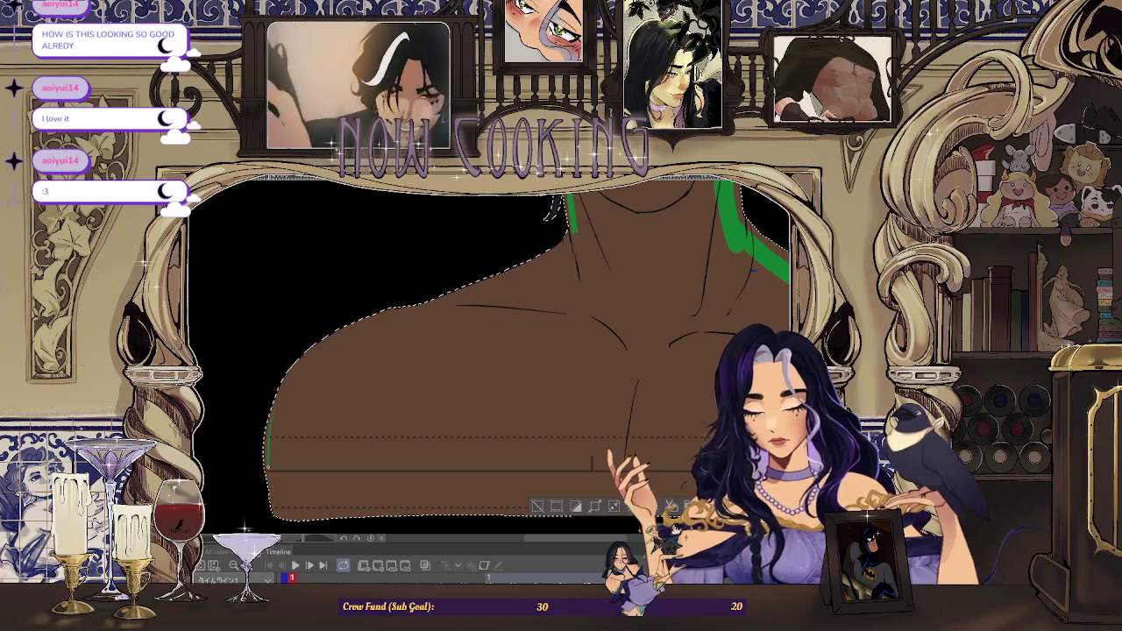
scroll(271, 449, "up", 2)
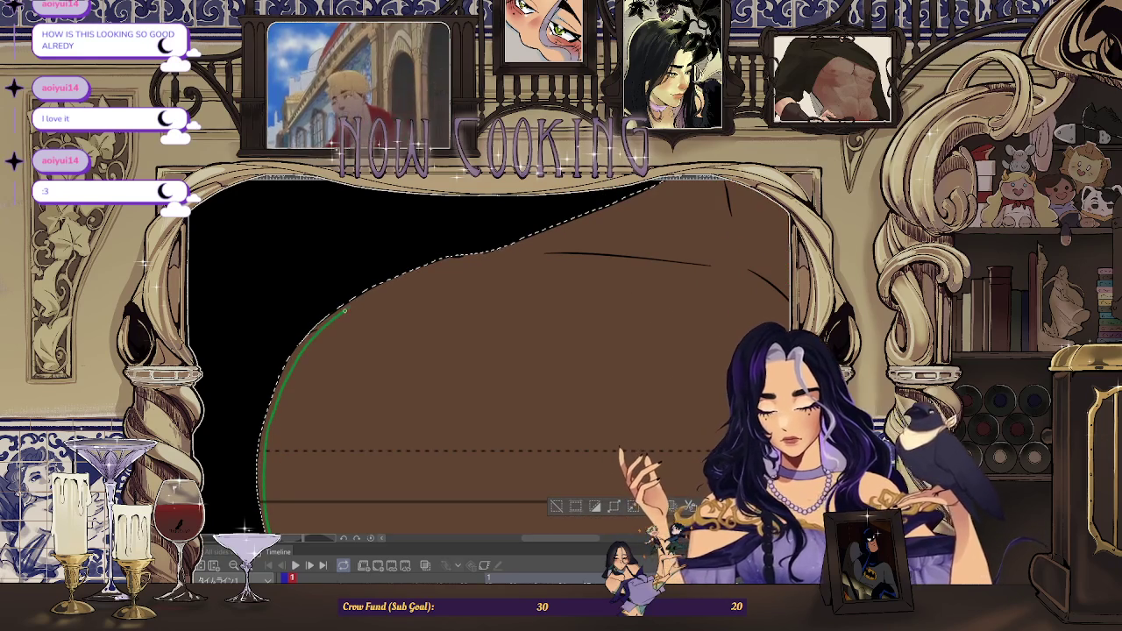
scroll(548, 261, "down", 2)
scroll(547, 261, "up", 1)
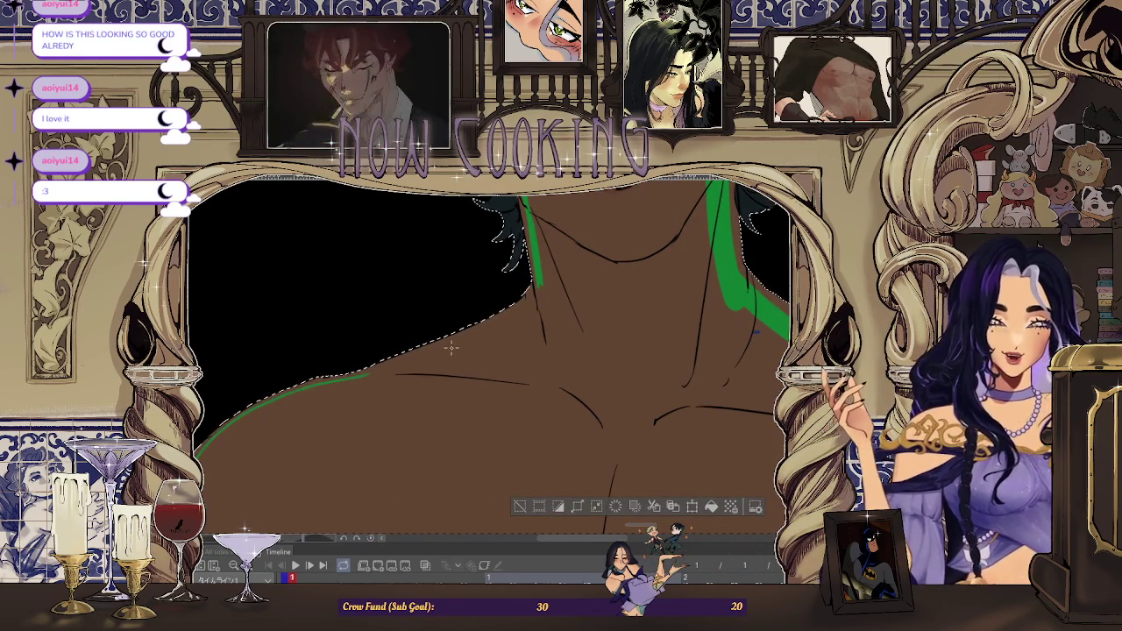
scroll(313, 431, "up", 1)
scroll(313, 430, "down", 2)
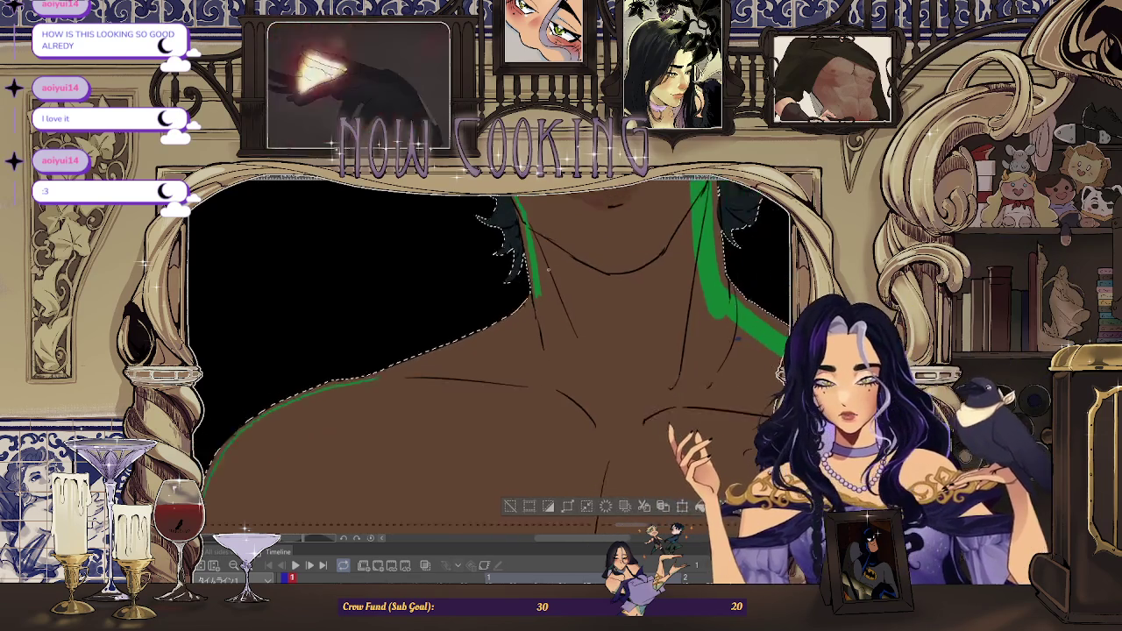
scroll(394, 396, "up", 2)
Trace a green line along the left shoulder edge and fill the outlined body green
left_click_drag(280, 436, 532, 289)
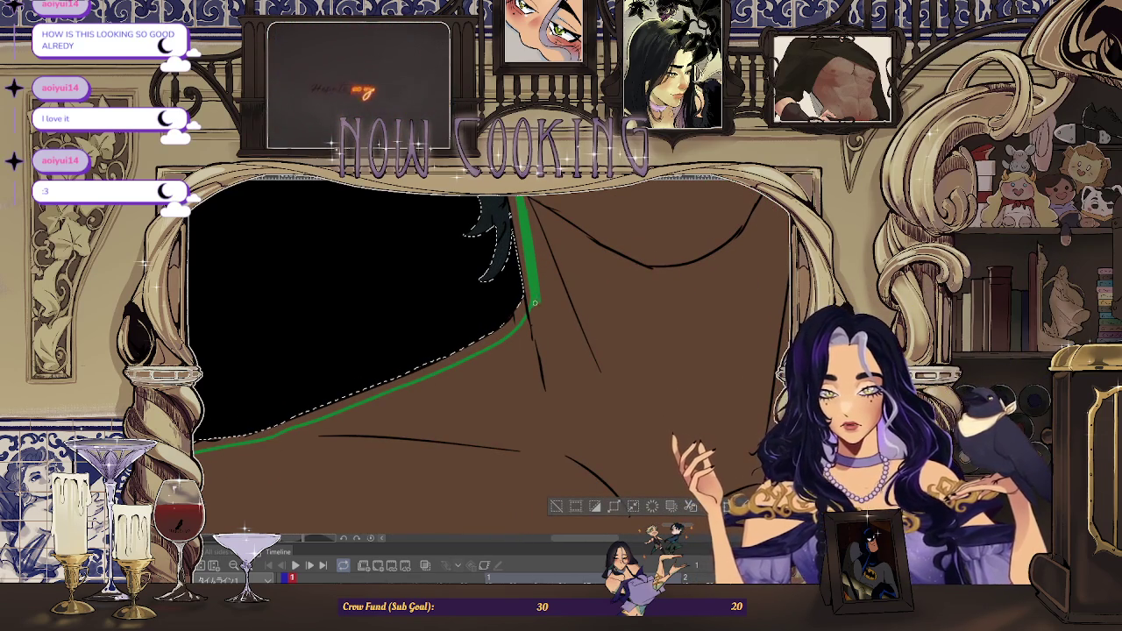
scroll(532, 315, "down", 2)
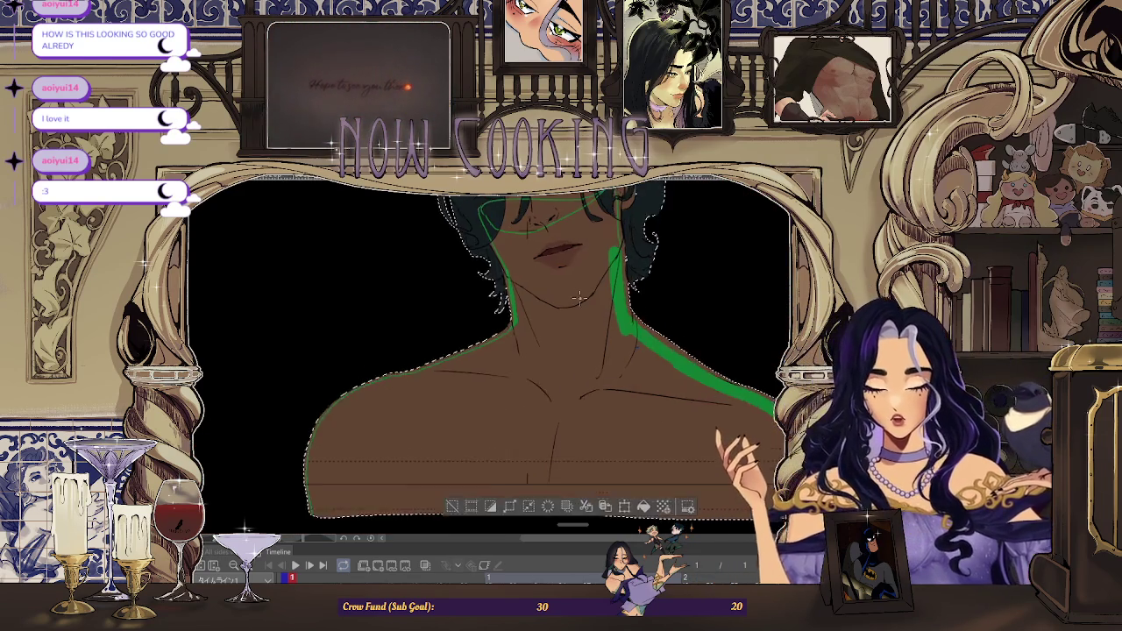
scroll(509, 343, "down", 1)
left_click(618, 356)
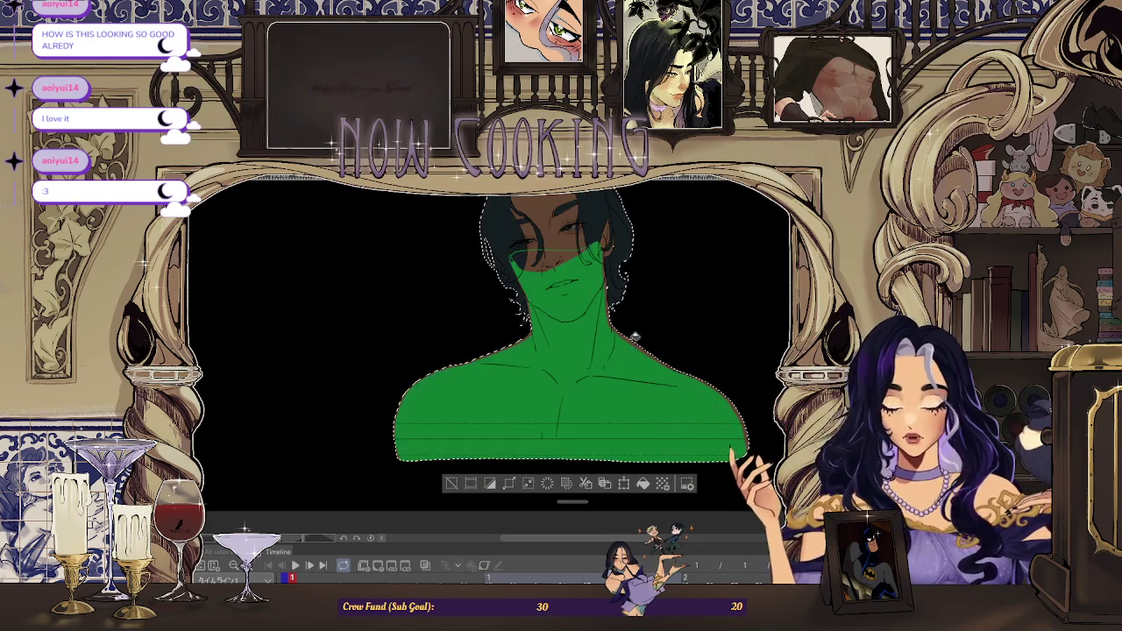
Make the green fill layer translucent so the skin and line art show through
scroll(617, 351, "up", 1)
scroll(618, 333, "up", 1)
scroll(618, 234, "down", 2)
scroll(613, 237, "up", 1)
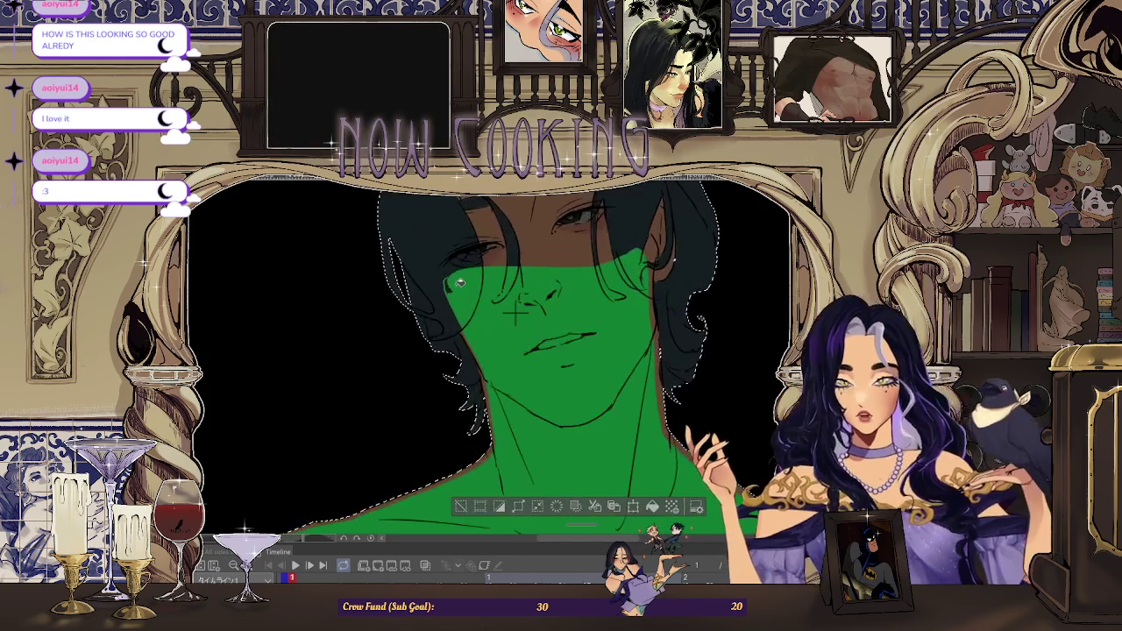
scroll(561, 263, "up", 1)
scroll(474, 285, "up", 1)
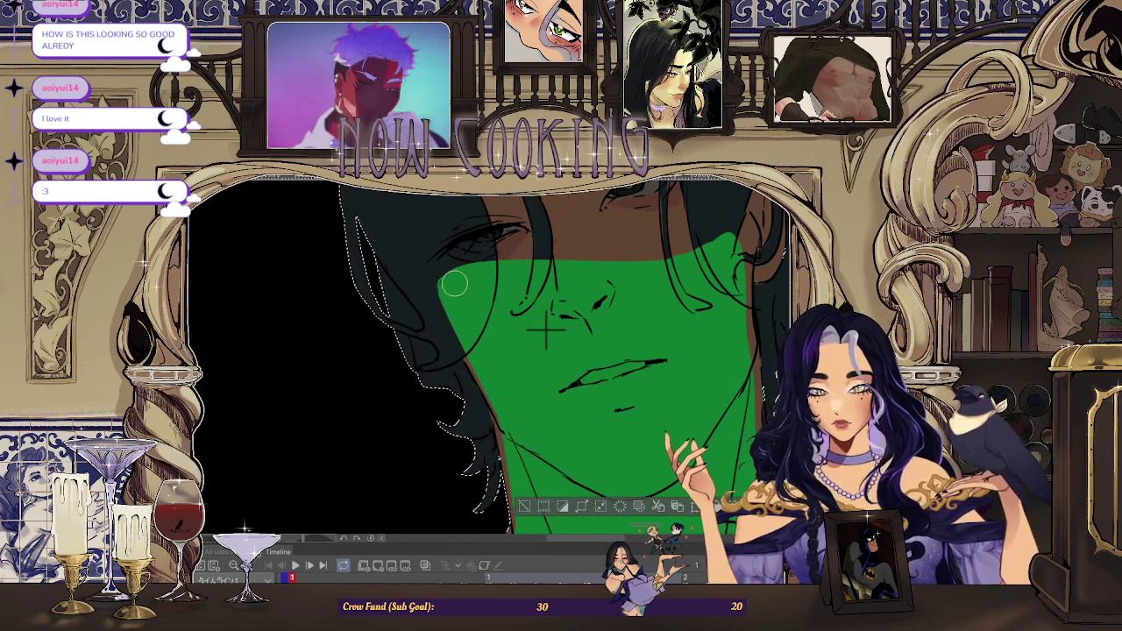
scroll(461, 279, "down", 3)
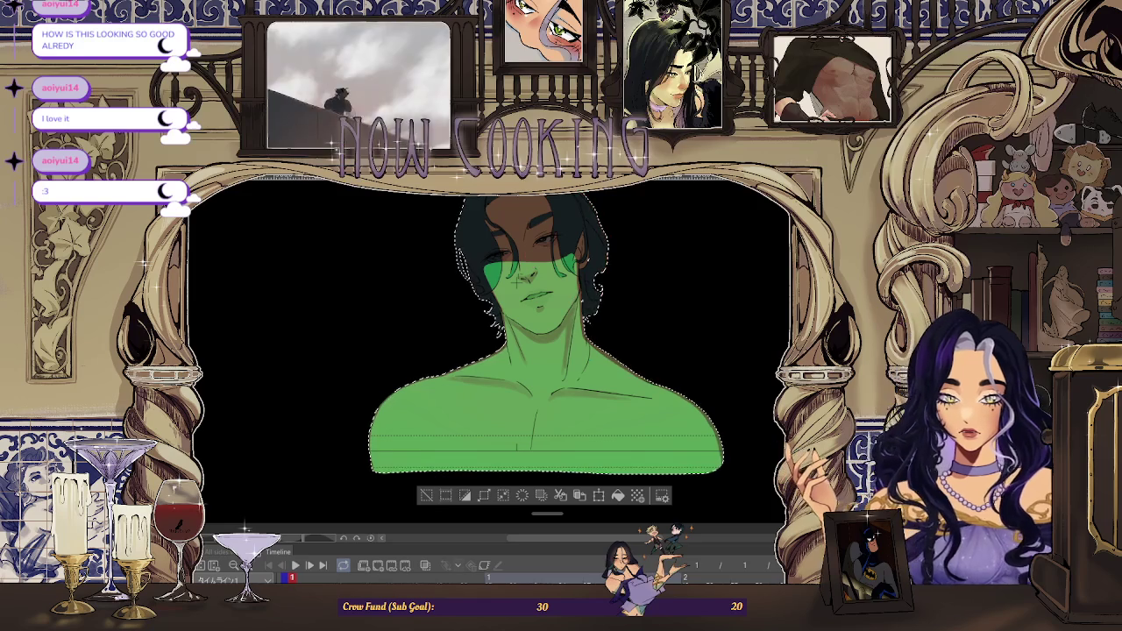
Zoom out and refill the green light layer with bright green
key("ctrl+minus")
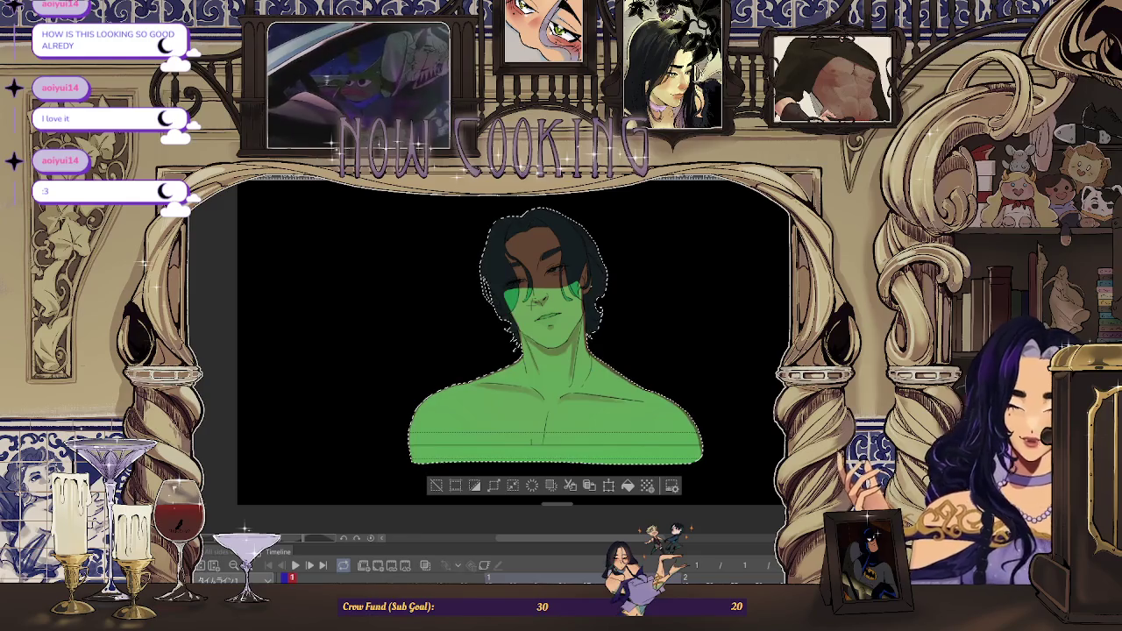
key("alt+BackSpace")
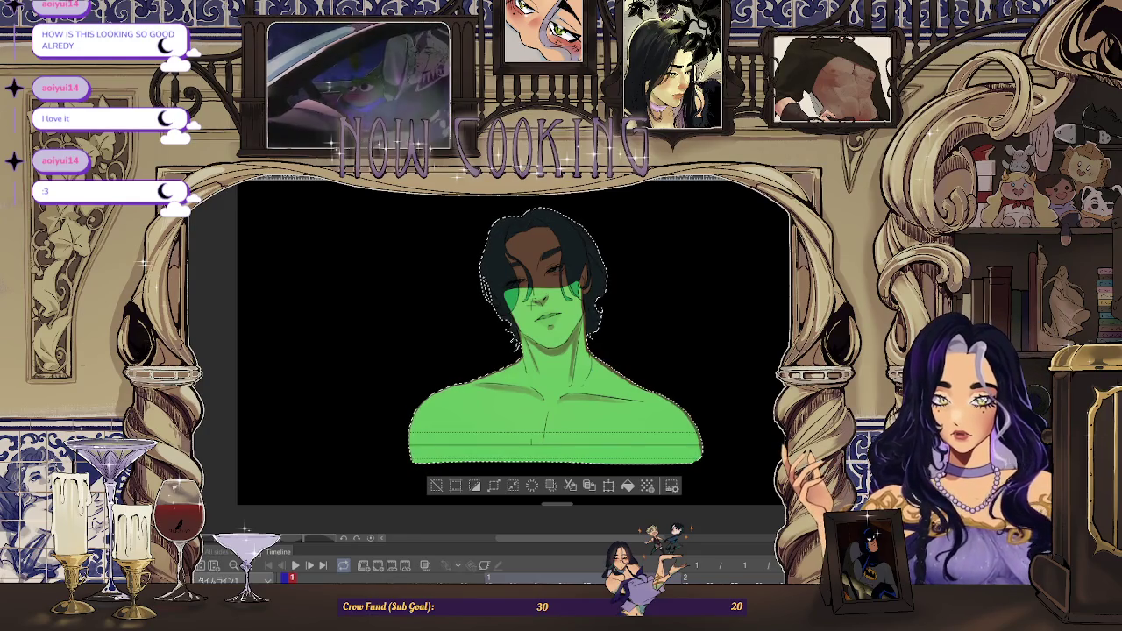
key("ctrl+z")
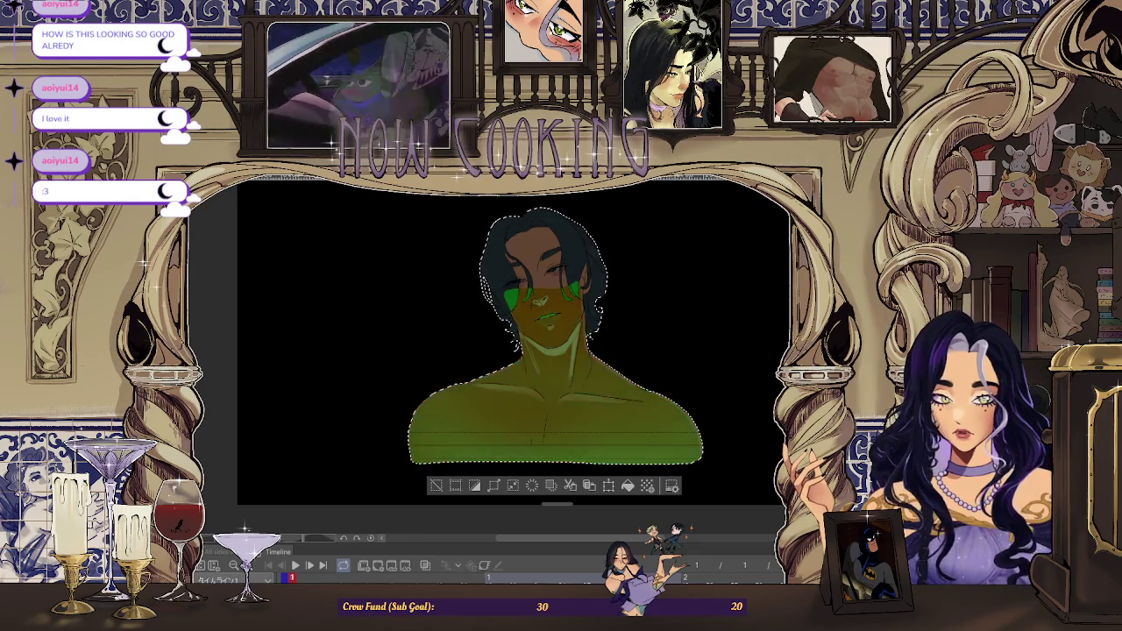
key("alt+BackSpace")
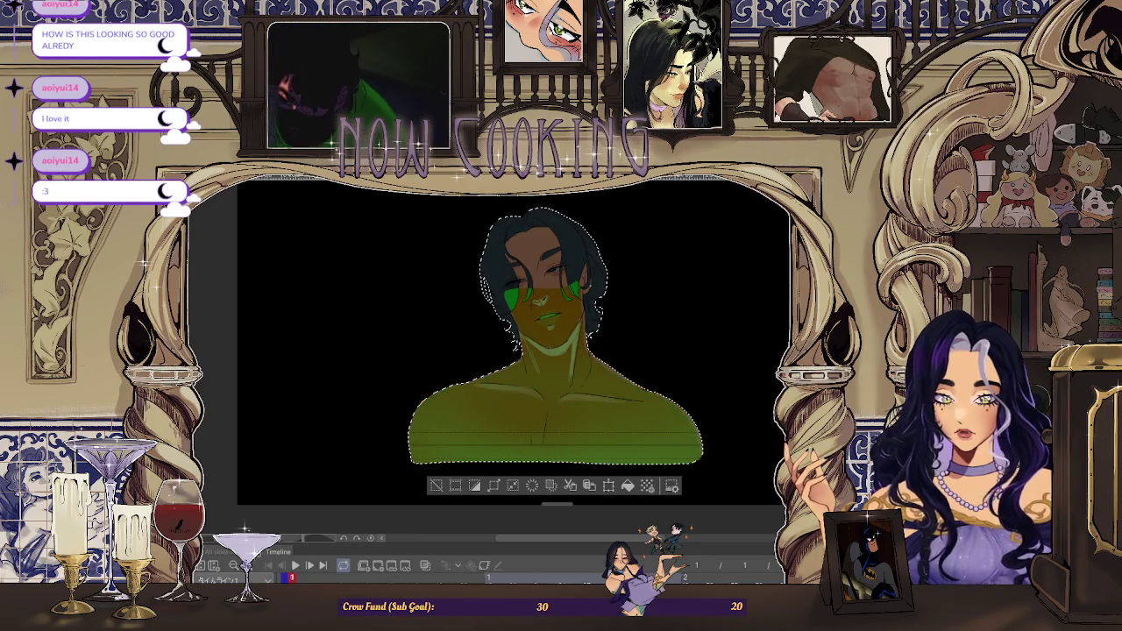
Cycle the green light layer's blending modes, ending on a darker olive-green look
key("Down")
key("Down")
key("Down")
key("Down")
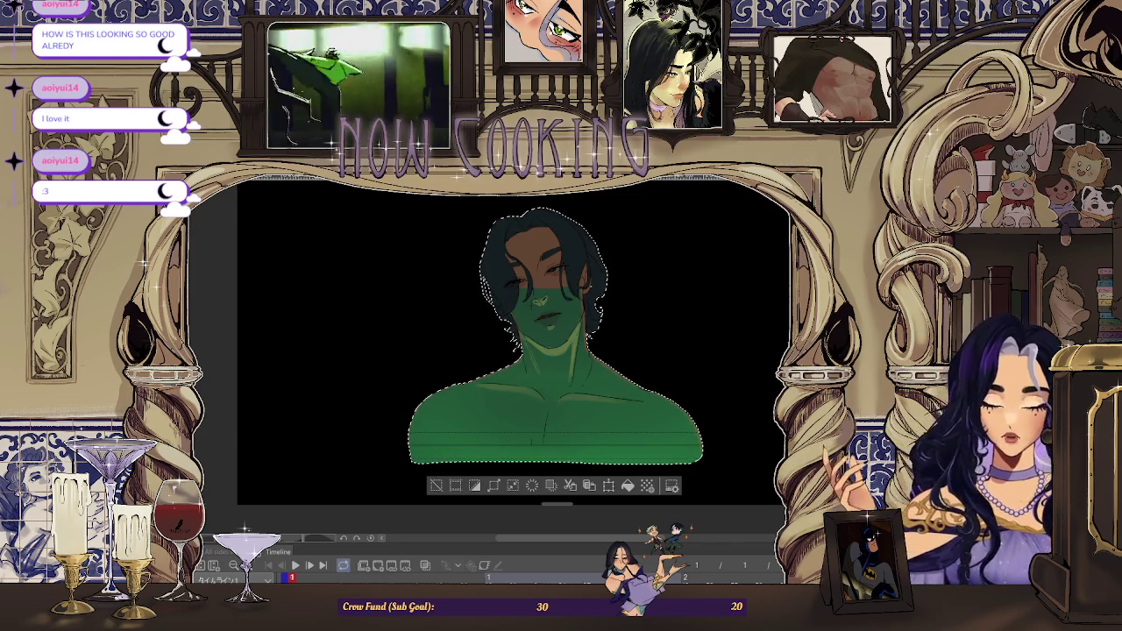
key("Down")
key("Down")
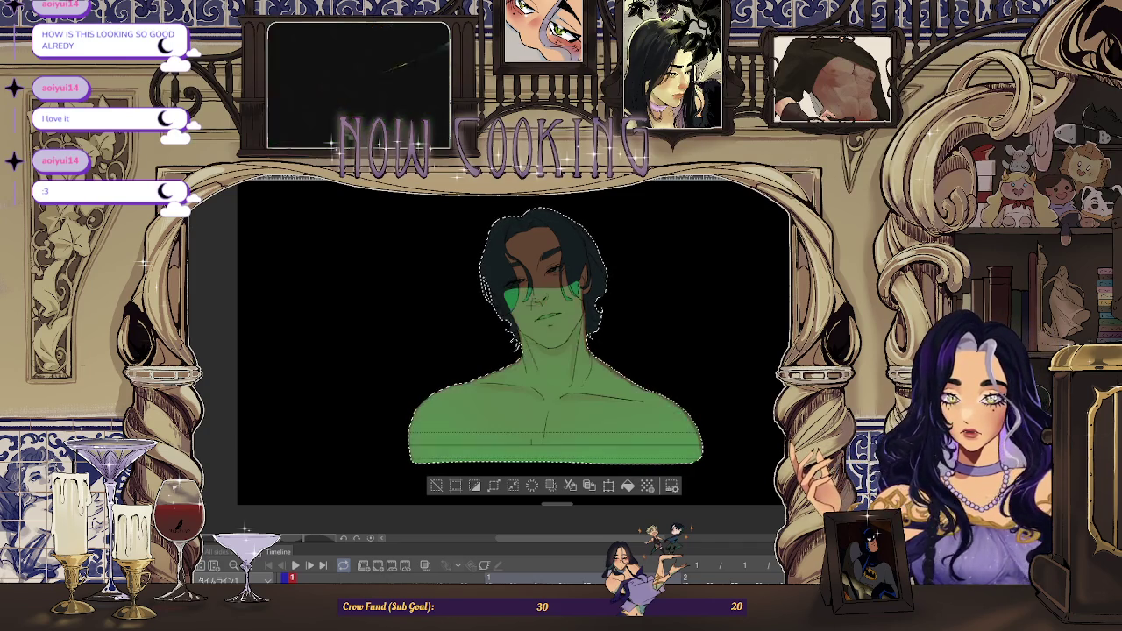
key("Down")
key("Up")
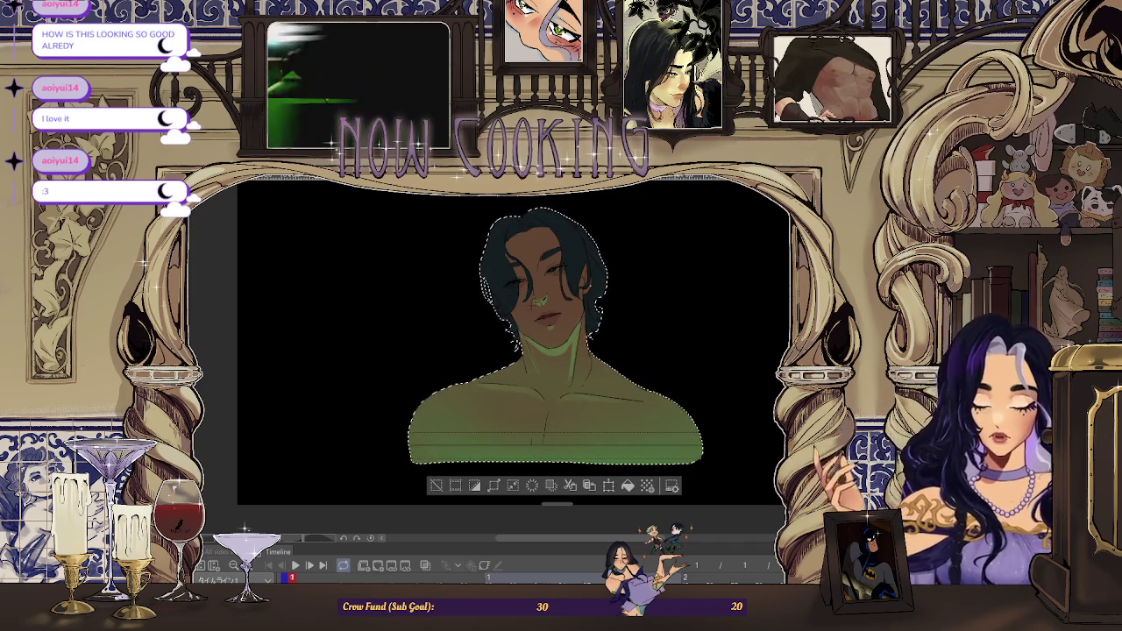
key("Down")
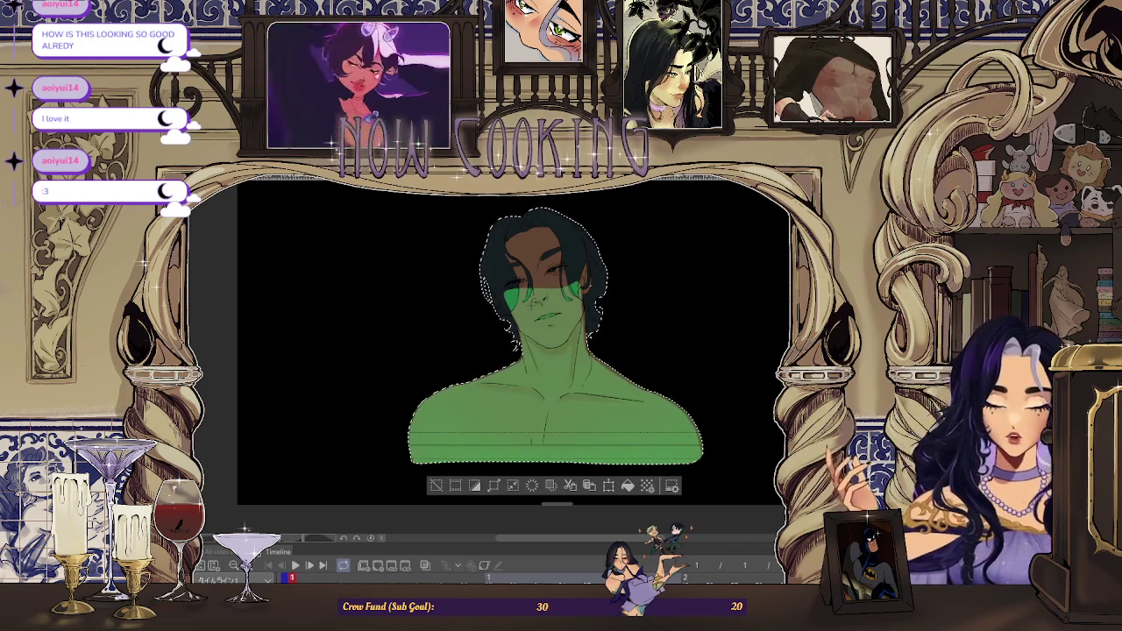
key("Up")
key("Down")
key("Down")
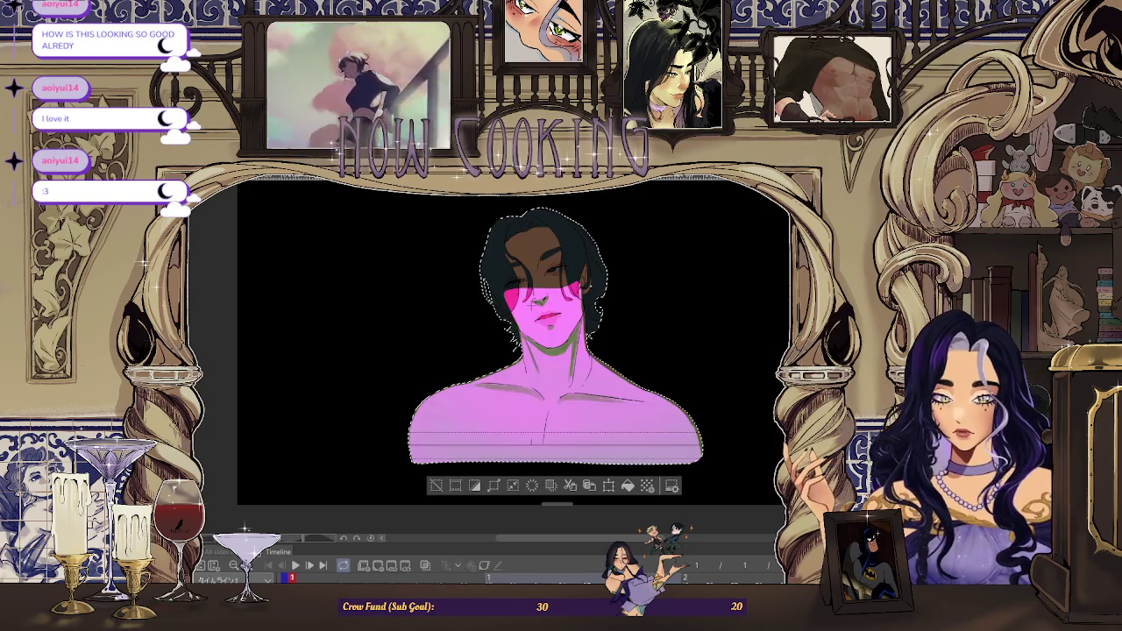
key("Down")
key("Up")
key("Down")
key("Up")
key("Down")
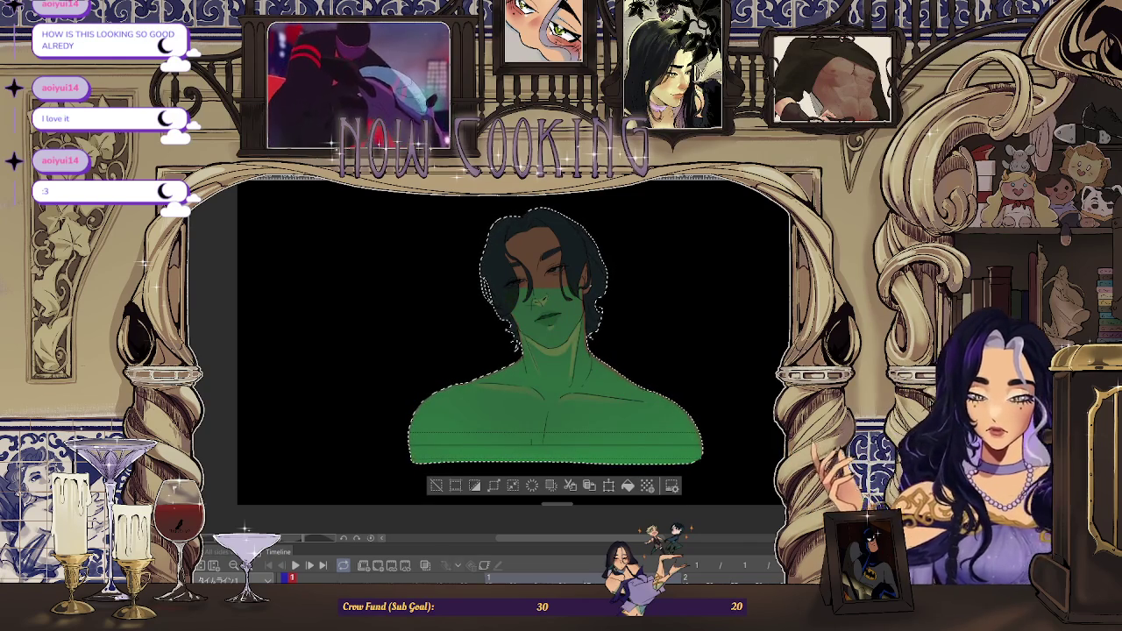
key("Up")
key("Up")
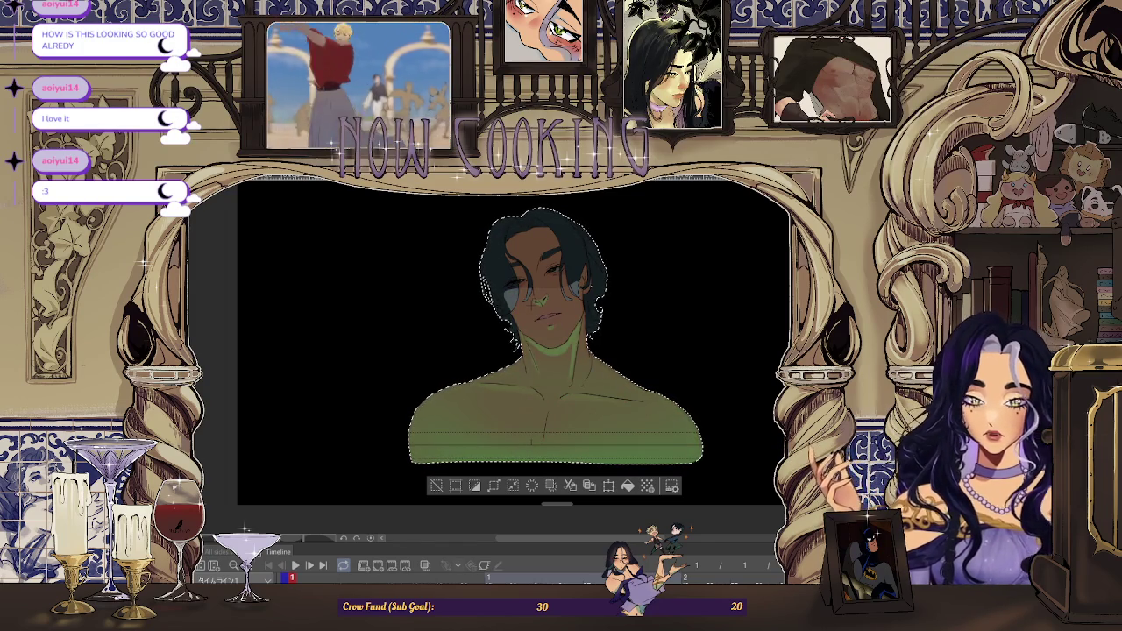
key("Up")
key("Up")
key("Up")
key("Up")
key("Up")
key("Up")
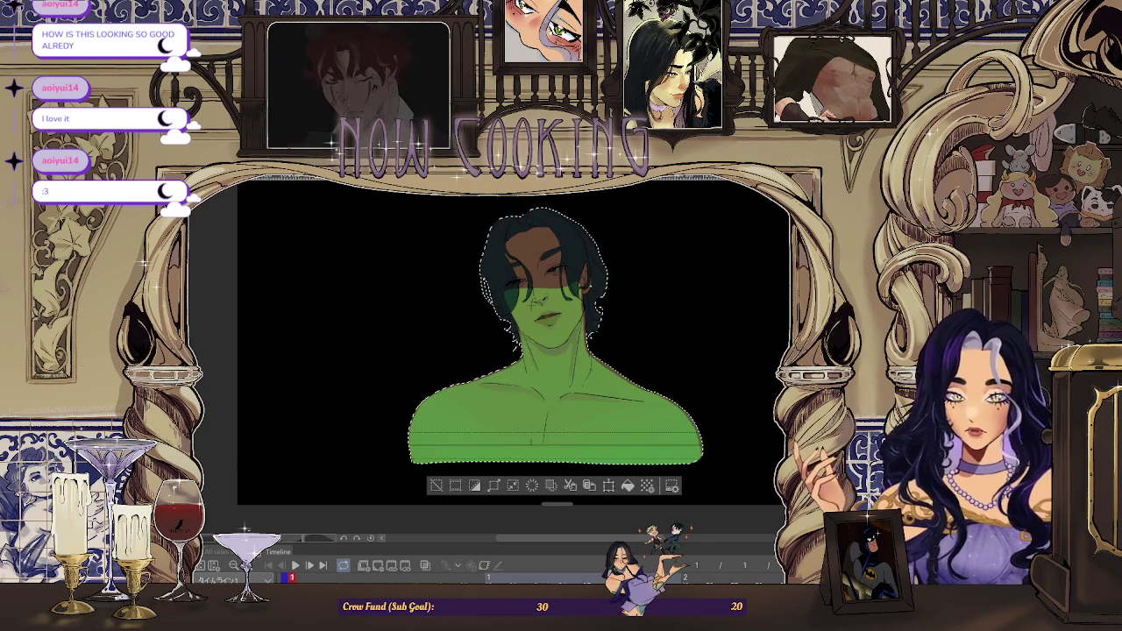
key("Up")
key("Up")
key("Up")
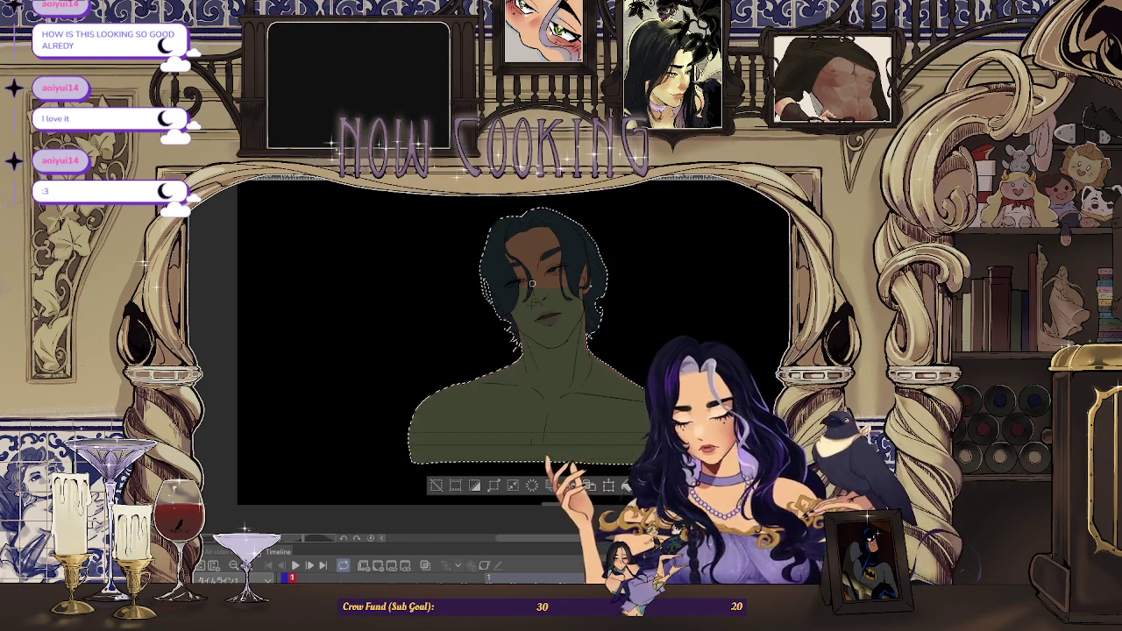
Zoom in and paint a white line across the face at eye level
scroll(567, 287, "up", 3)
scroll(567, 287, "up", 2)
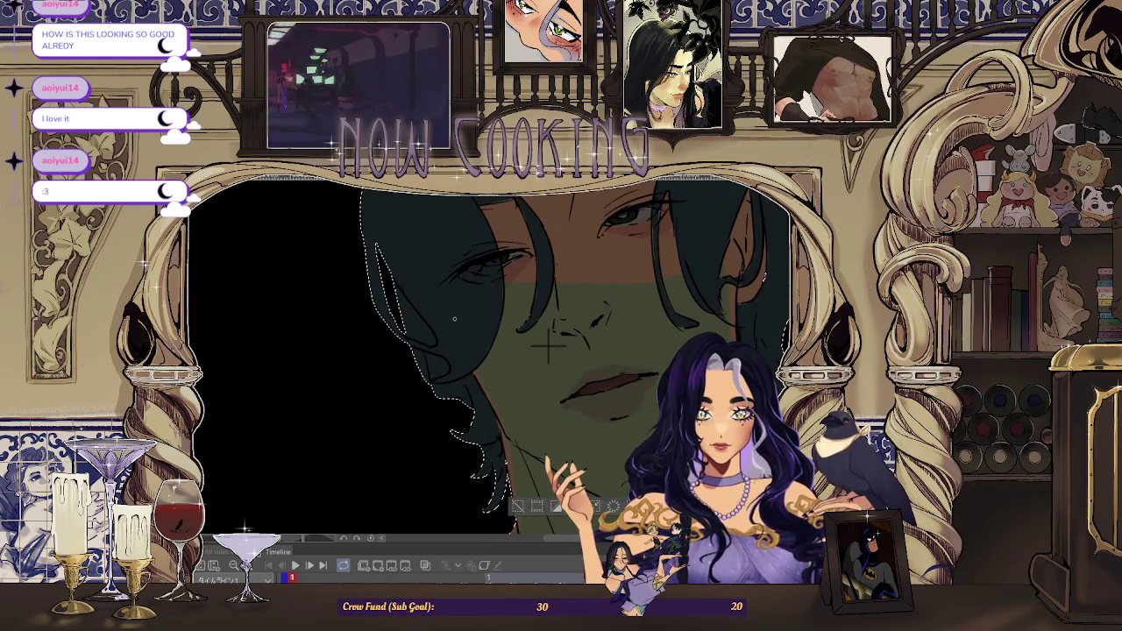
left_click_drag(448, 284, 554, 282)
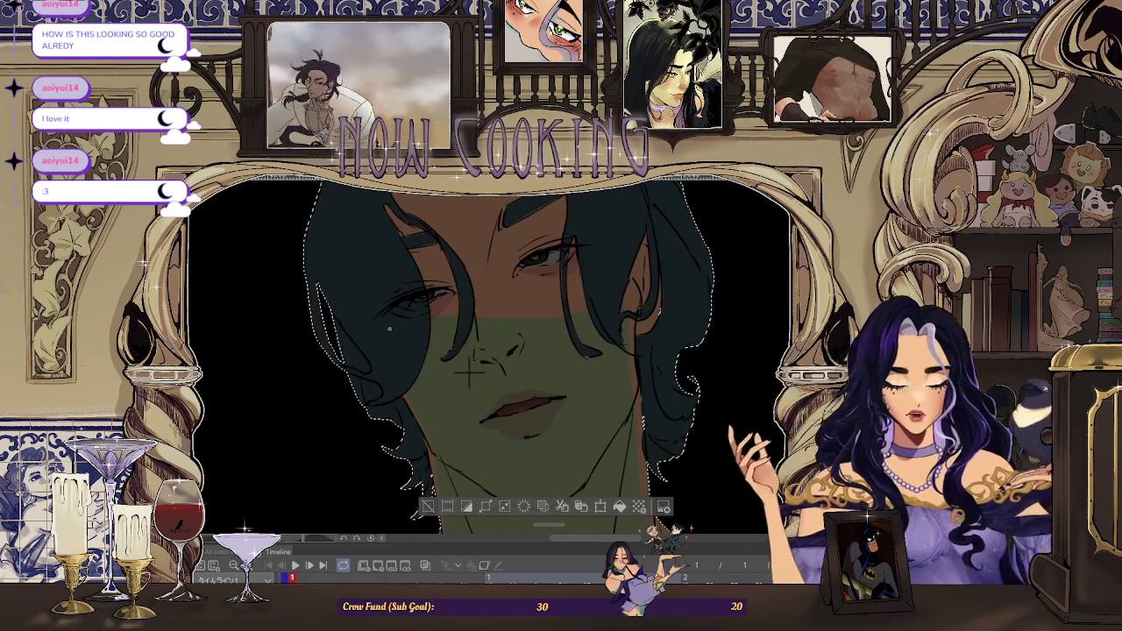
scroll(468, 371, "down", 4)
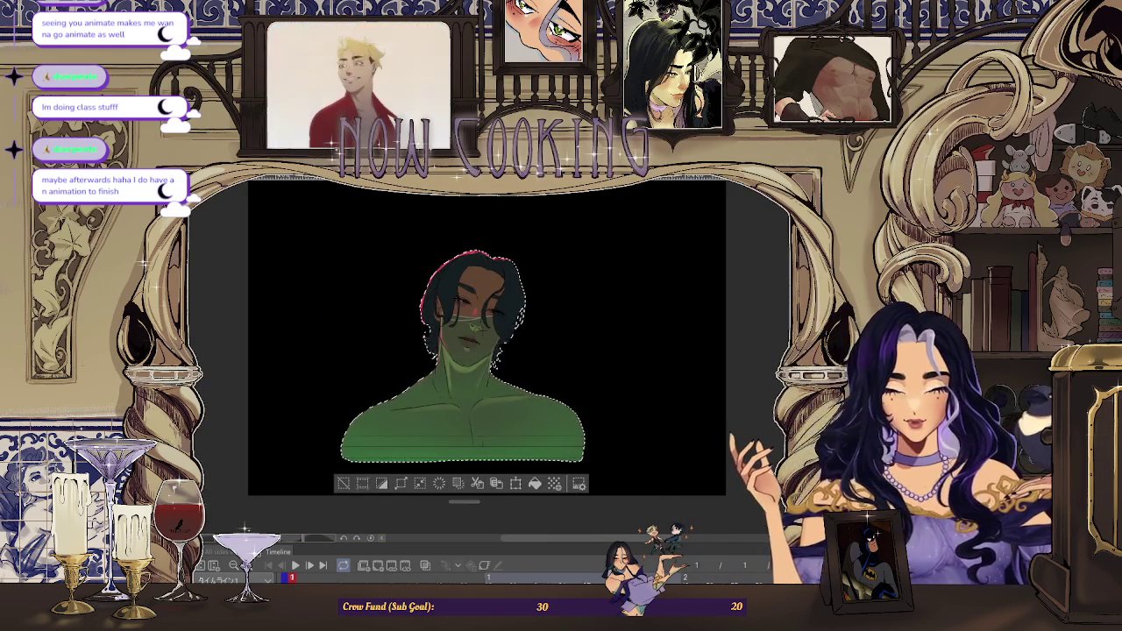
scroll(487, 351, "left", 3)
scroll(553, 293, "up", 2)
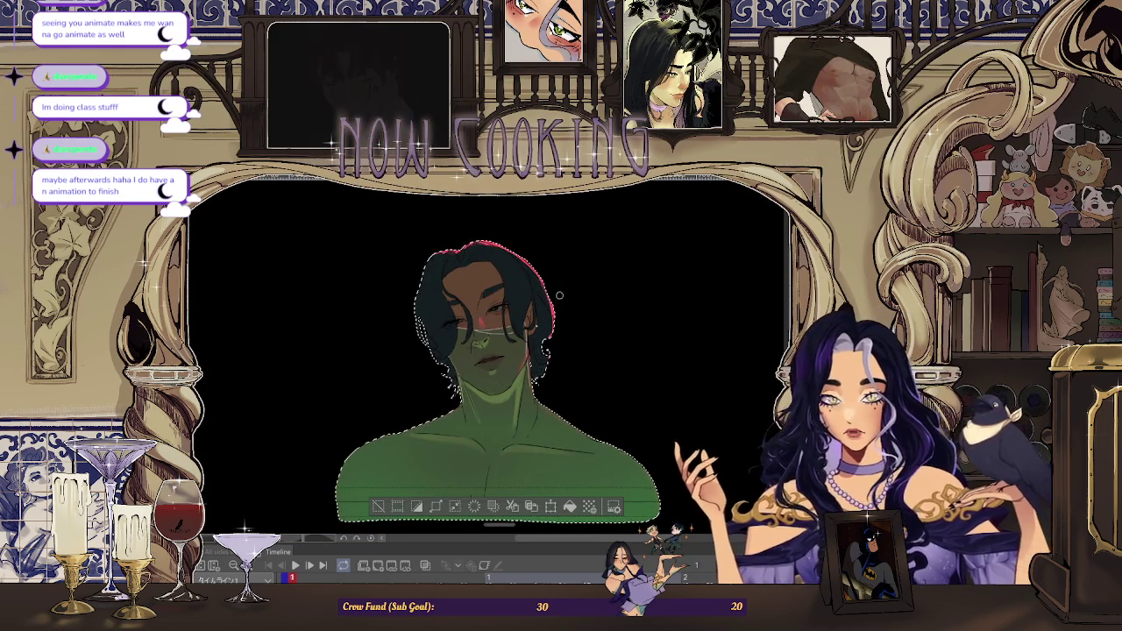
scroll(561, 298, "down", 2)
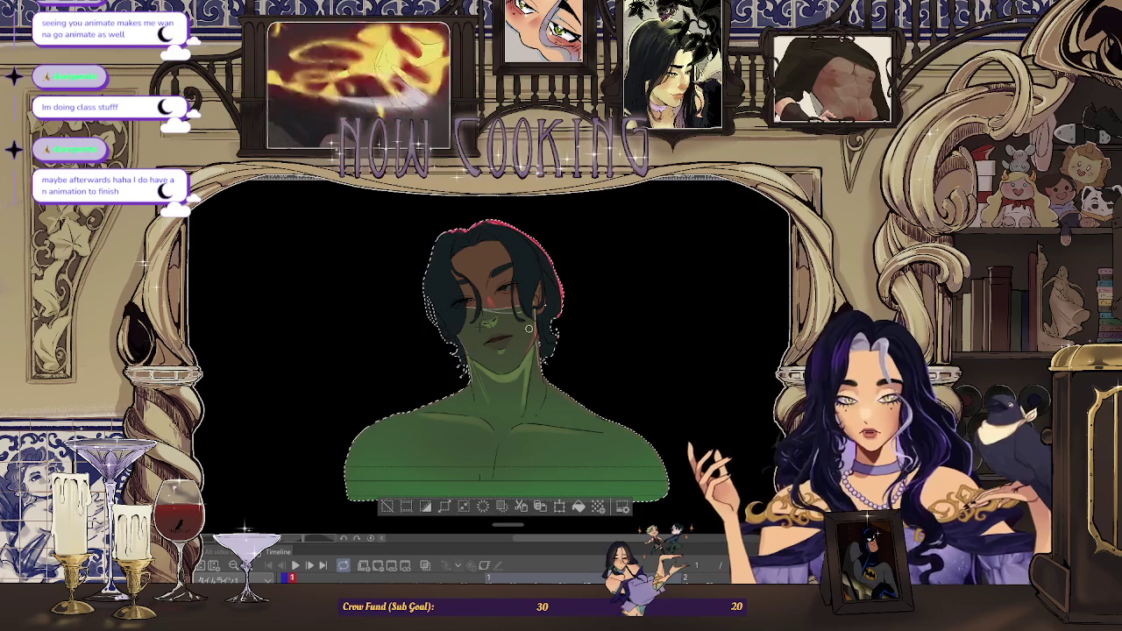
scroll(539, 329, "up", 2)
scroll(530, 329, "up", 1)
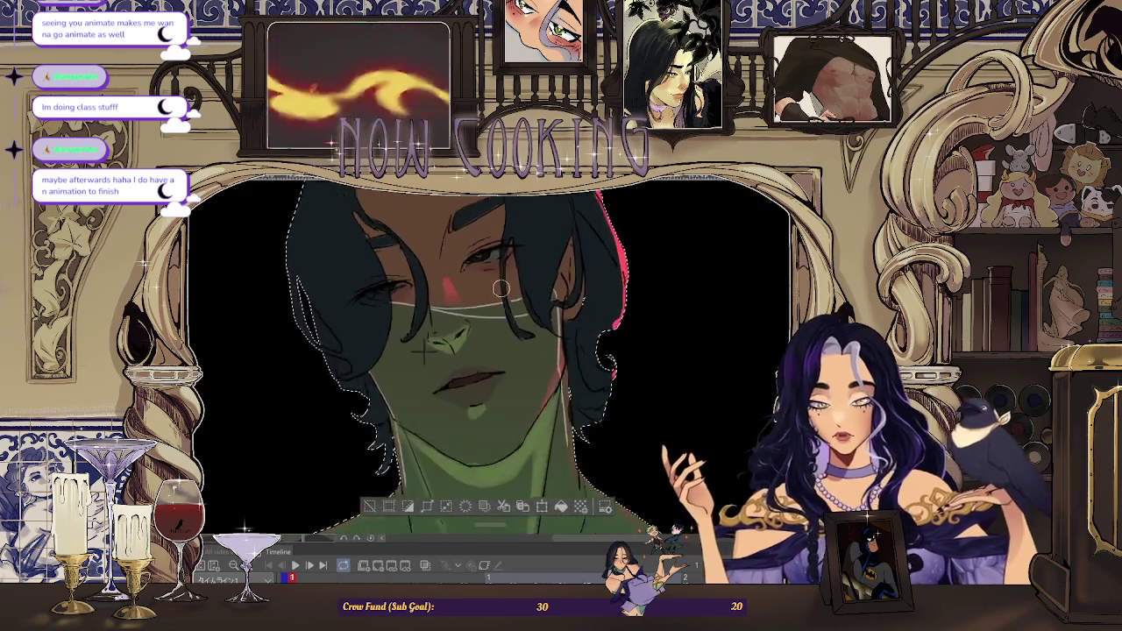
scroll(521, 306, "down", 3)
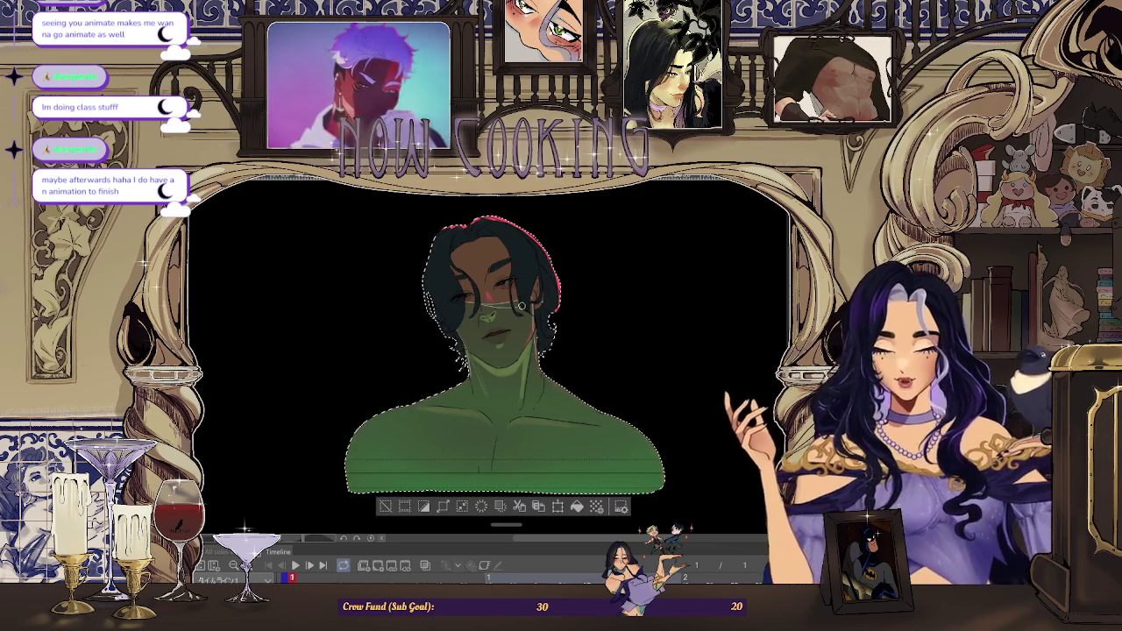
scroll(524, 308, "up", 1)
scroll(527, 309, "up", 1)
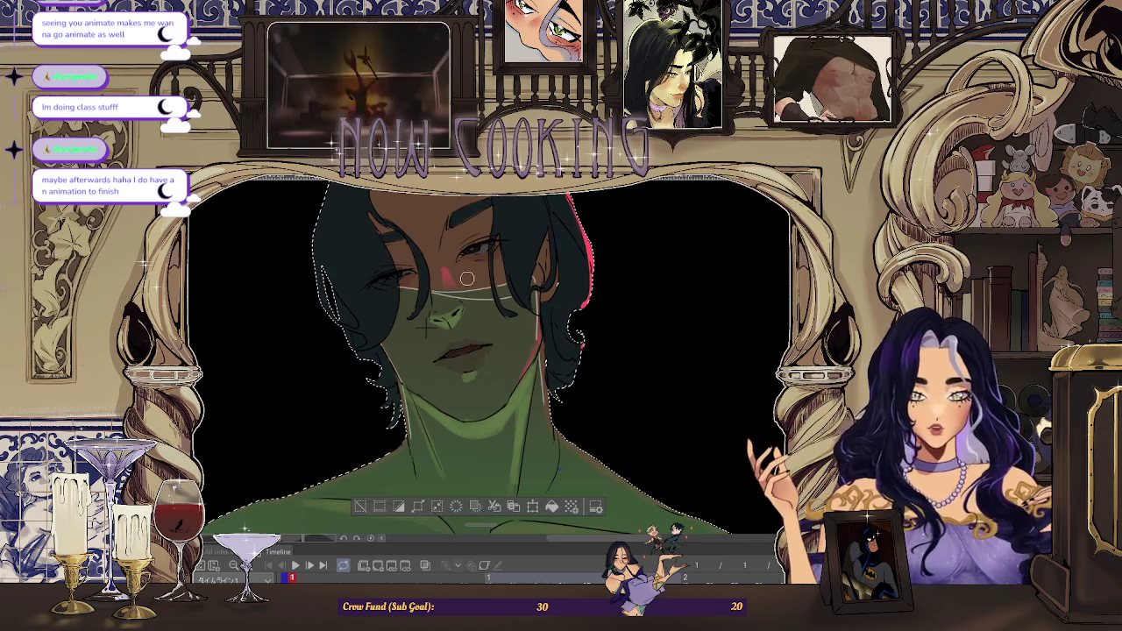
scroll(539, 345, "down", 2)
scroll(561, 324, "down", 2)
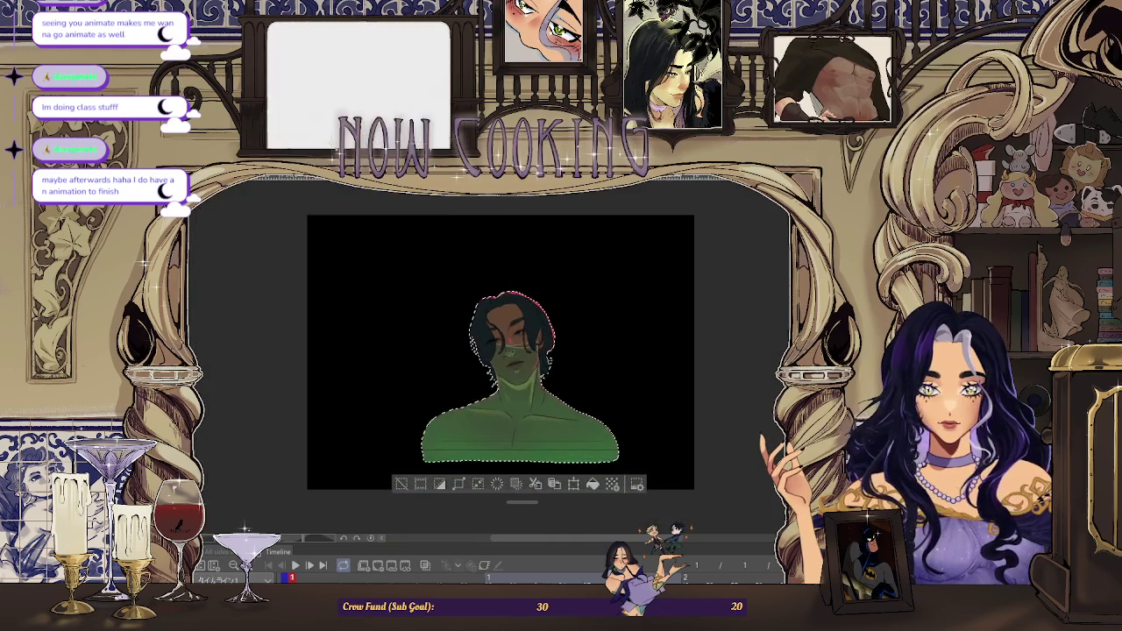
scroll(551, 365, "up", 2)
scroll(528, 370, "down", 2)
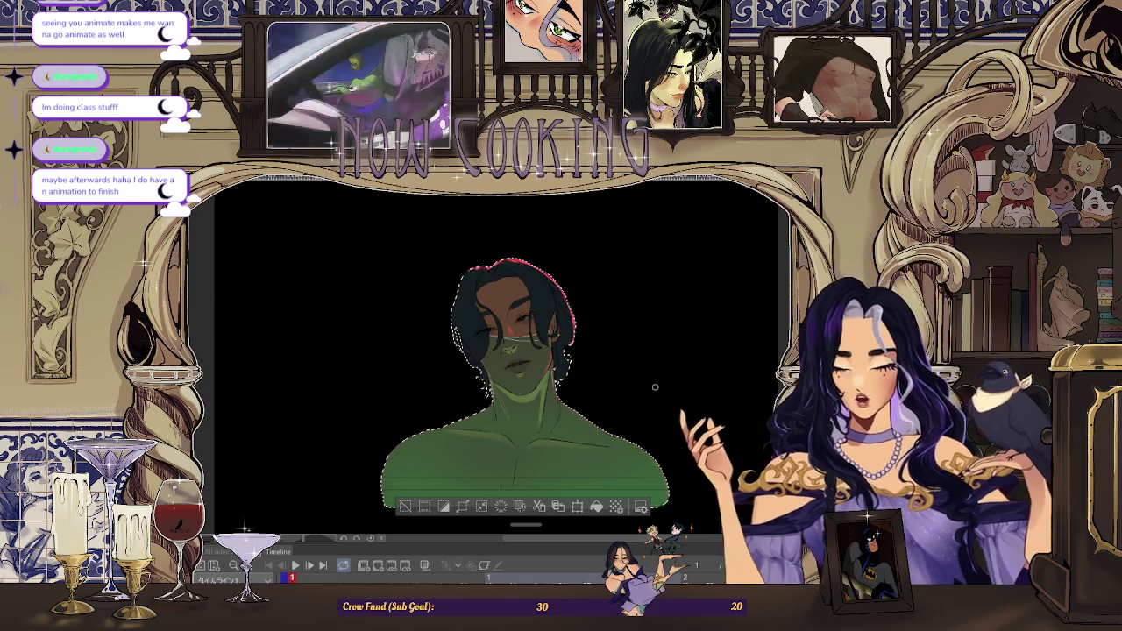
scroll(655, 387, "up", 3)
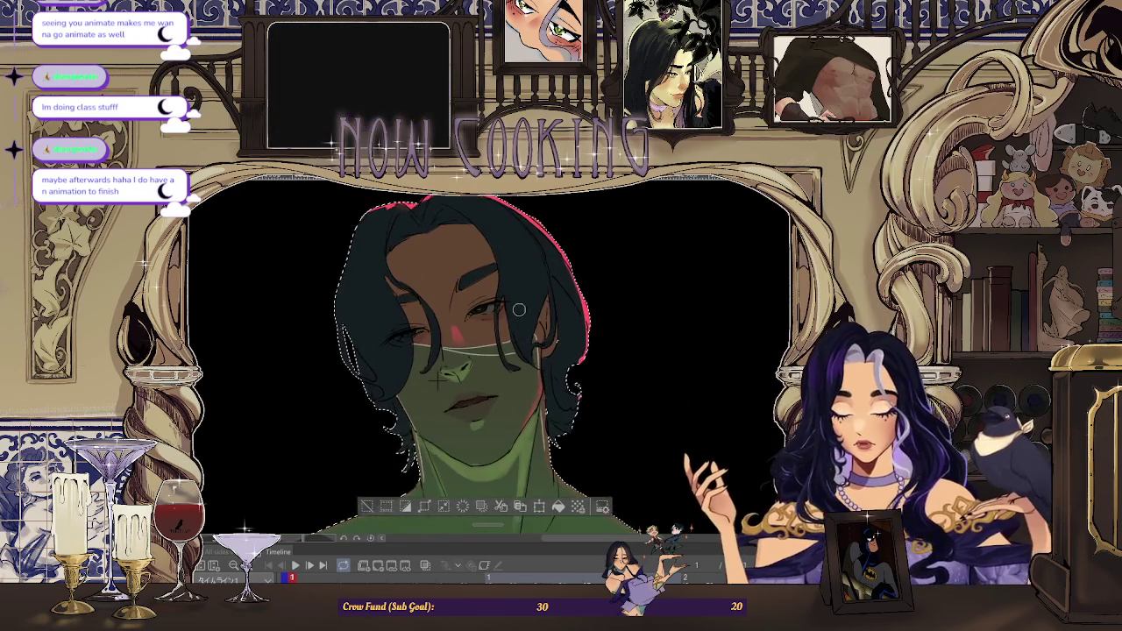
scroll(533, 312, "up", 2)
scroll(533, 312, "down", 3)
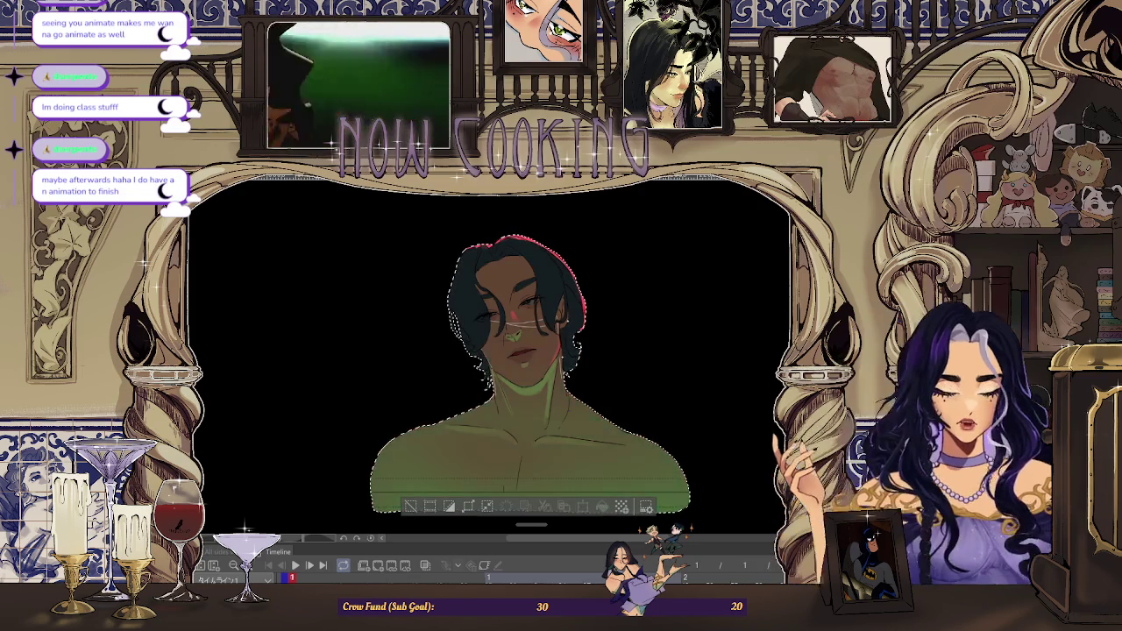
key("alt+BackSpace")
key("ctrl+z")
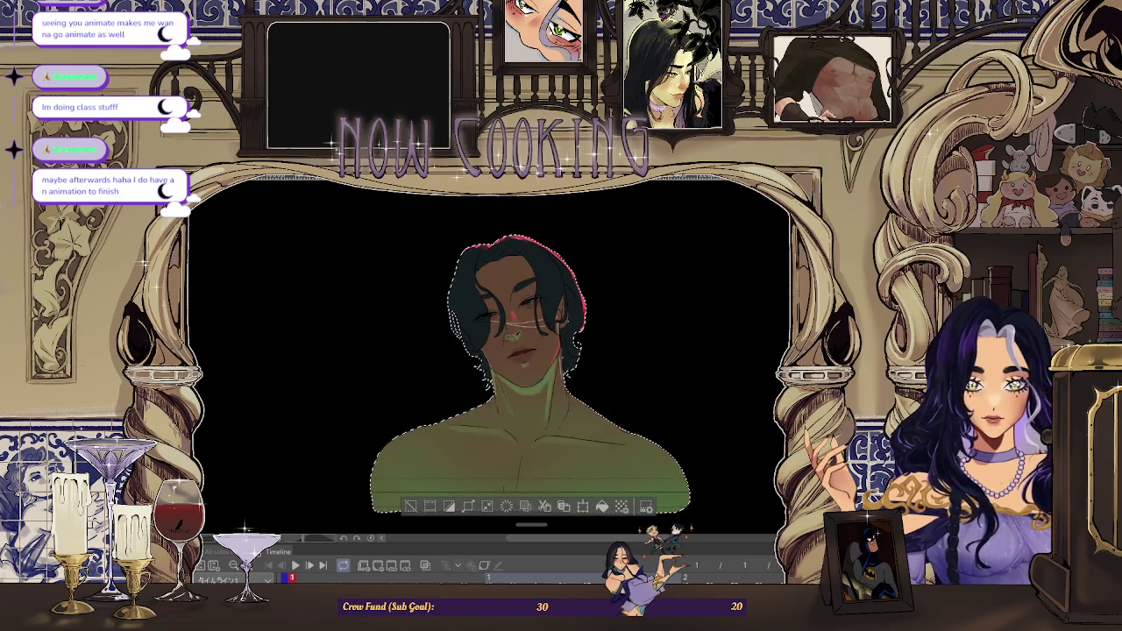
scroll(552, 434, "up", 2)
scroll(552, 434, "up", 5)
scroll(552, 434, "down", 2)
scroll(535, 439, "down", 3)
scroll(512, 300, "up", 1)
scroll(512, 300, "up", 2)
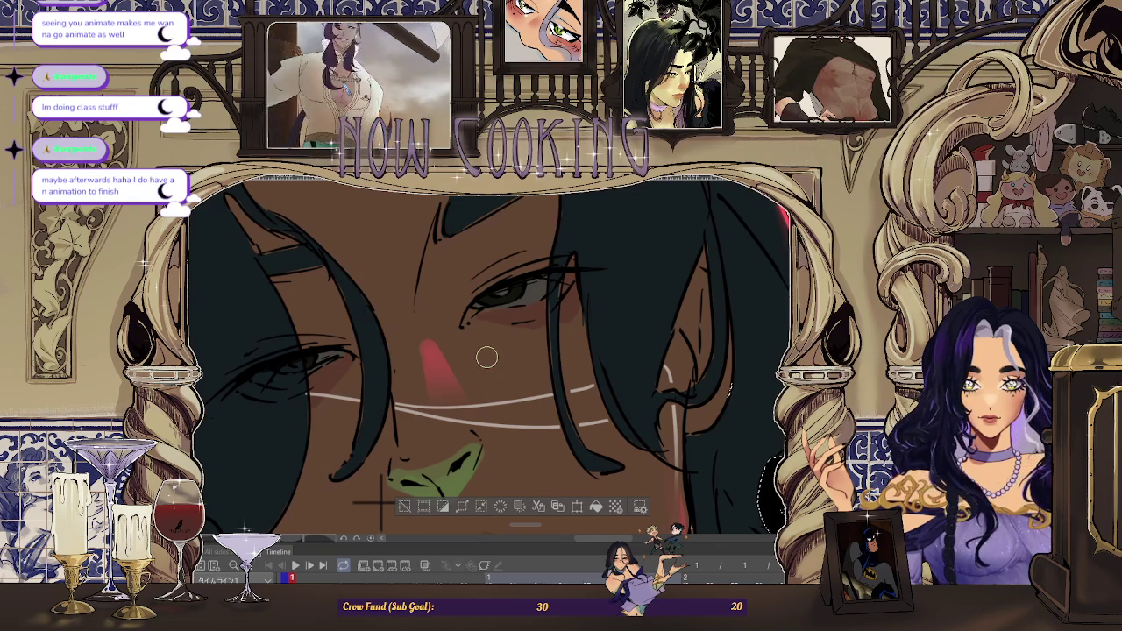
scroll(486, 357, "up", 1)
scroll(520, 304, "up", 1)
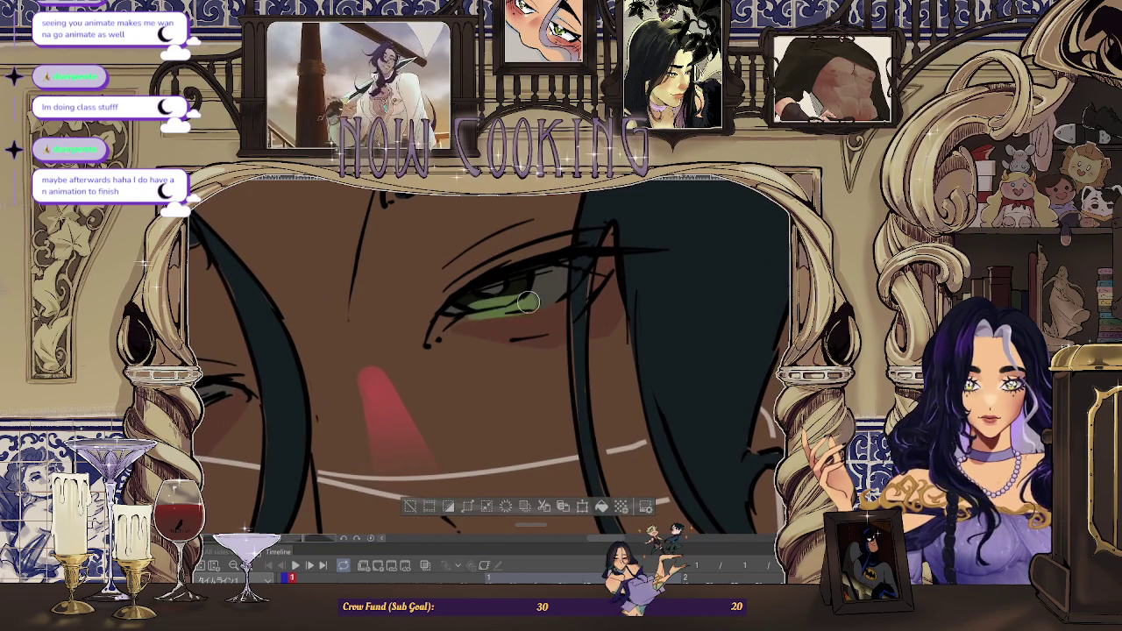
scroll(540, 298, "down", 2)
scroll(544, 263, "down", 1)
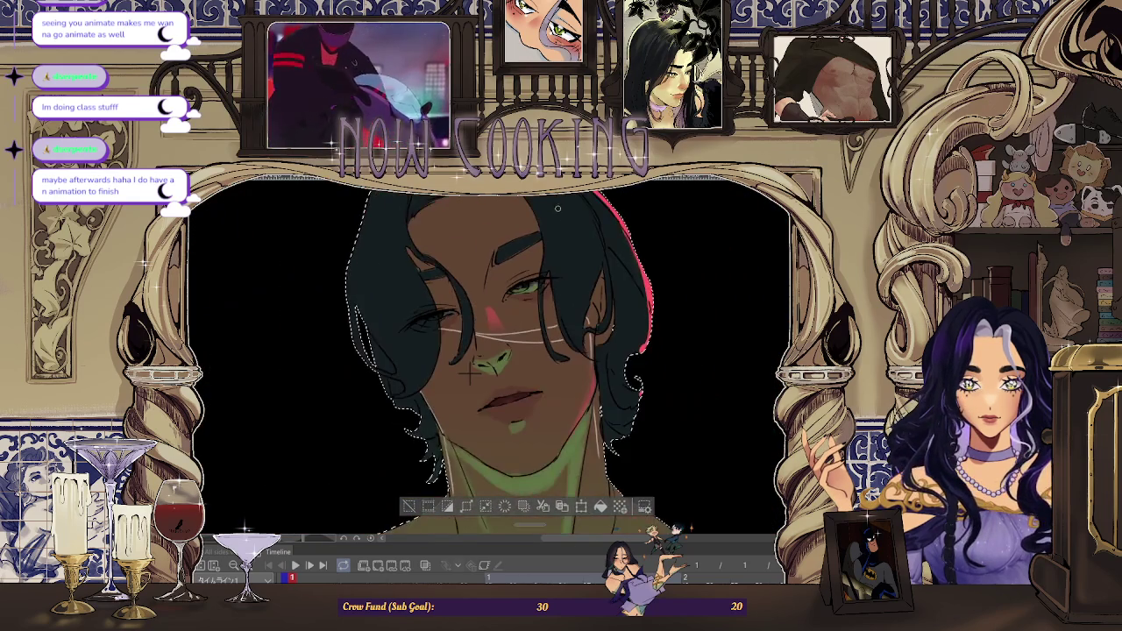
scroll(530, 264, "up", 1)
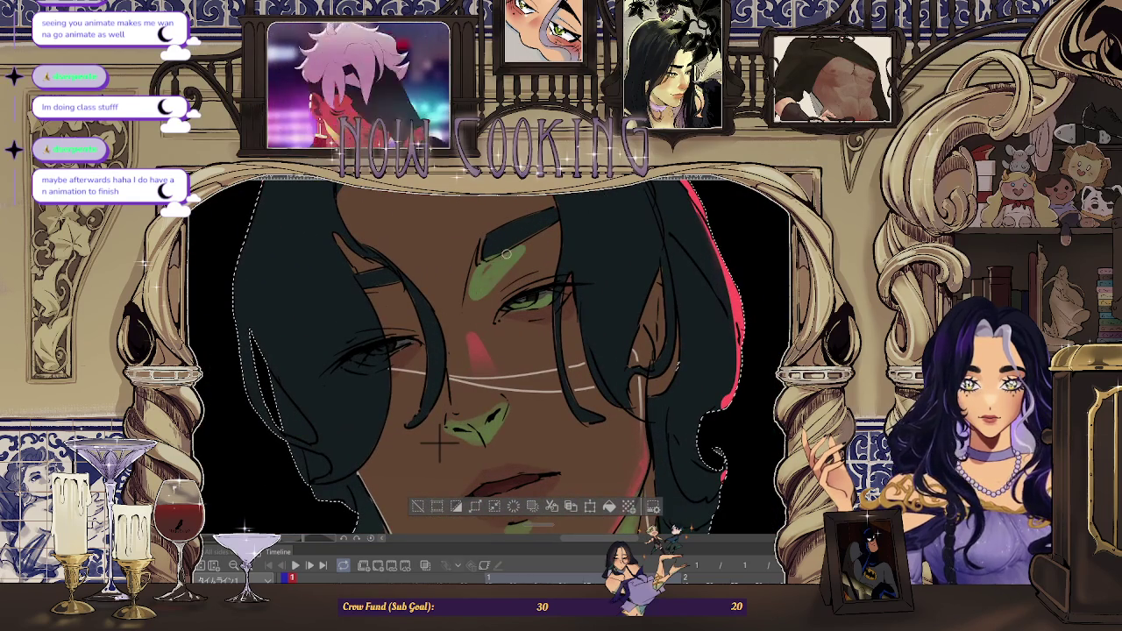
scroll(437, 443, "down", 3)
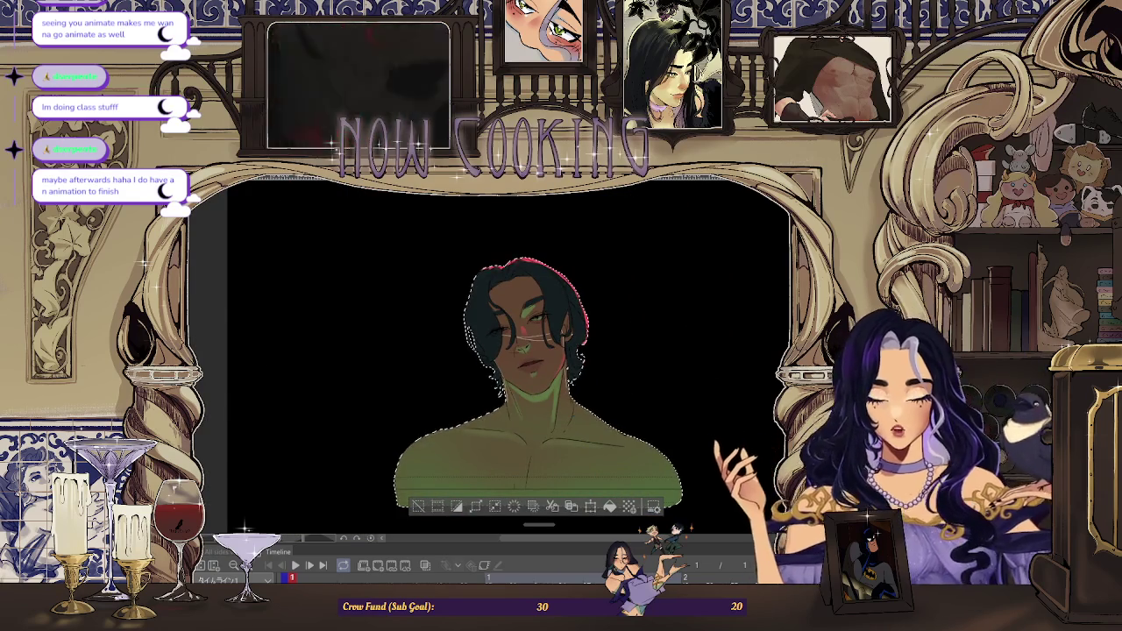
scroll(481, 413, "up", 1)
scroll(480, 413, "up", 1)
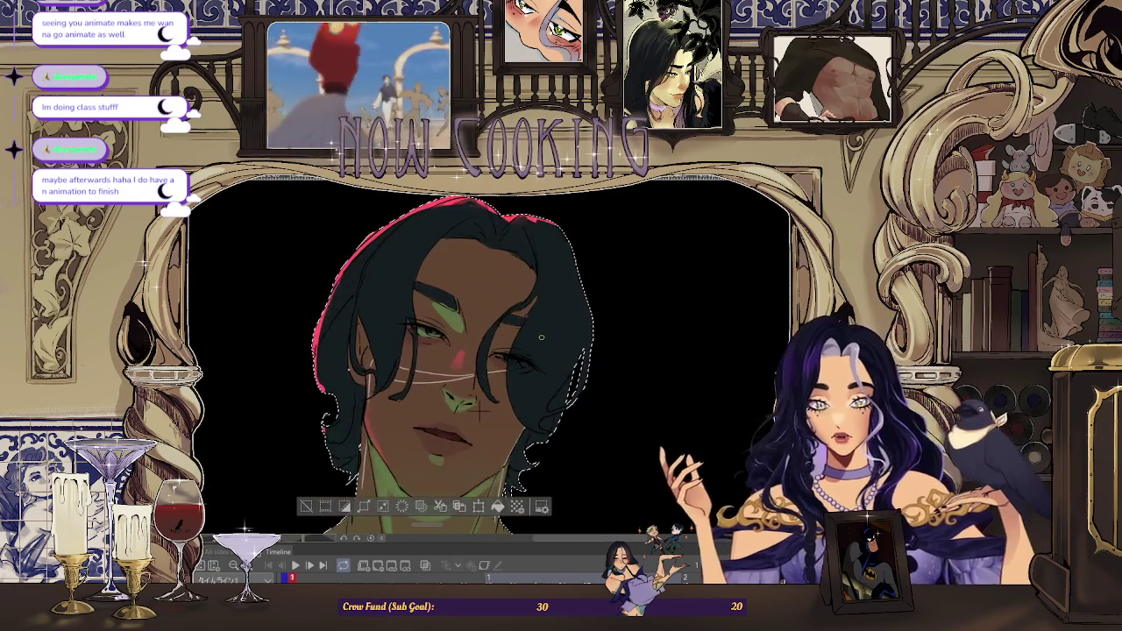
scroll(478, 409, "up", 1)
scroll(471, 406, "down", 2)
scroll(526, 416, "up", 1)
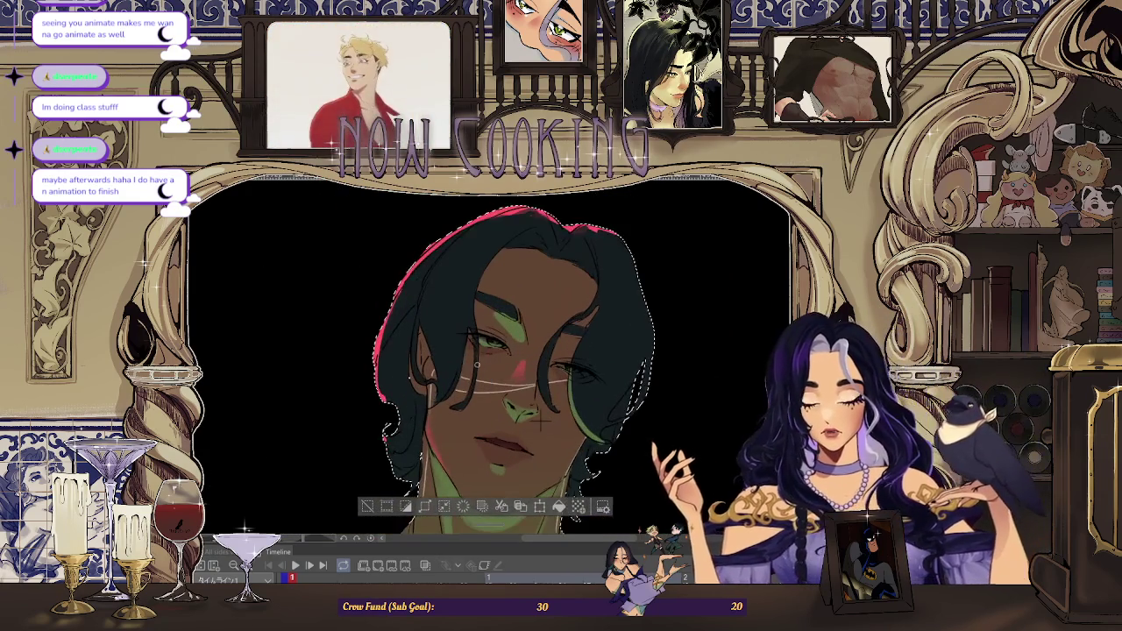
scroll(505, 310, "down", 1)
scroll(505, 310, "down", 1)
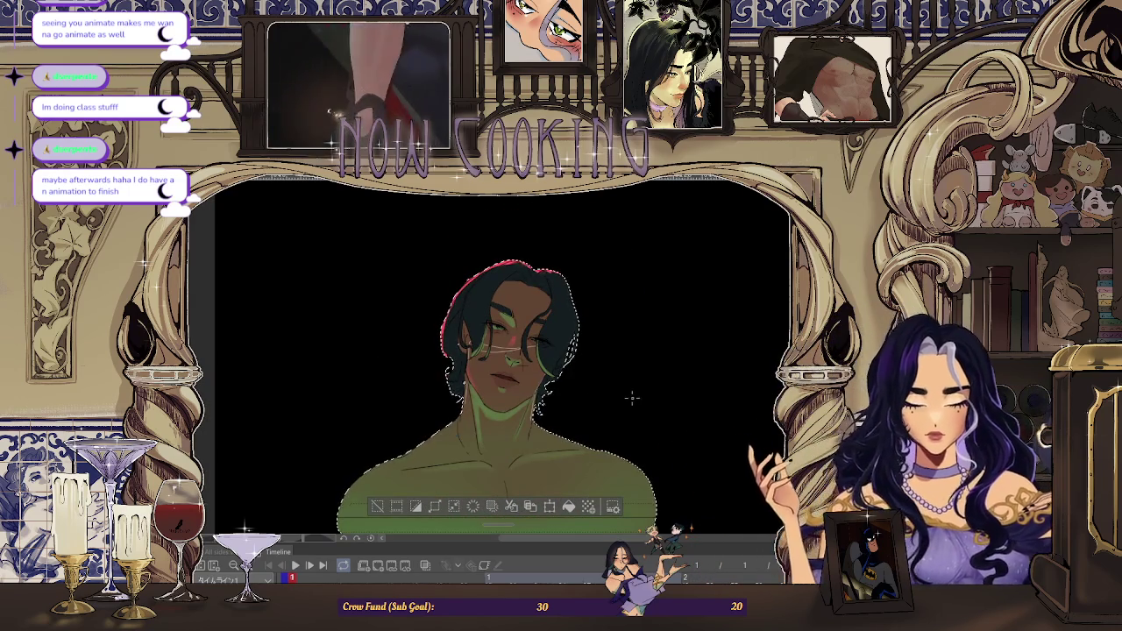
scroll(631, 401, "down", 1)
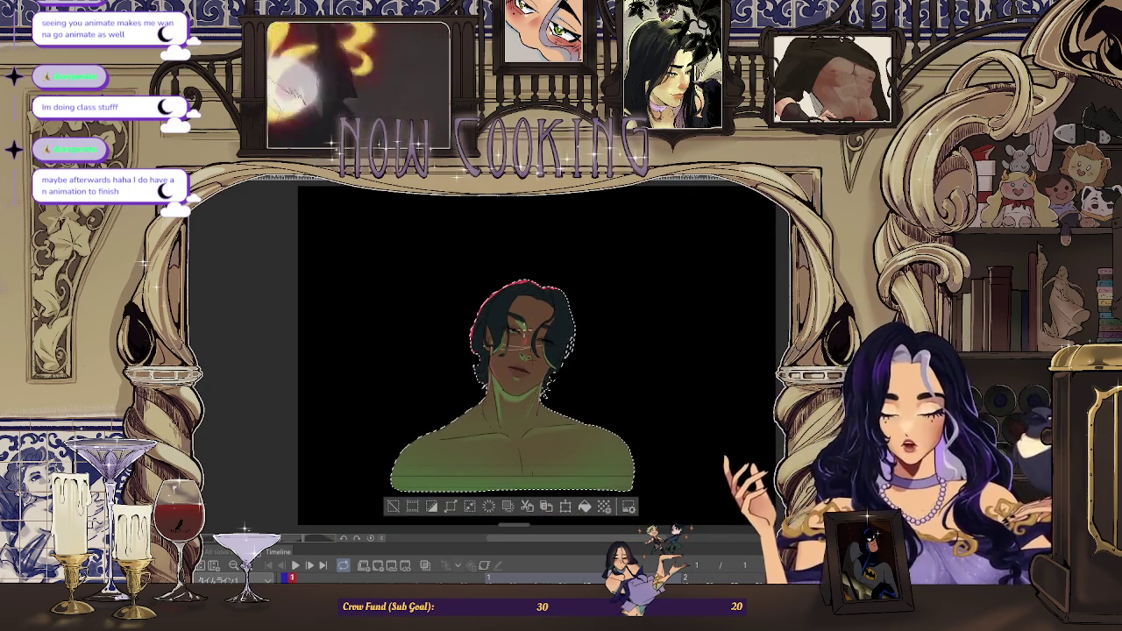
left_click(524, 355)
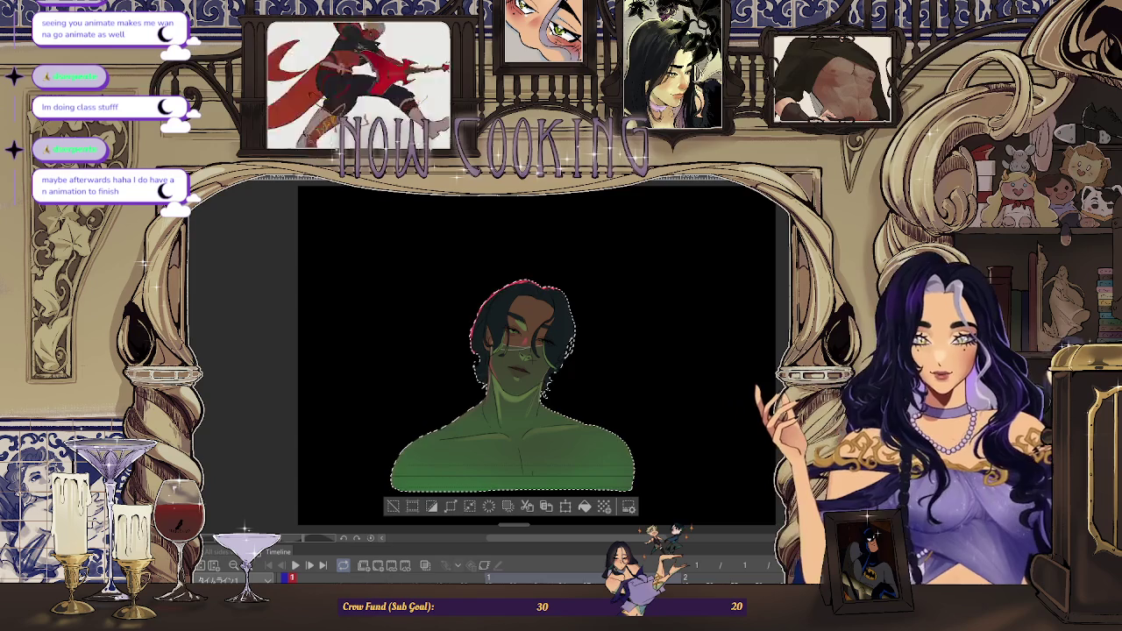
Sample the red rim-light colour and extend the red stroke down the hair edge
scroll(661, 397, "up", 3)
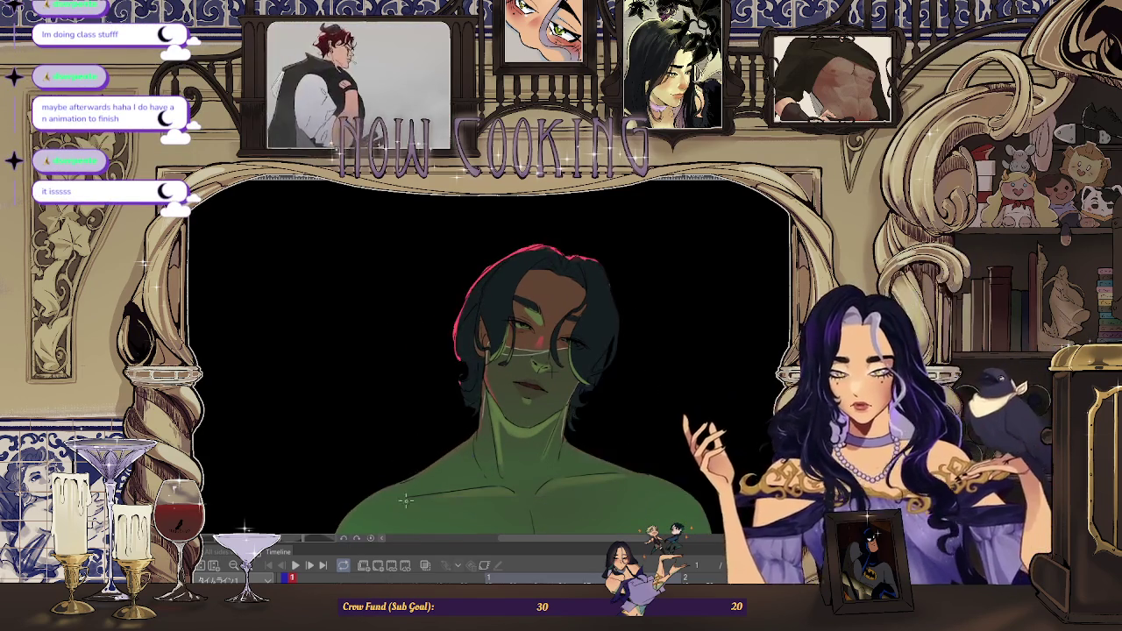
scroll(663, 380, "down", 2)
scroll(668, 441, "up", 1)
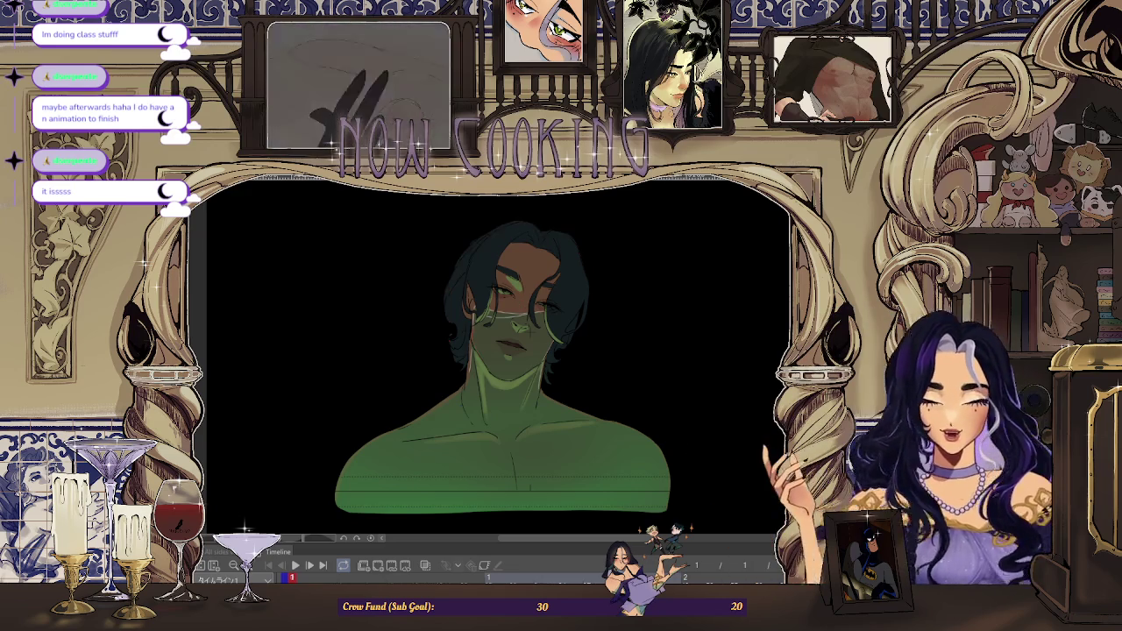
scroll(469, 263, "up", 2)
scroll(469, 263, "up", 2)
scroll(470, 259, "up", 1)
left_click(469, 255, "alt")
left_click_drag(466, 368, 479, 403)
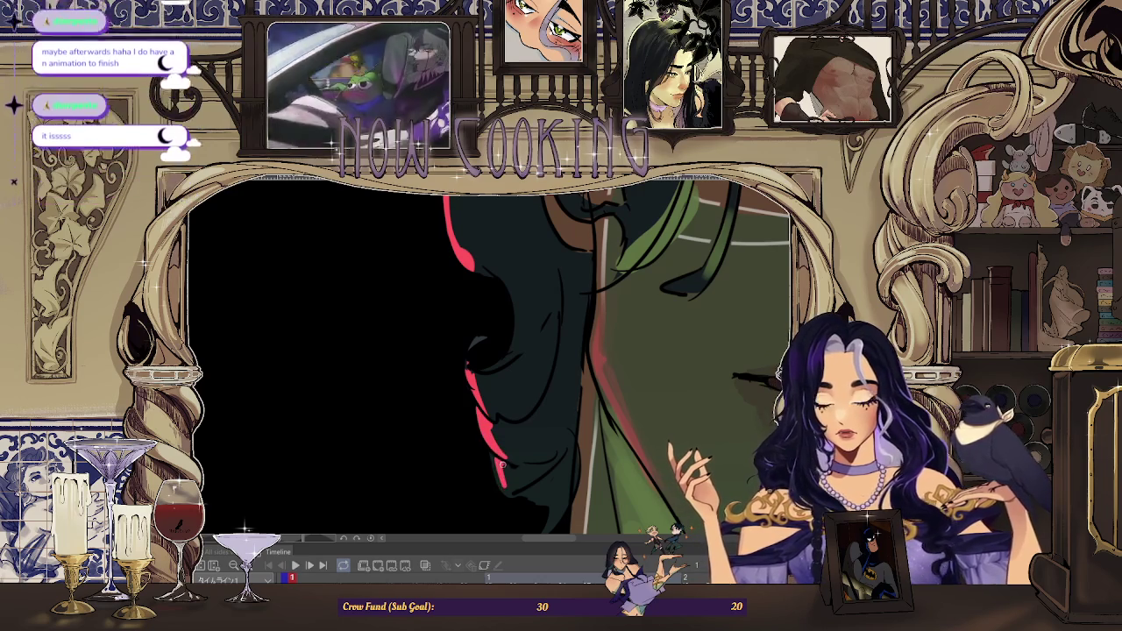
Review the rim-light stroke up close, then jump to timeline frame 5
scroll(496, 457, "down", 5)
scroll(467, 420, "up", 3)
scroll(467, 420, "up", 3)
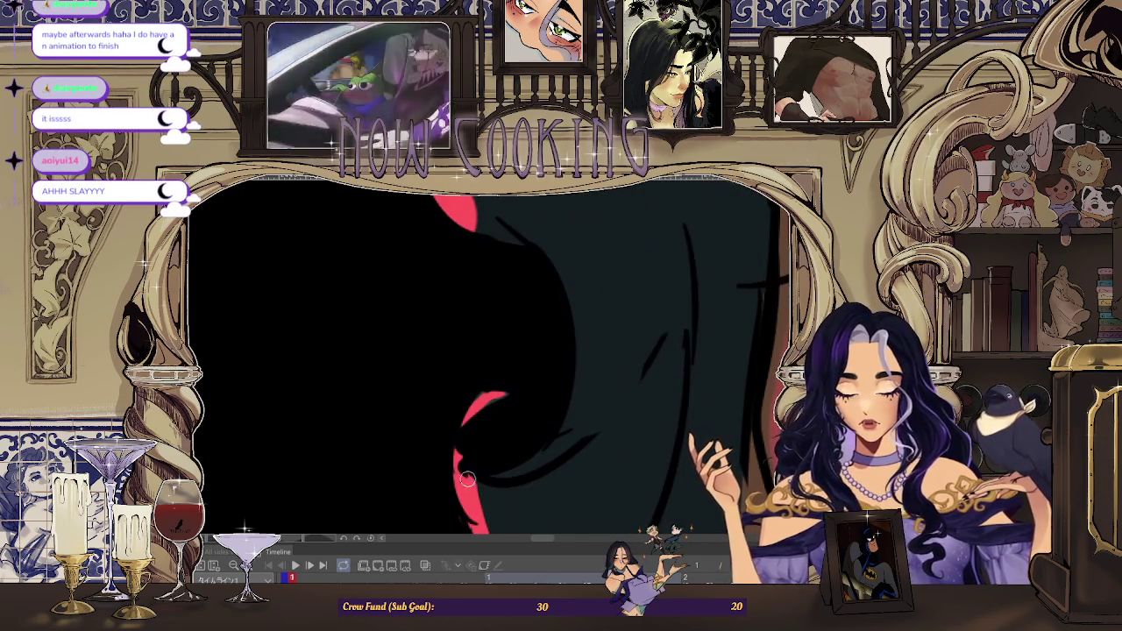
scroll(467, 480, "down", 2)
scroll(468, 481, "down", 2)
scroll(467, 480, "down", 2)
scroll(468, 481, "down", 1)
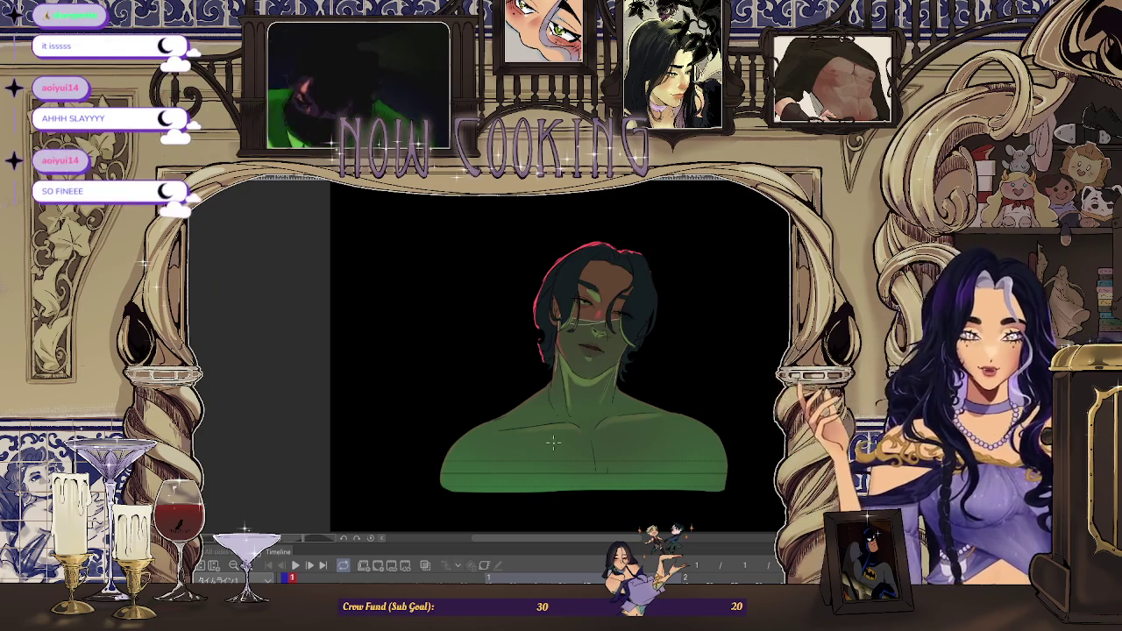
scroll(553, 393, "up", 2)
scroll(552, 391, "up", 2)
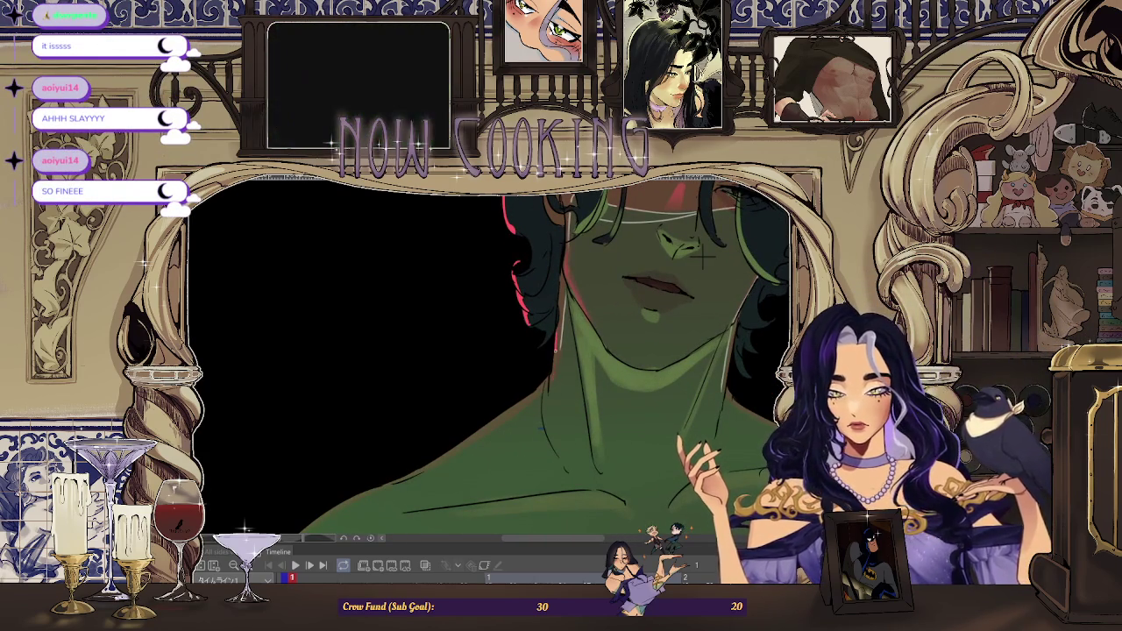
scroll(552, 391, "down", 2)
scroll(548, 386, "down", 2)
scroll(540, 379, "up", 4)
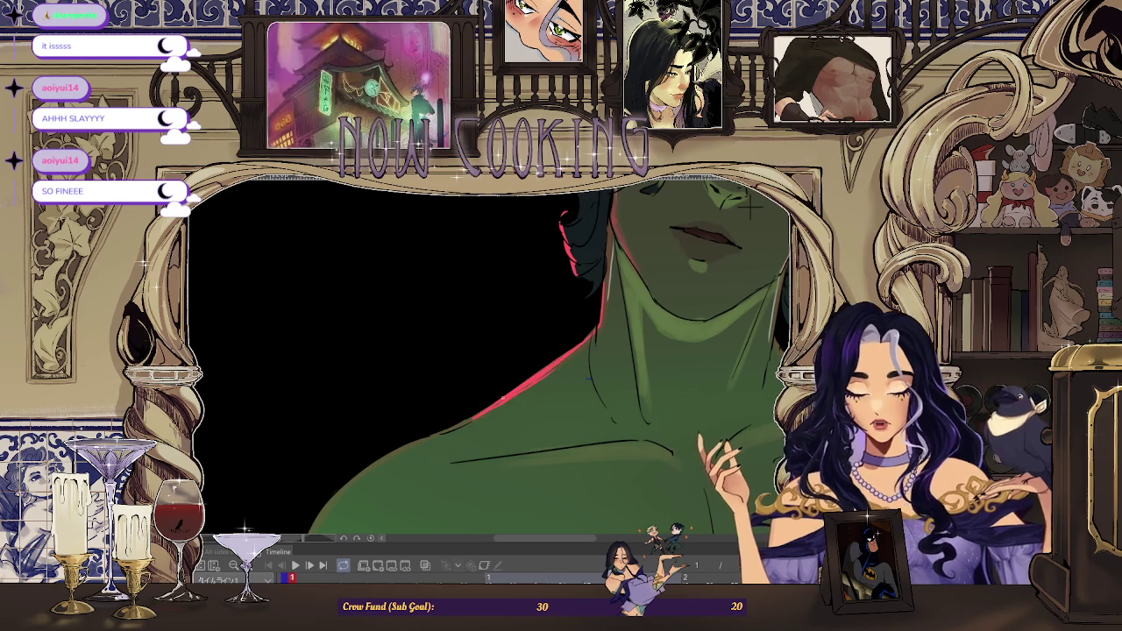
scroll(750, 205, "down", 3)
scroll(701, 245, "down", 1)
scroll(632, 298, "up", 2)
scroll(570, 352, "up", 3)
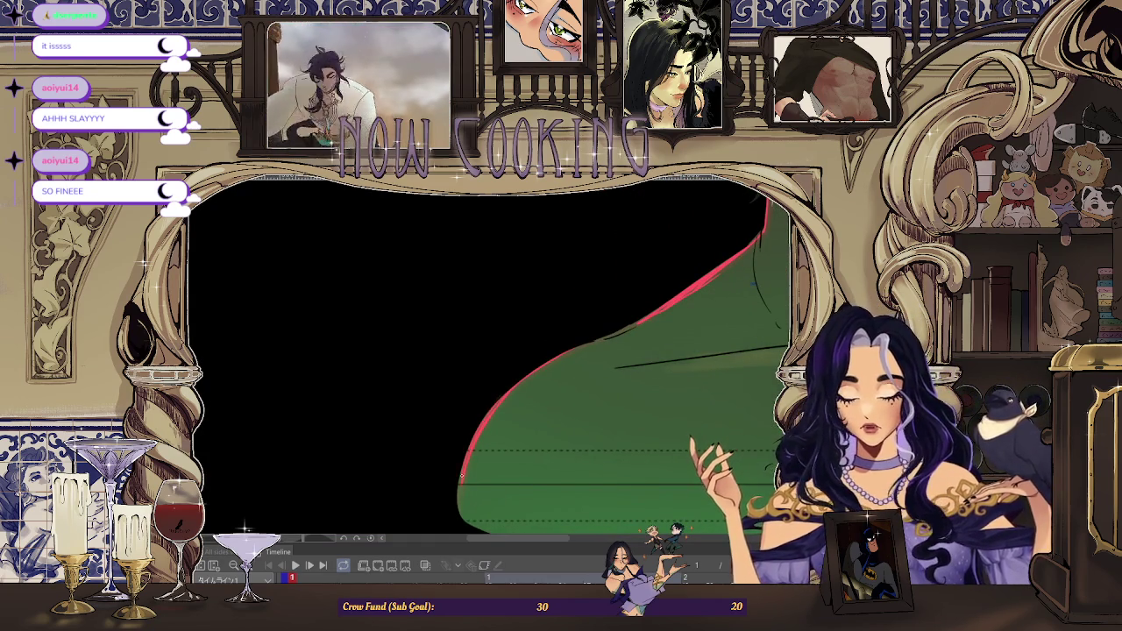
scroll(764, 301, "down", 3)
scroll(764, 301, "down", 1)
scroll(676, 331, "down", 1)
scroll(657, 381, "up", 1)
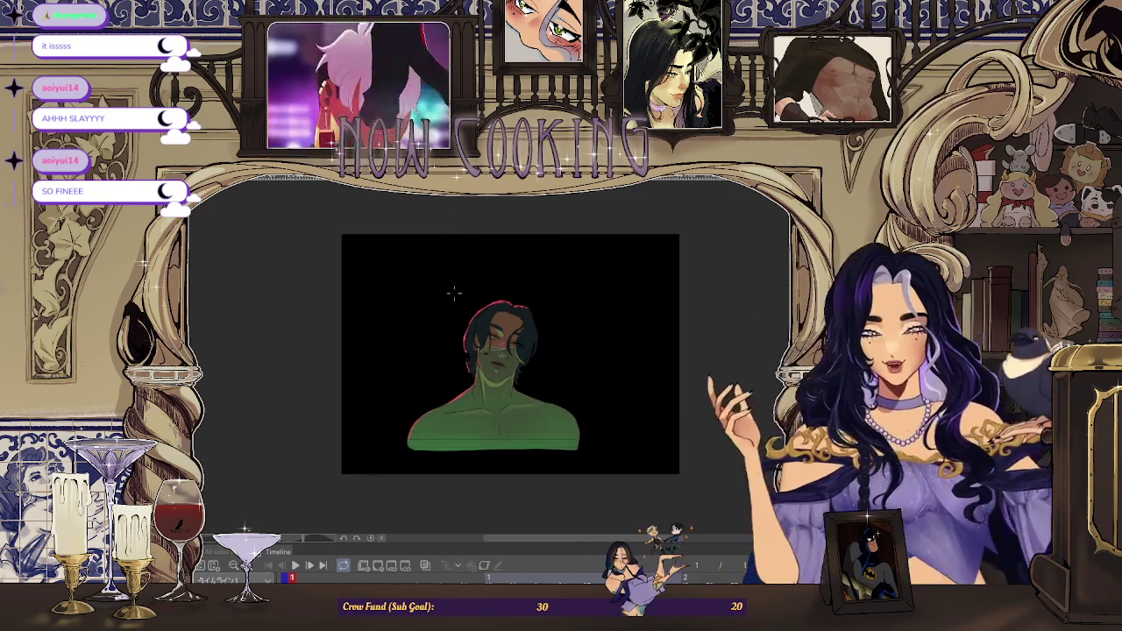
scroll(446, 368, "up", 2)
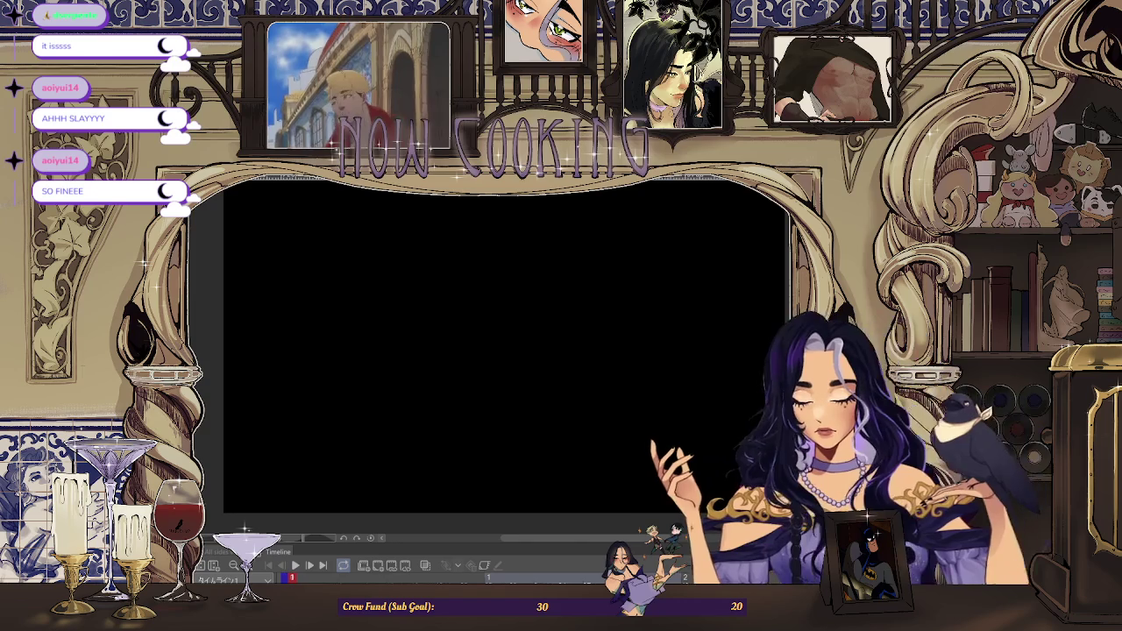
left_click(324, 578)
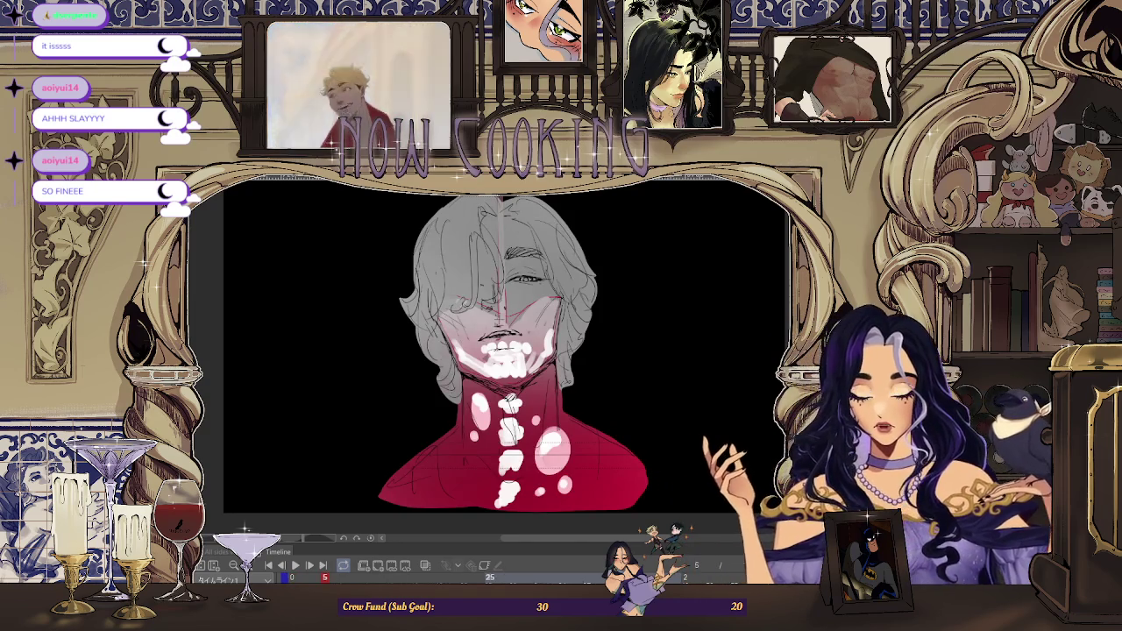
View the drawing on timeline frame 25, then step to the next frame
left_click(489, 577)
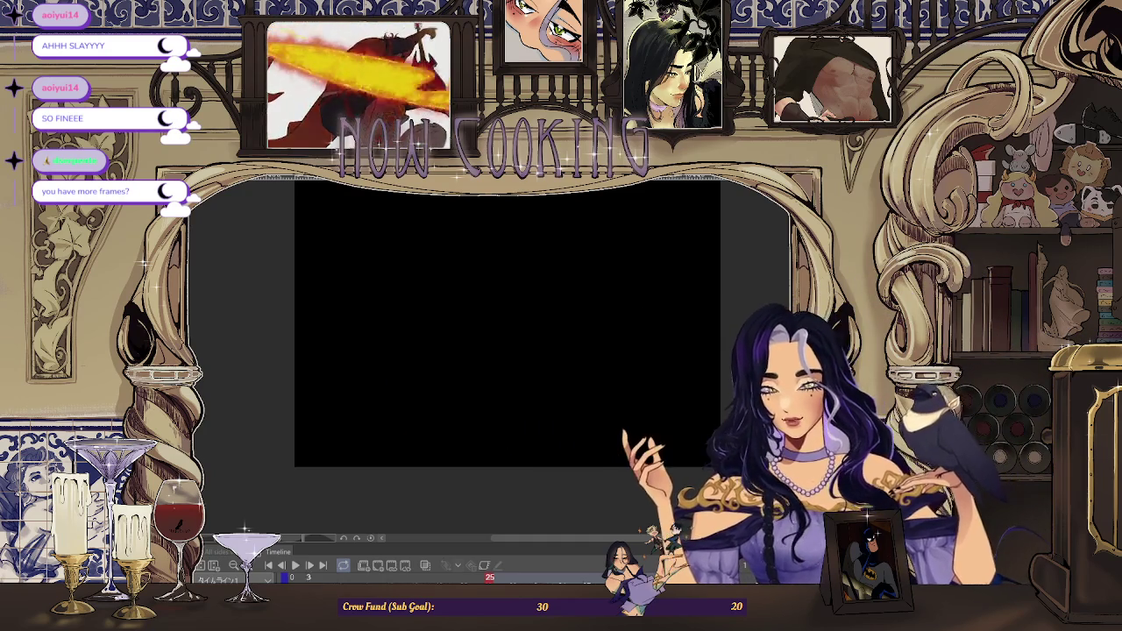
scroll(453, 351, "up", 1)
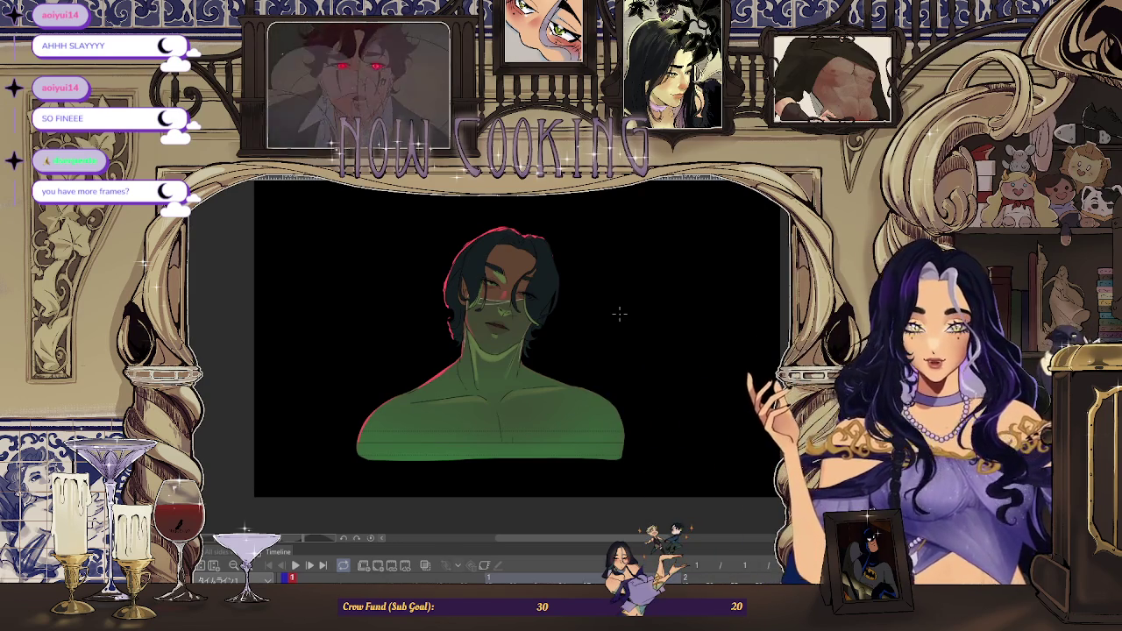
scroll(495, 273, "up", 2)
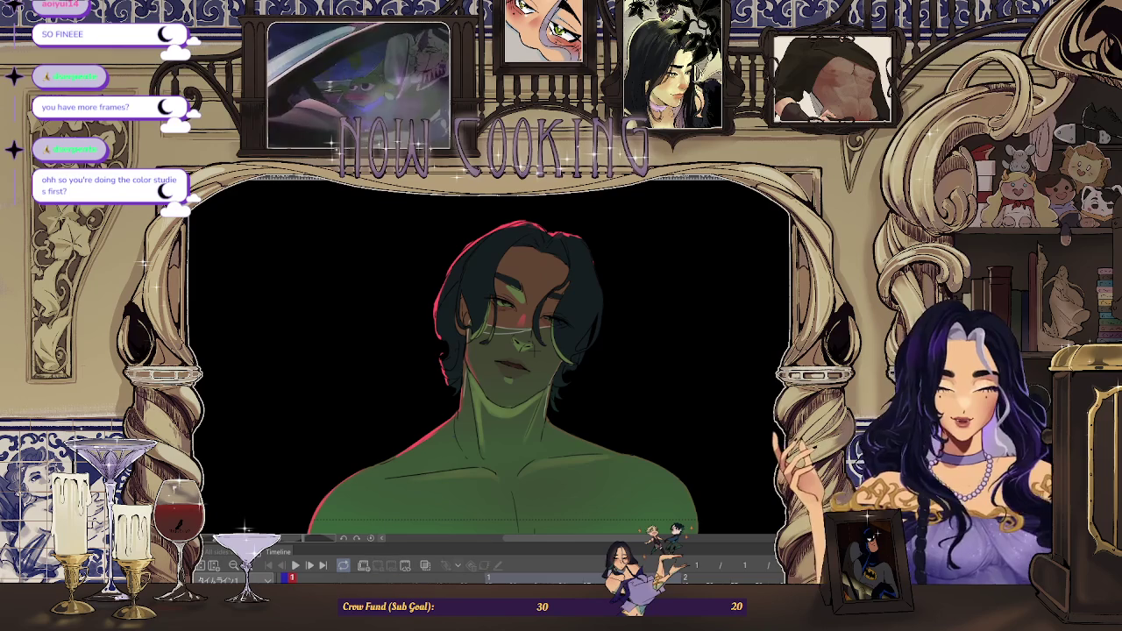
key("Right")
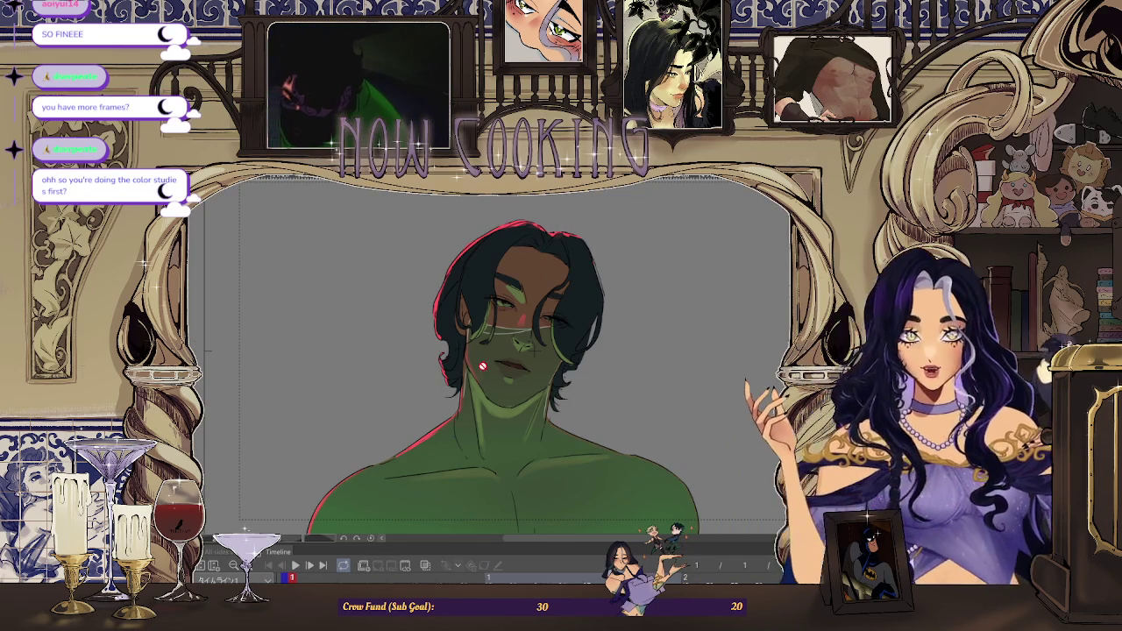
Flip between the frame 1 bust and the next frame, then jump to frame 5
key("Left")
scroll(581, 332, "down", 2)
scroll(581, 333, "up", 2)
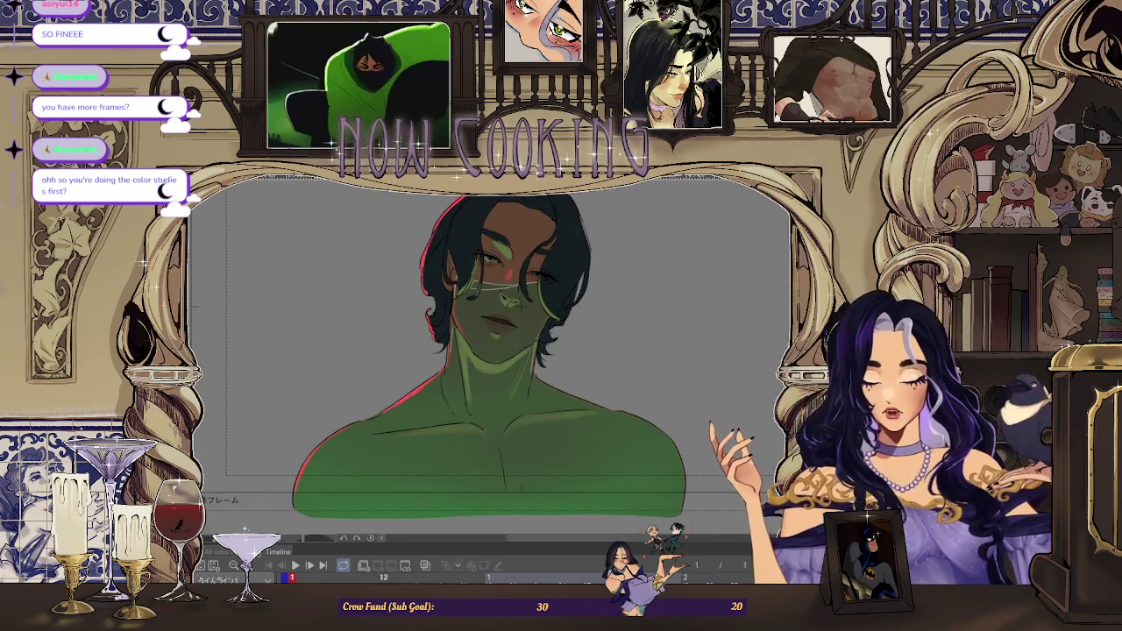
key("Right")
key("Left")
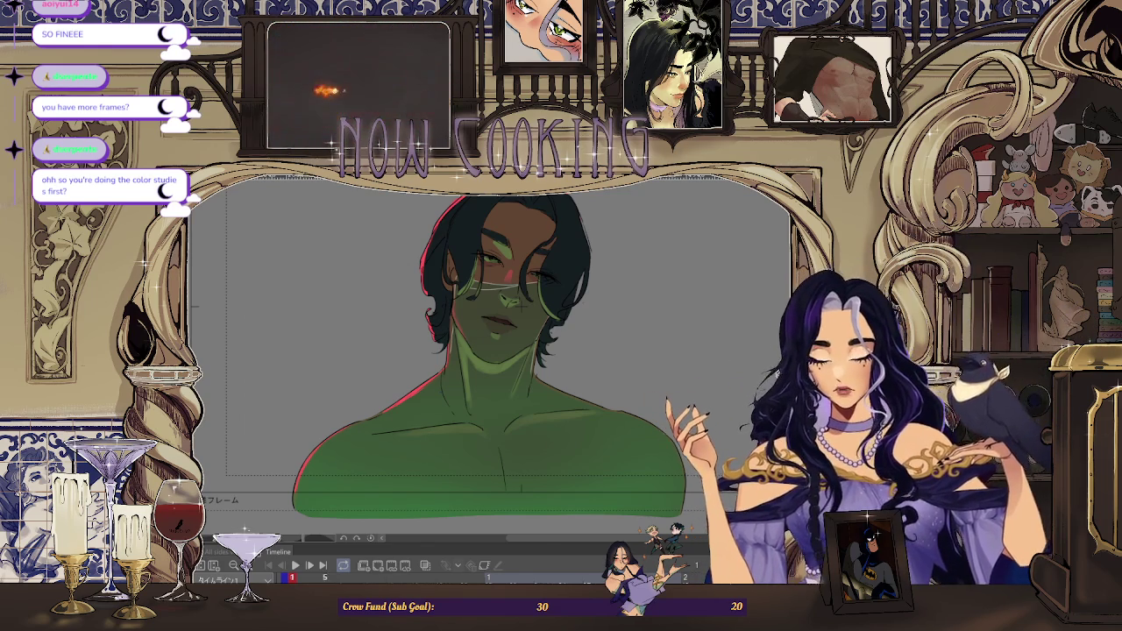
left_click(325, 578)
scroll(500, 351, "down", 4)
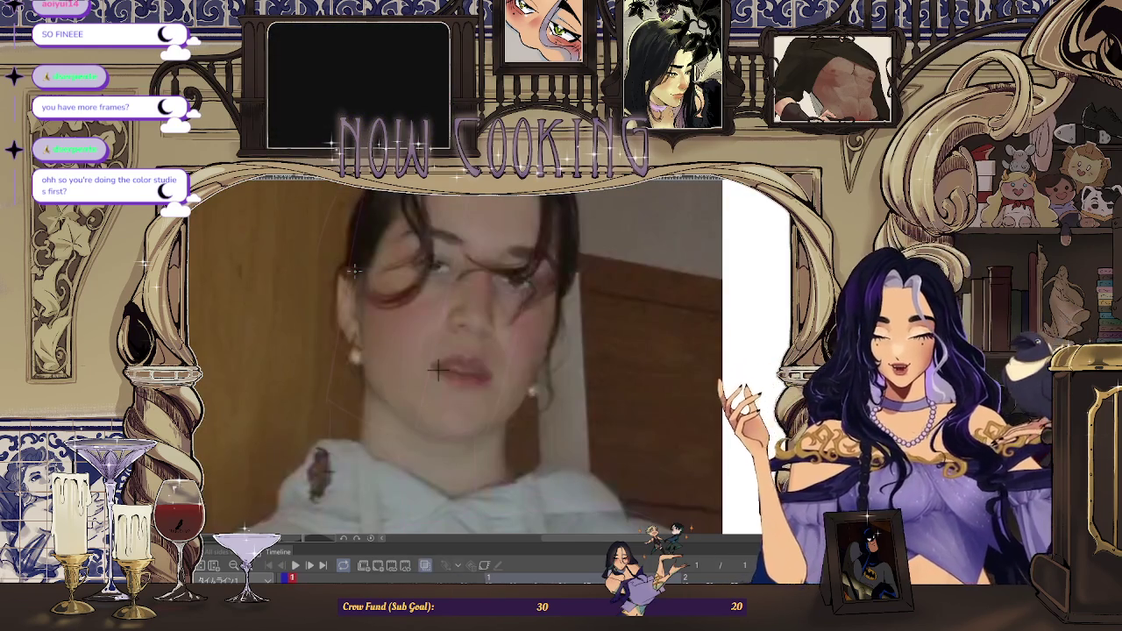
Fit the sheet in view, play the reference footage and pause at frame 17
key("ctrl+minus")
key("ctrl+plus")
key("ctrl+plus")
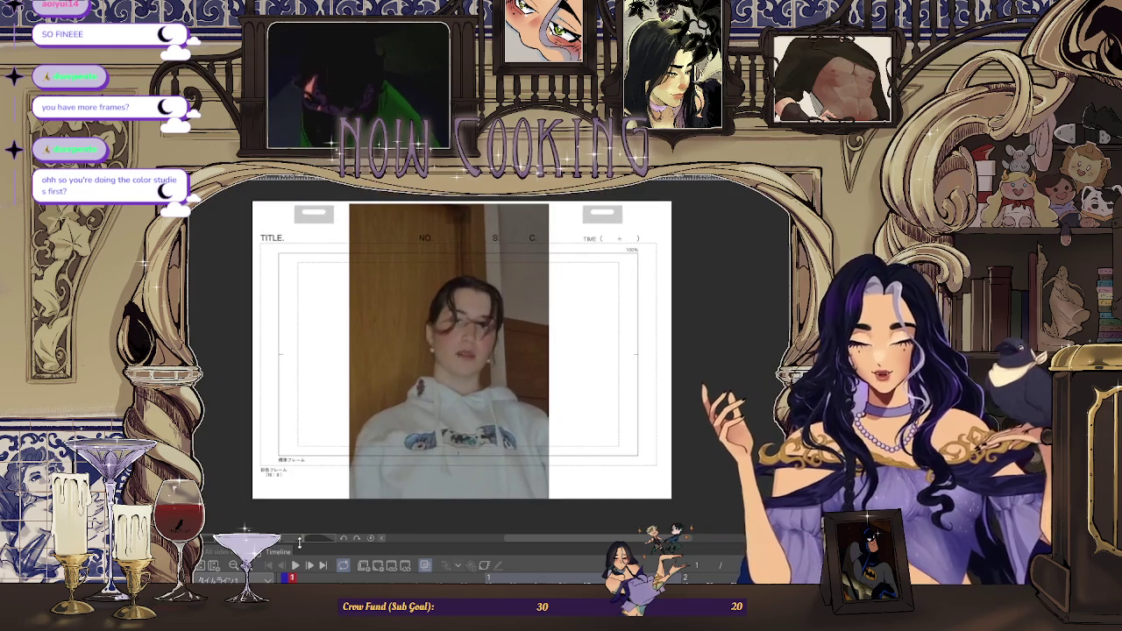
key("space")
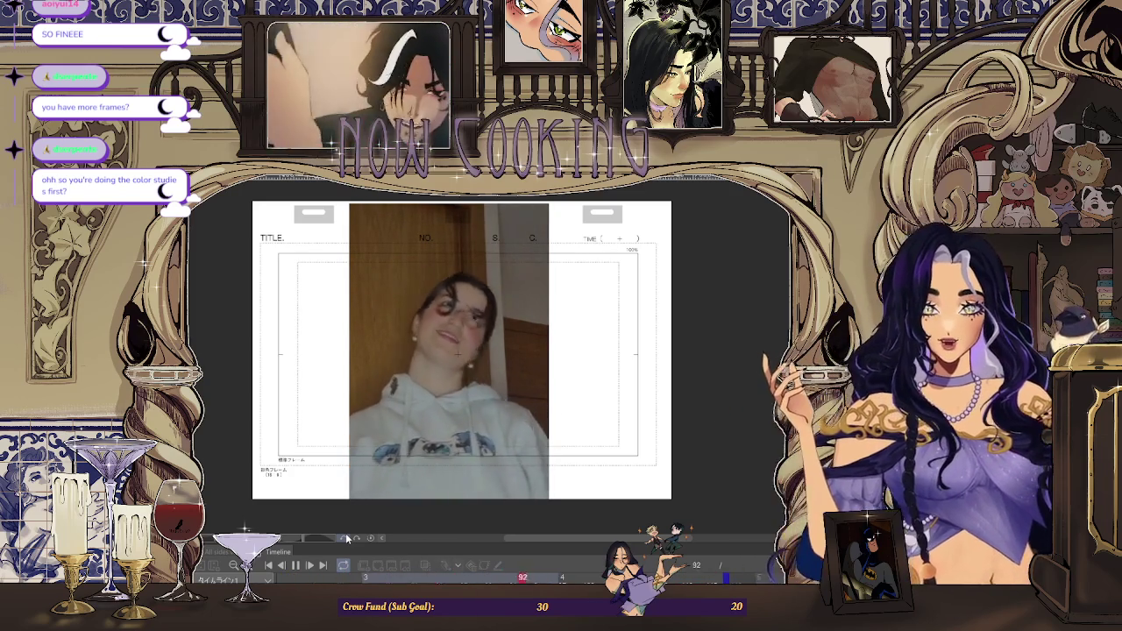
left_click(296, 567)
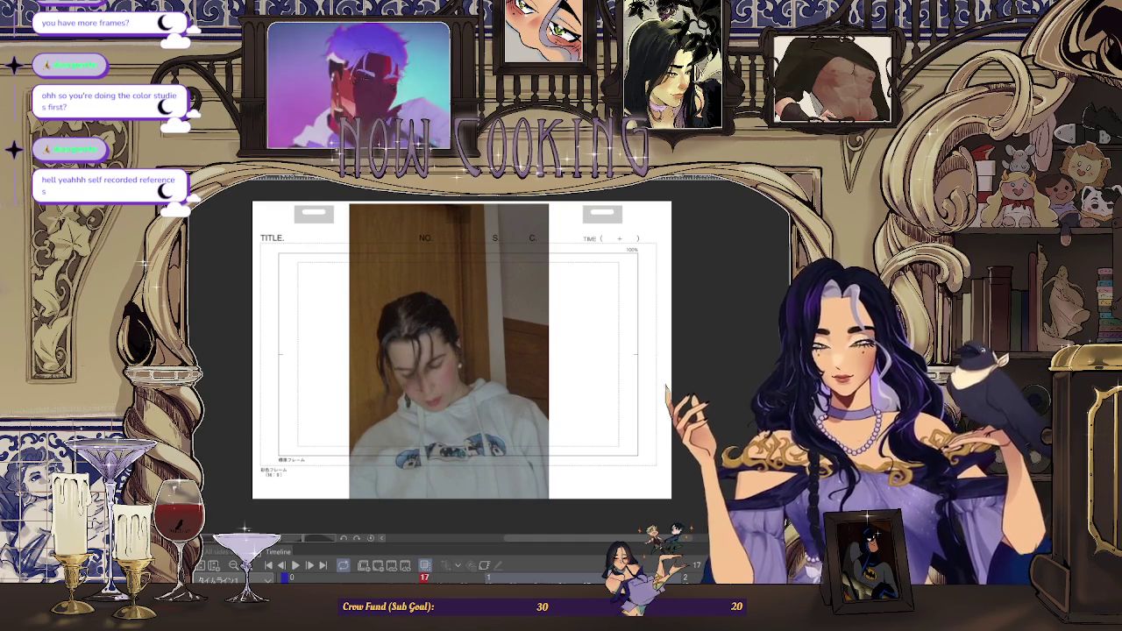
Switch back to the green-lit bust drawing with Ctrl+Tab
scroll(413, 247, "down", 1)
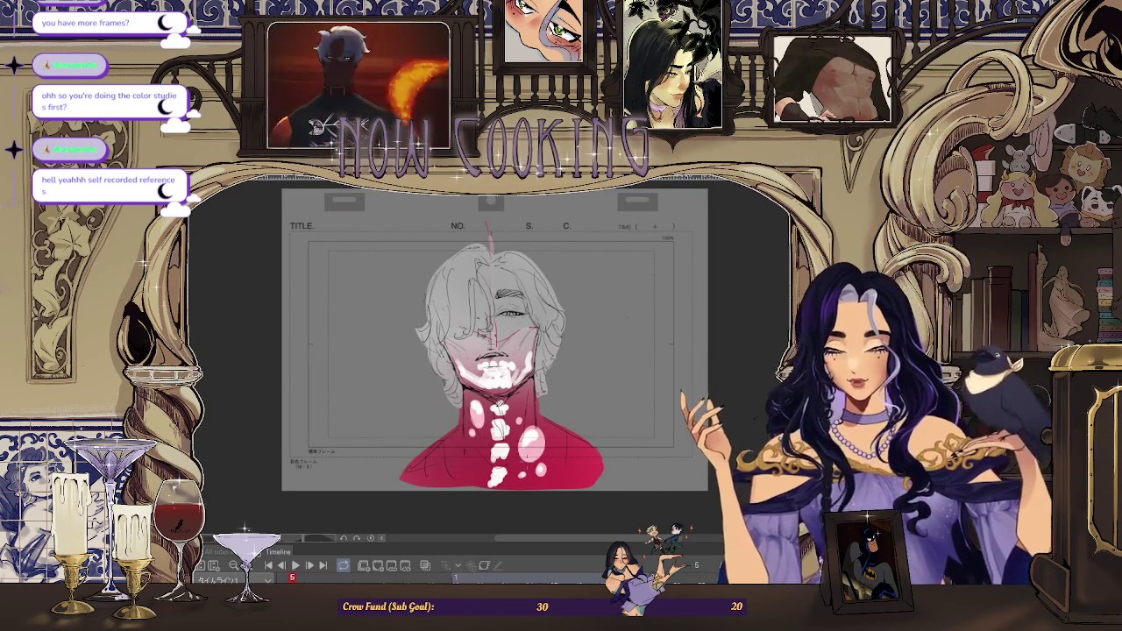
key("ctrl+Tab")
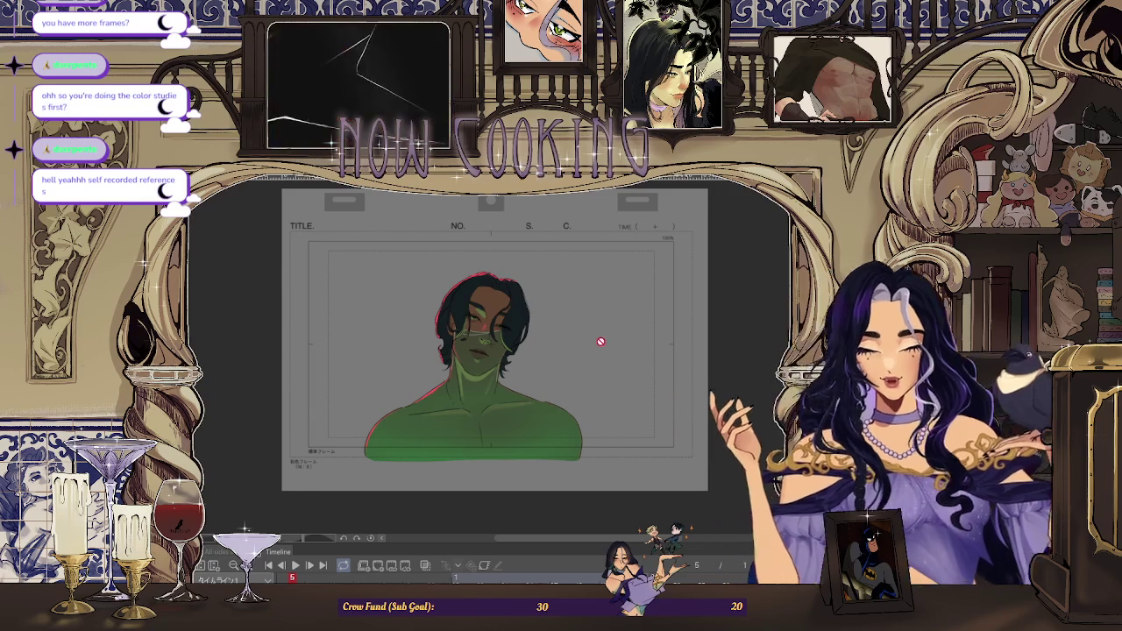
scroll(482, 339, "up", 1)
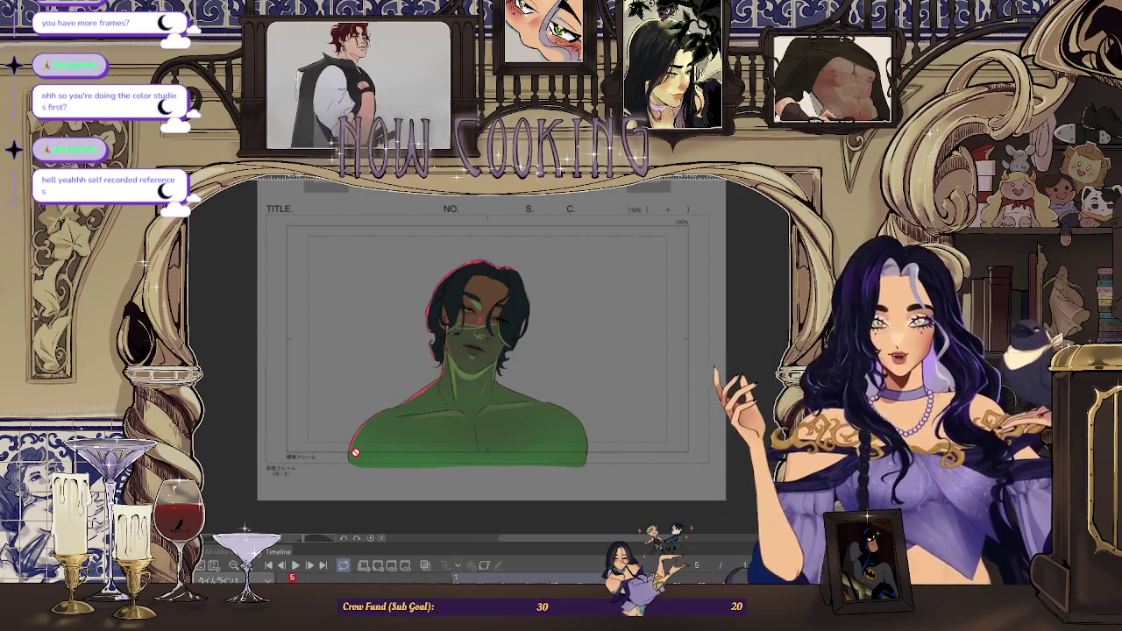
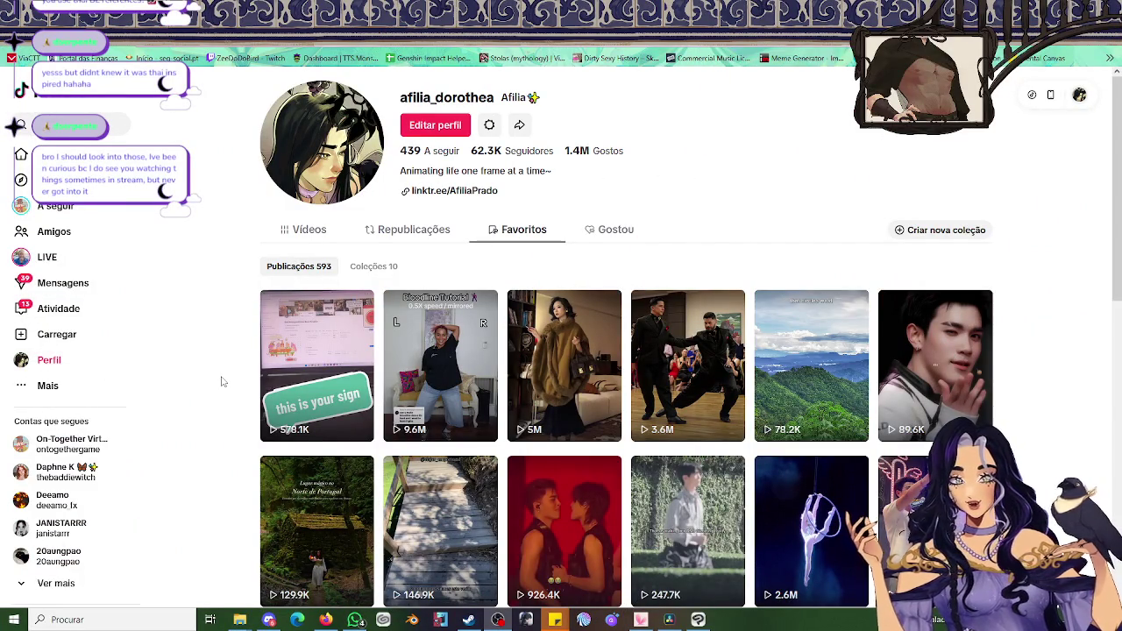
Preview the red-toned 926.4K video and the sixth Favoritos video, returning to the grid
scroll(697, 329, "down", 1)
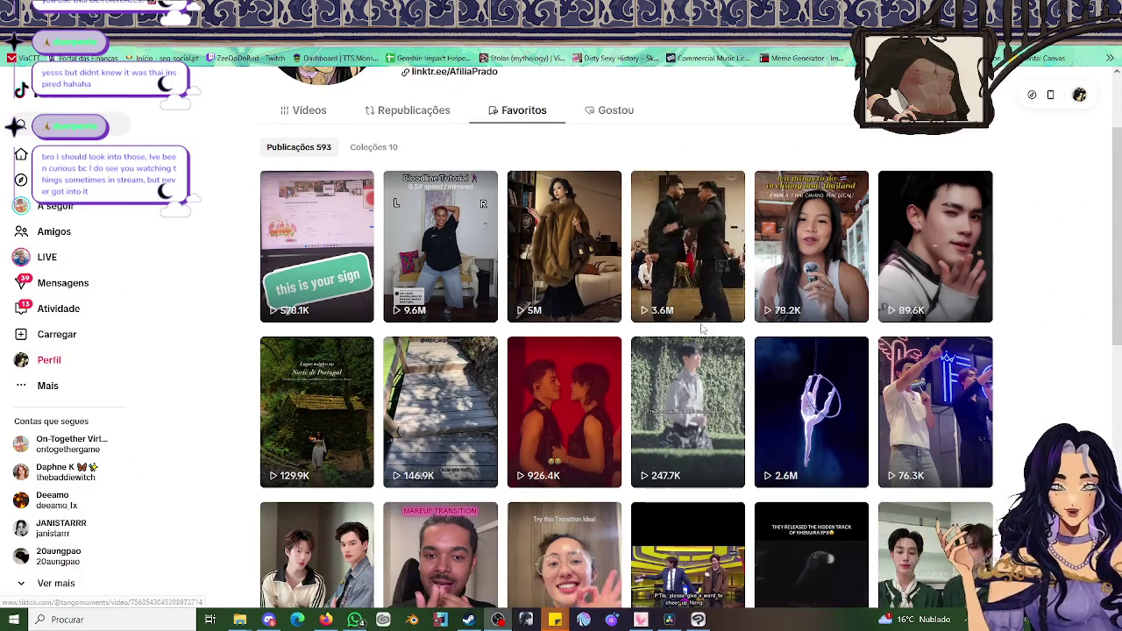
scroll(697, 329, "up", 1)
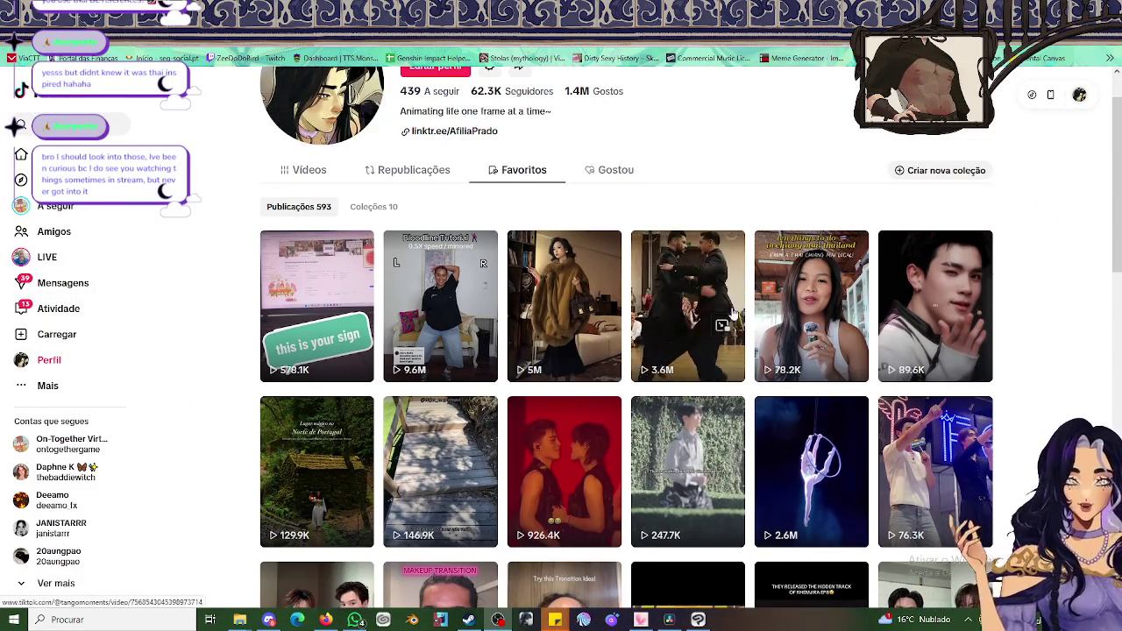
left_click(544, 479)
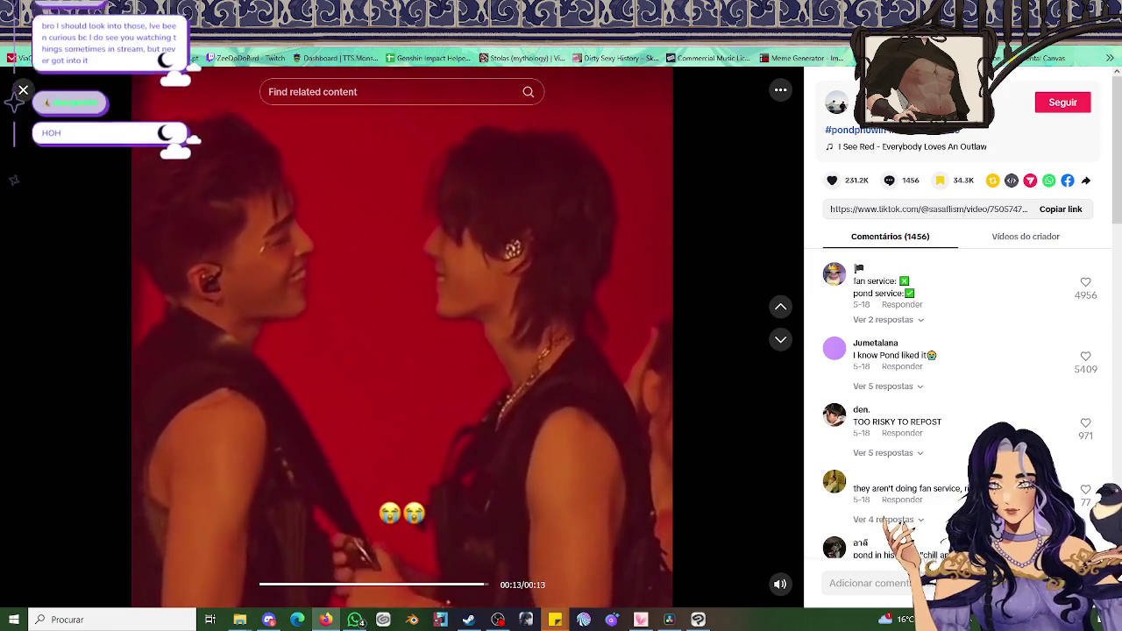
key("Escape")
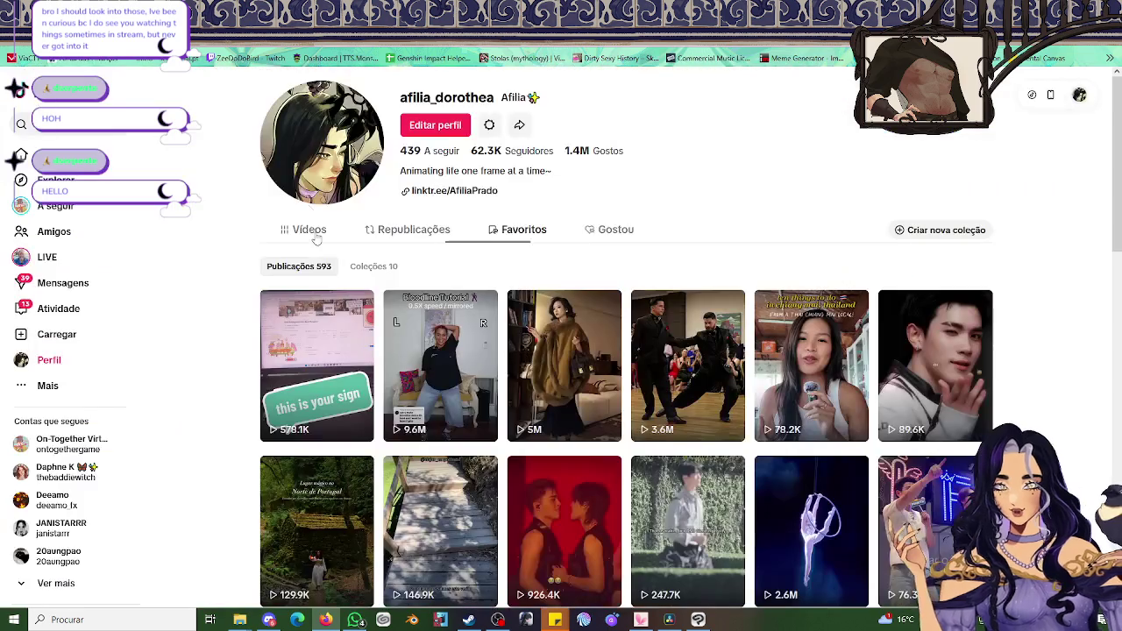
left_click(899, 427)
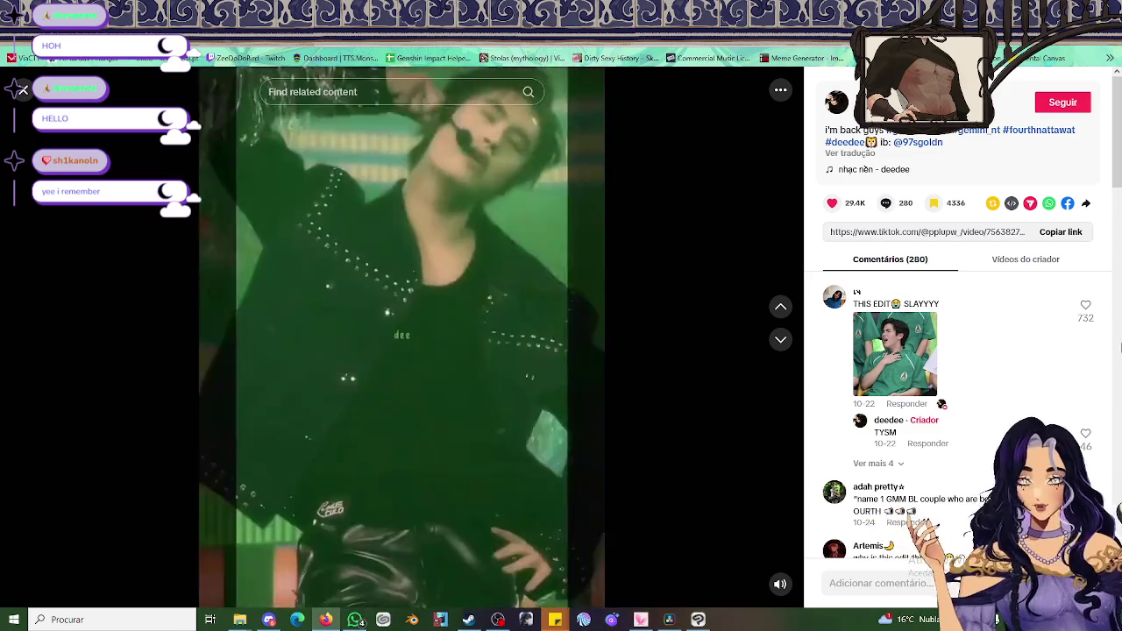
left_click(467, 287)
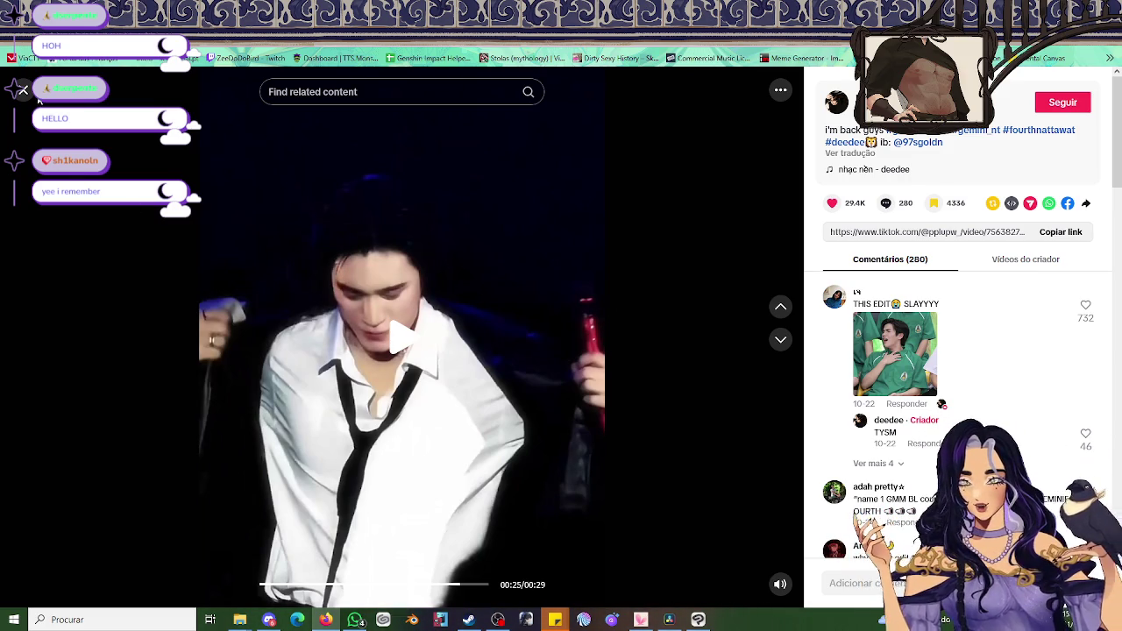
left_click(21, 92)
Watch the tango dance and aerial-hoop performance videos, closing each one afterward
scroll(739, 254, "down", 3)
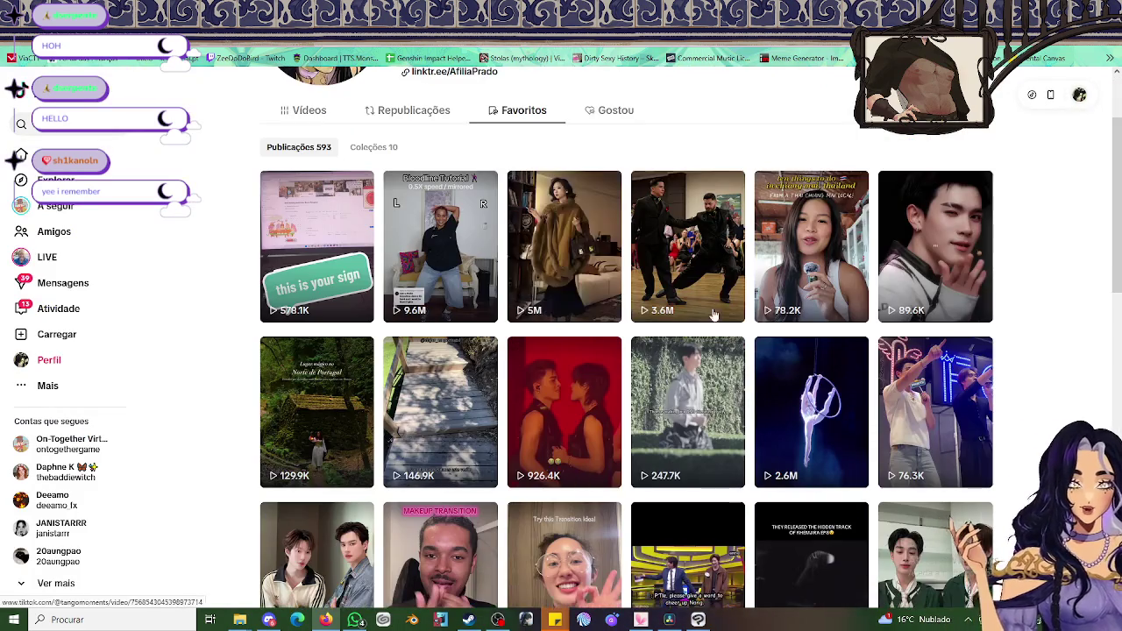
left_click(739, 254)
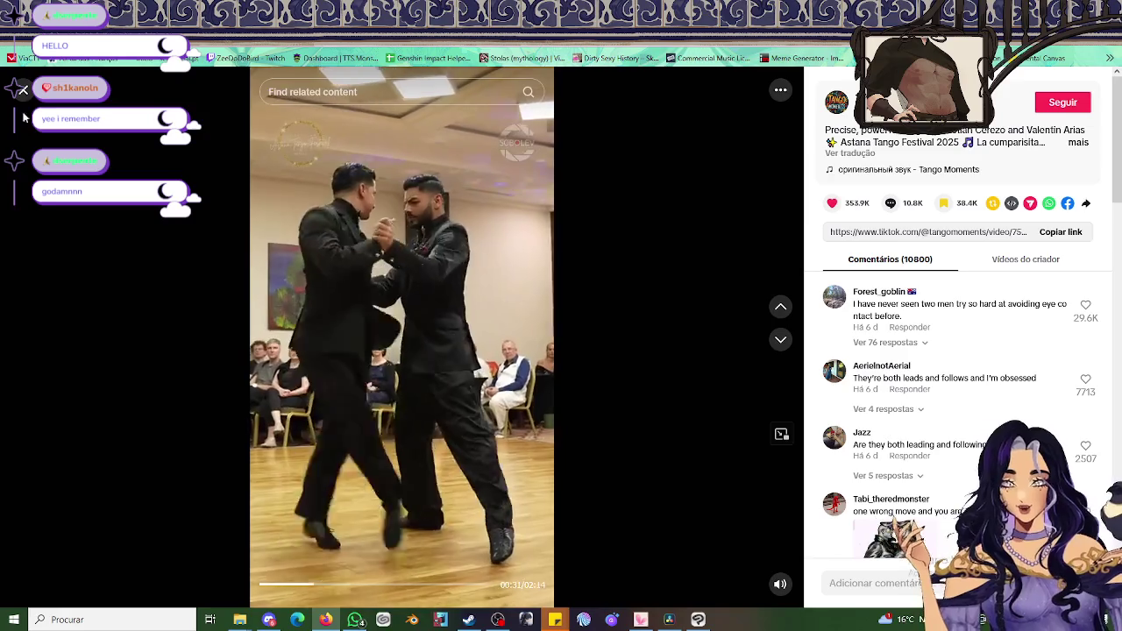
left_click(23, 89)
scroll(368, 399, "down", 2)
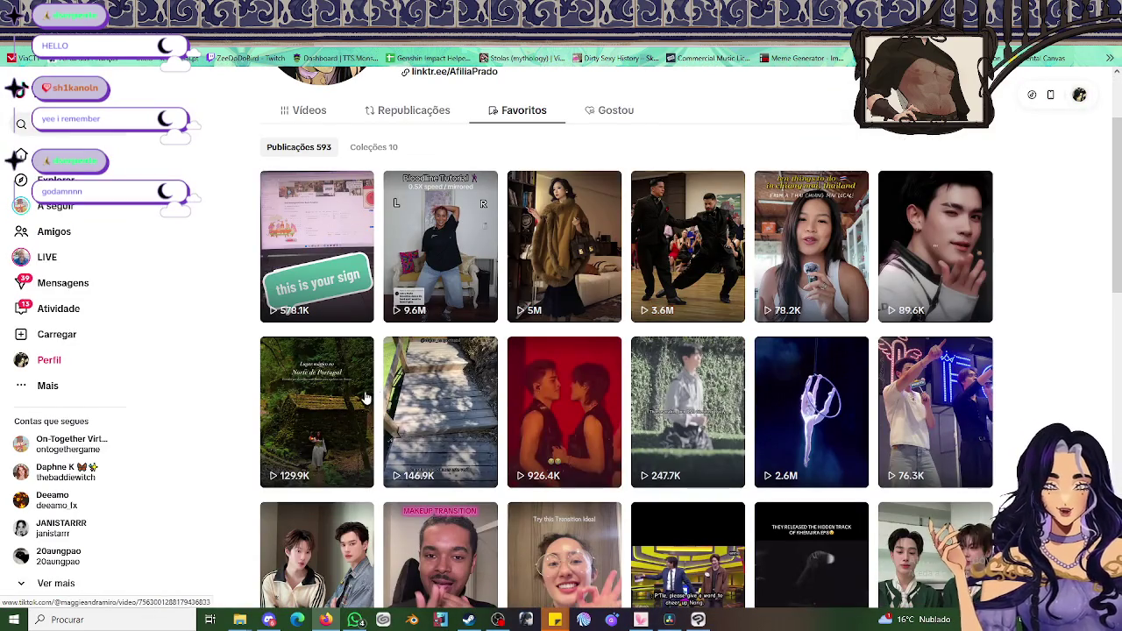
scroll(864, 449, "down", 1)
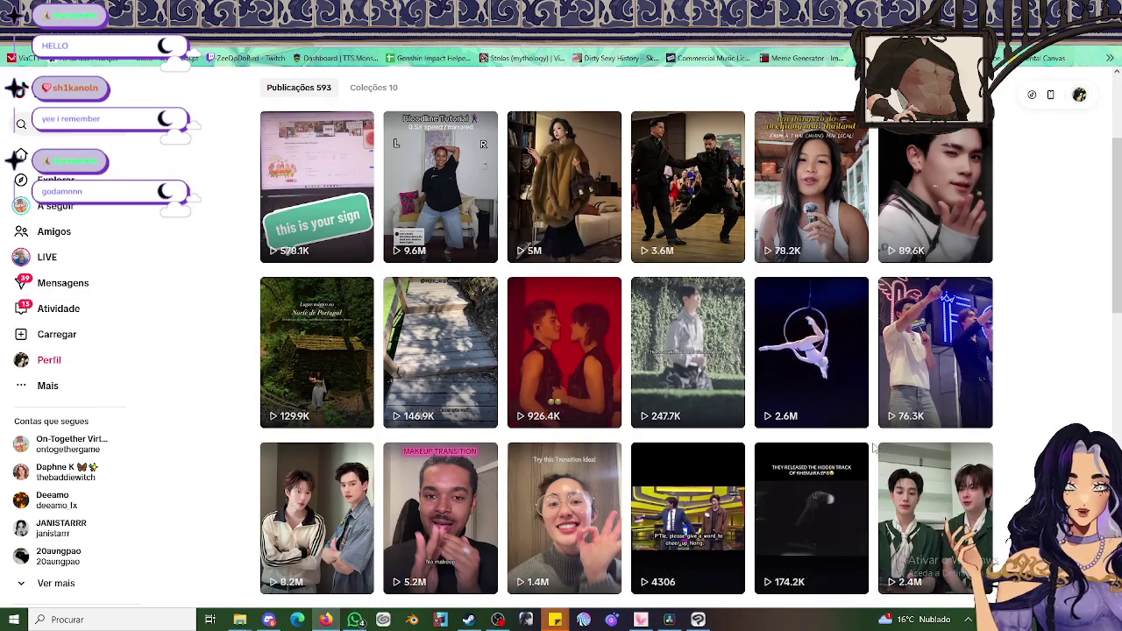
left_click(812, 412)
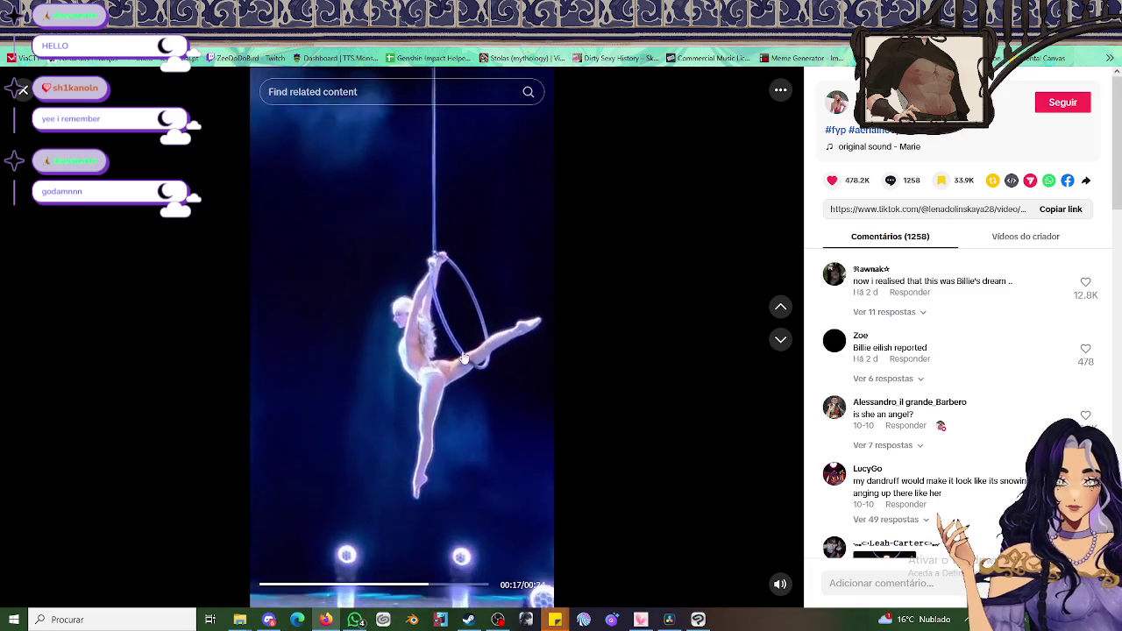
left_click(22, 94)
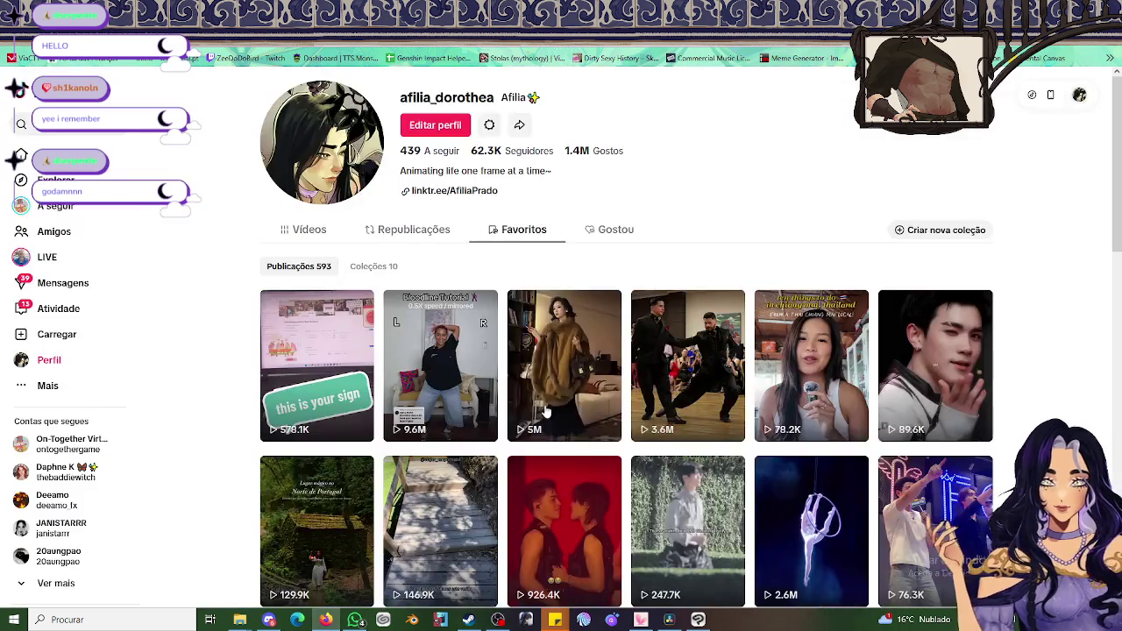
scroll(671, 441, "down", 2)
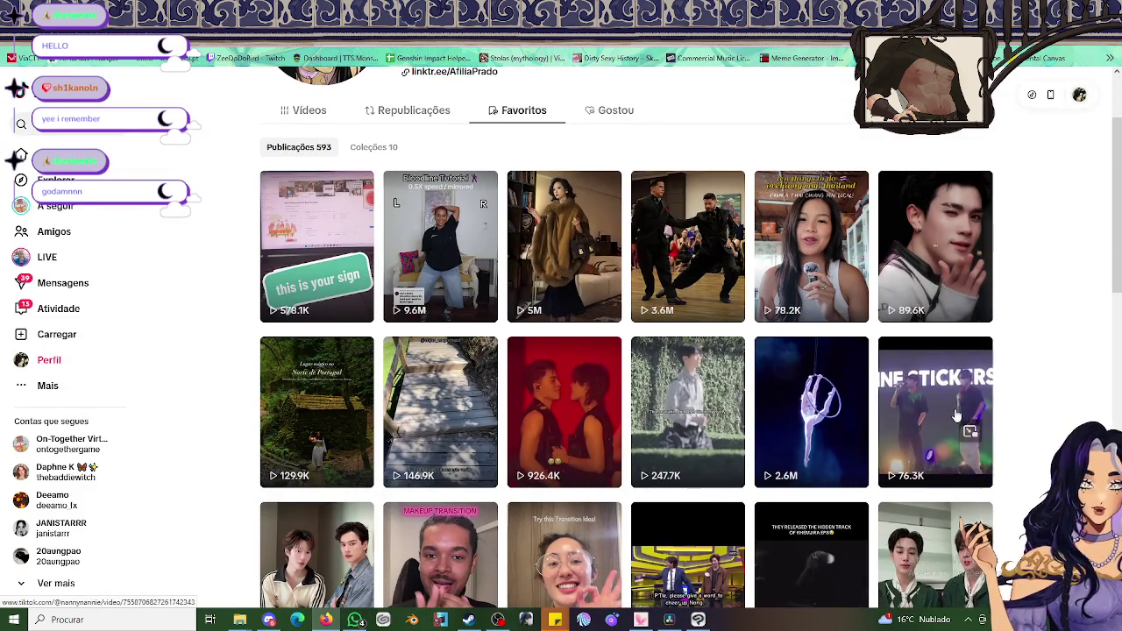
Play the 76.3K two-performer video, pausing and resuming it, leaving it paused at 0:58
left_click(969, 412)
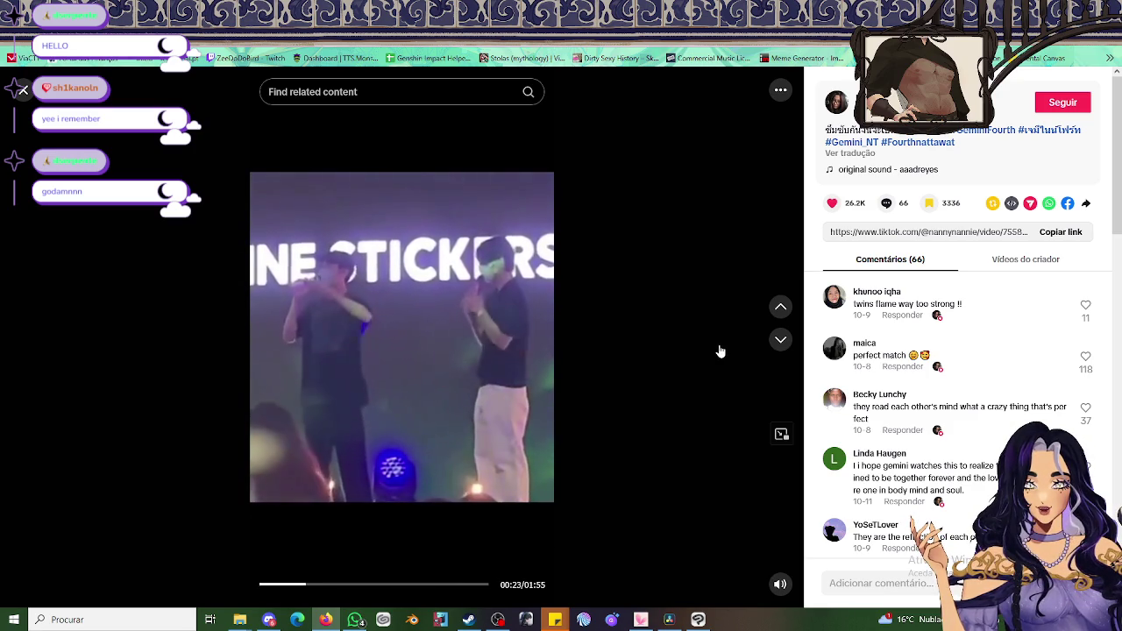
mouse_move(402, 337)
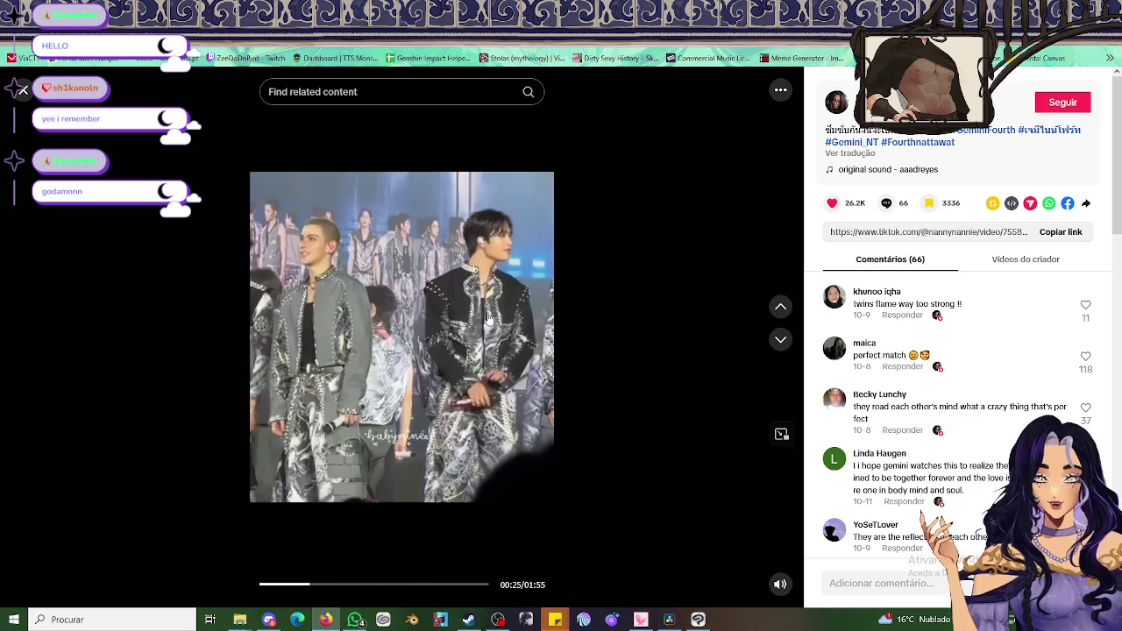
left_click(488, 317)
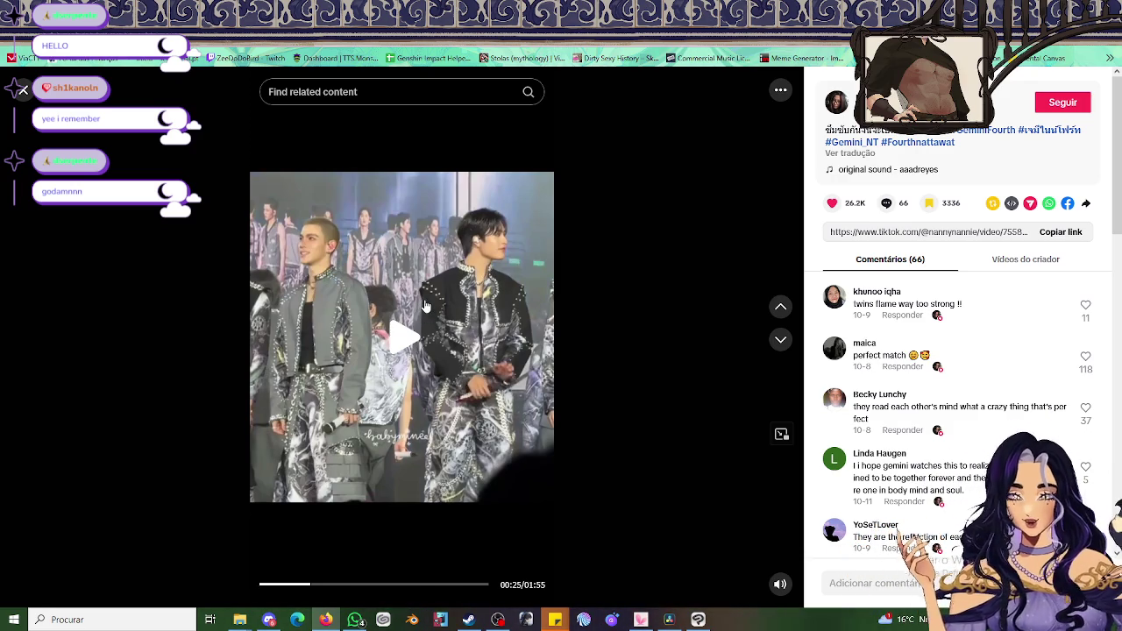
left_click(417, 349)
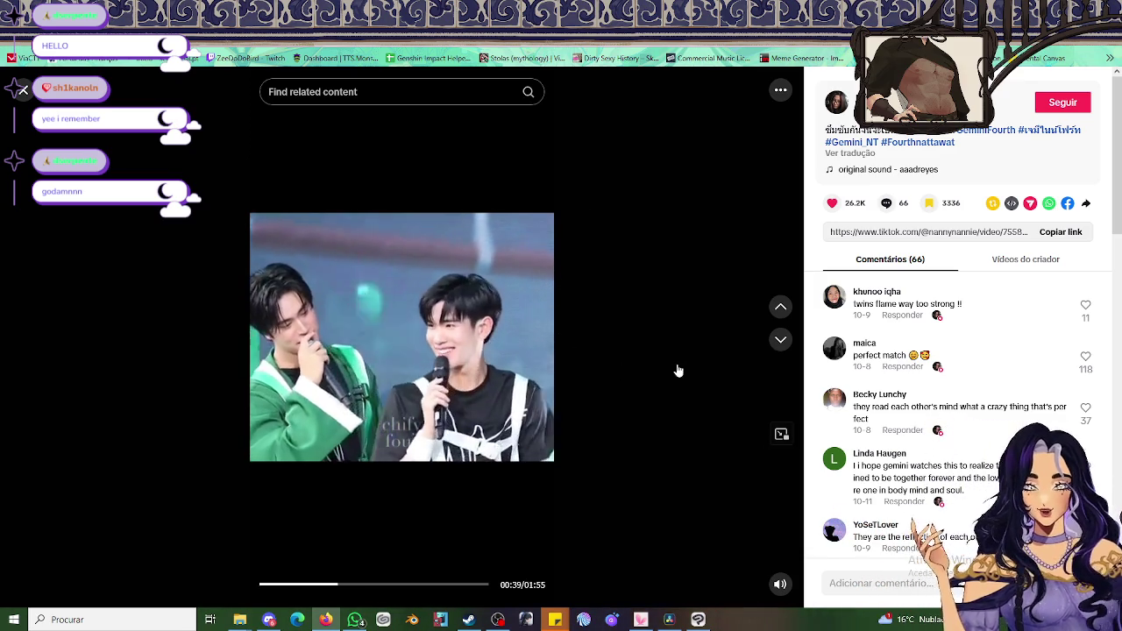
key("space")
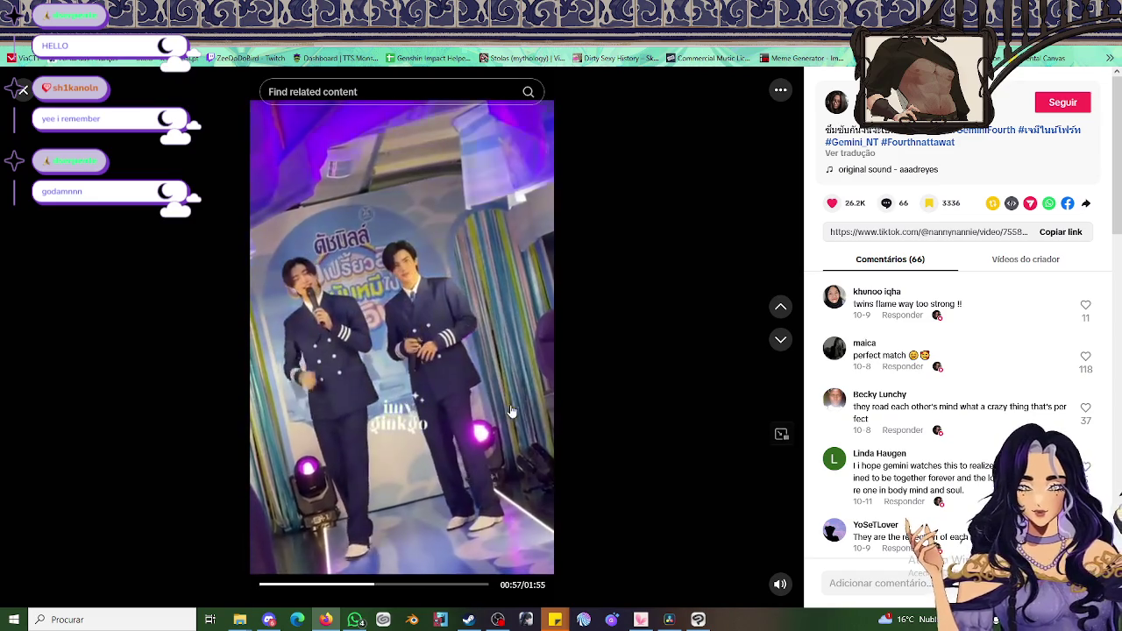
left_click(507, 406)
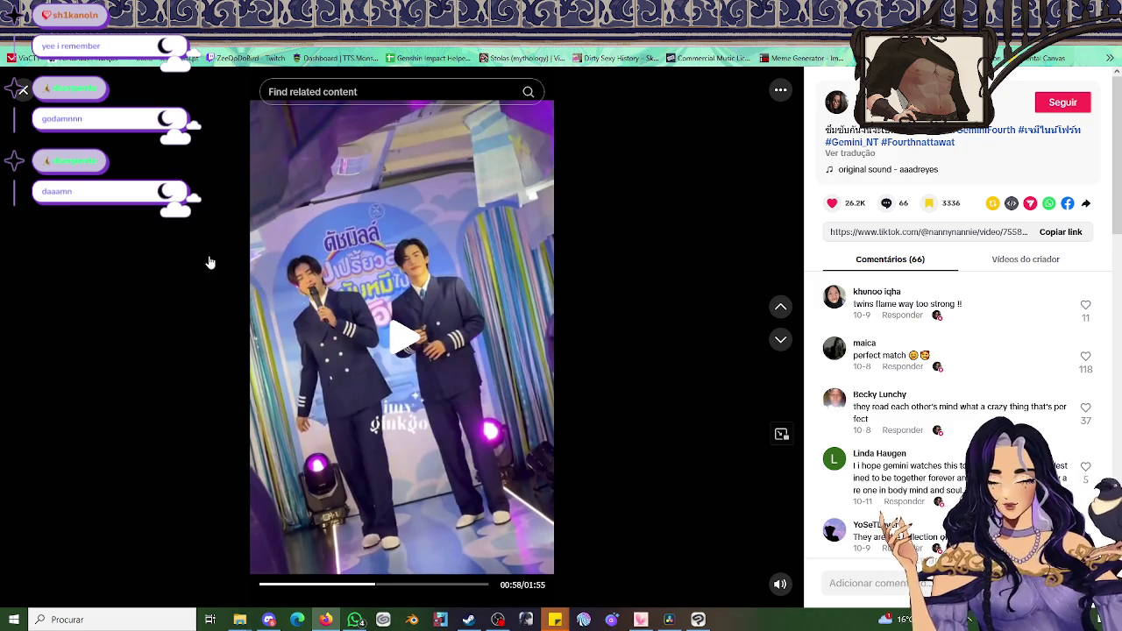
Play the two-performer clip on past 1:13 to about 1:18, then exit to the Favoritos grid
left_click(453, 304)
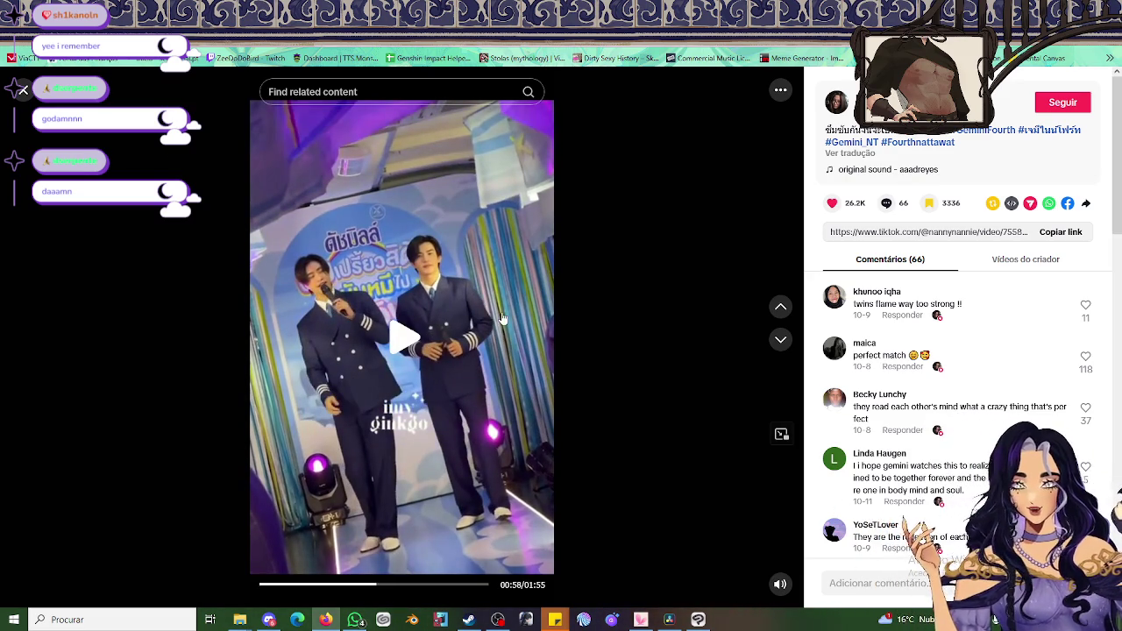
left_click(526, 392)
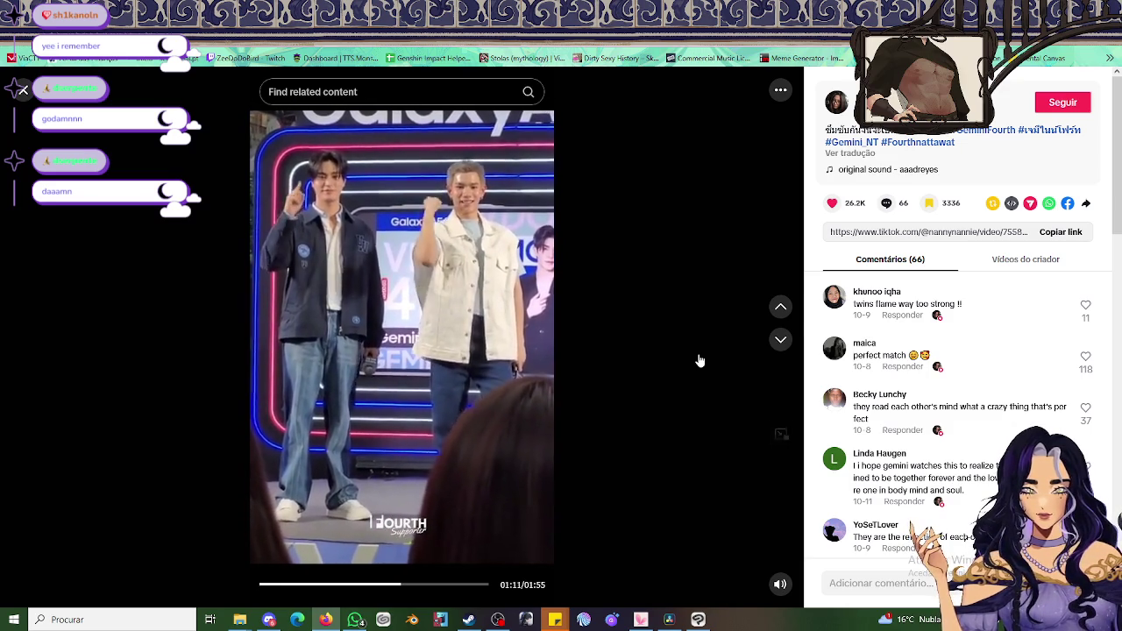
left_click(492, 309)
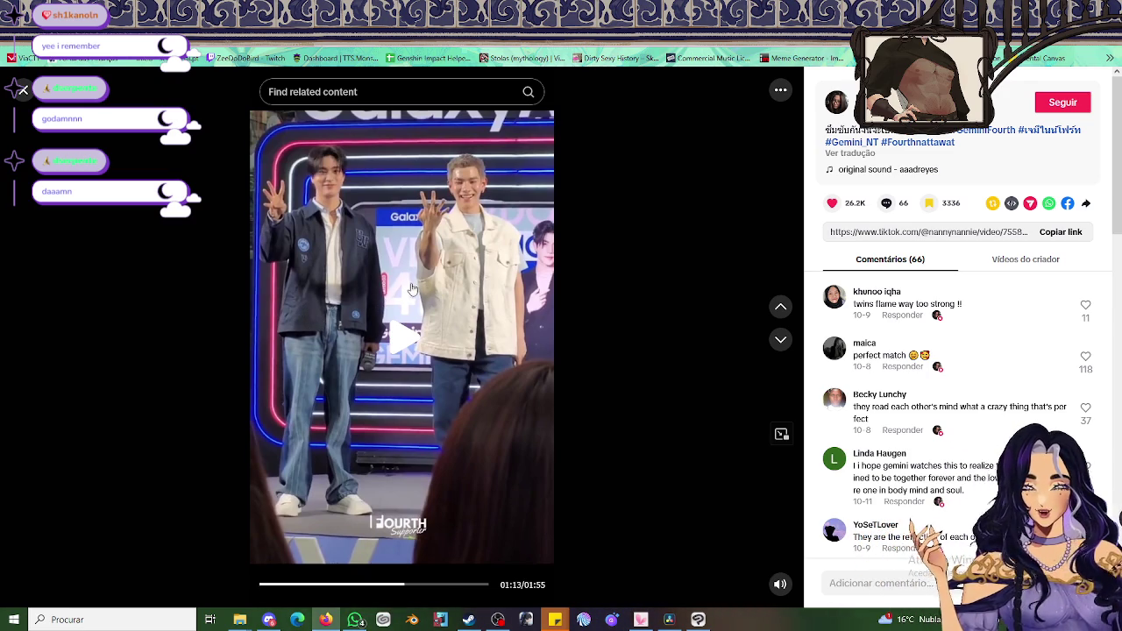
left_click(357, 330)
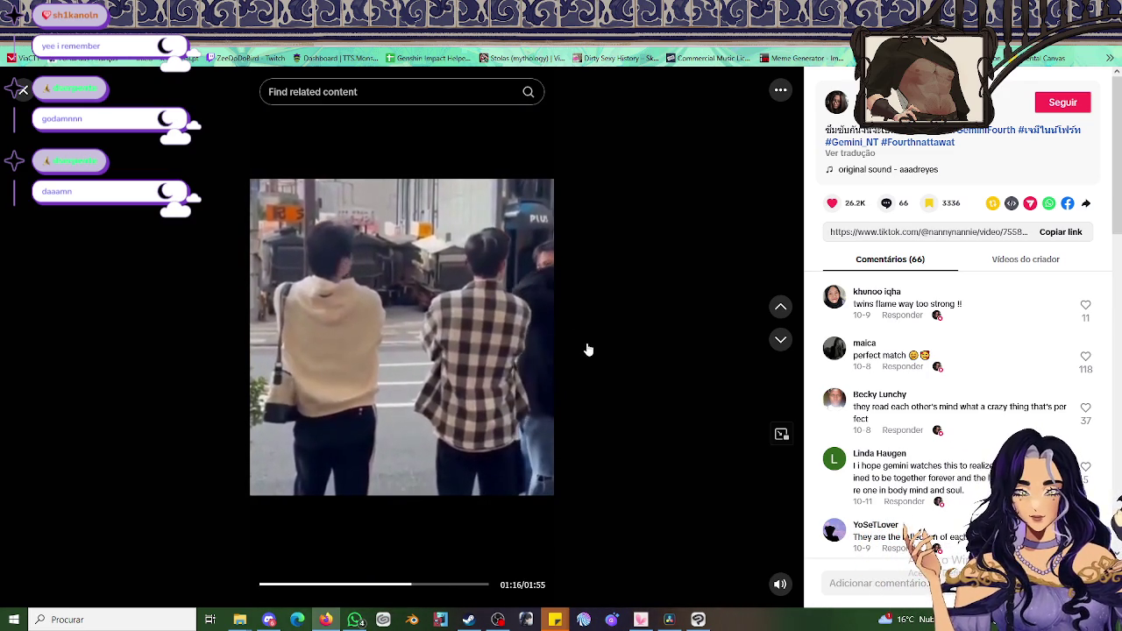
left_click(560, 355)
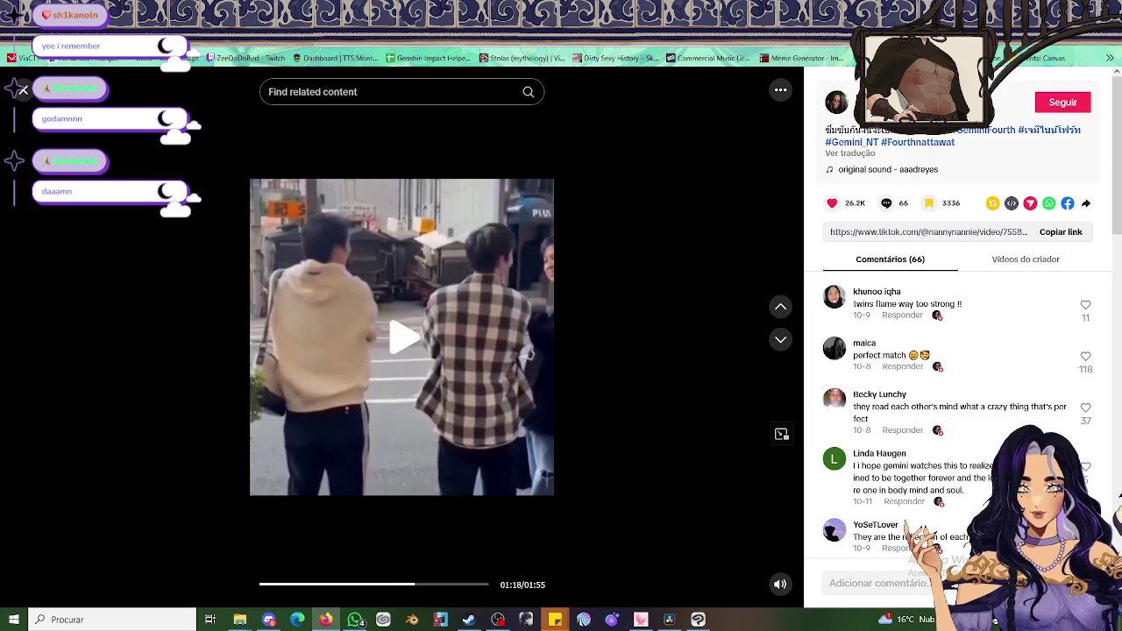
key("Escape")
scroll(614, 395, "down", 2)
scroll(438, 318, "down", 1)
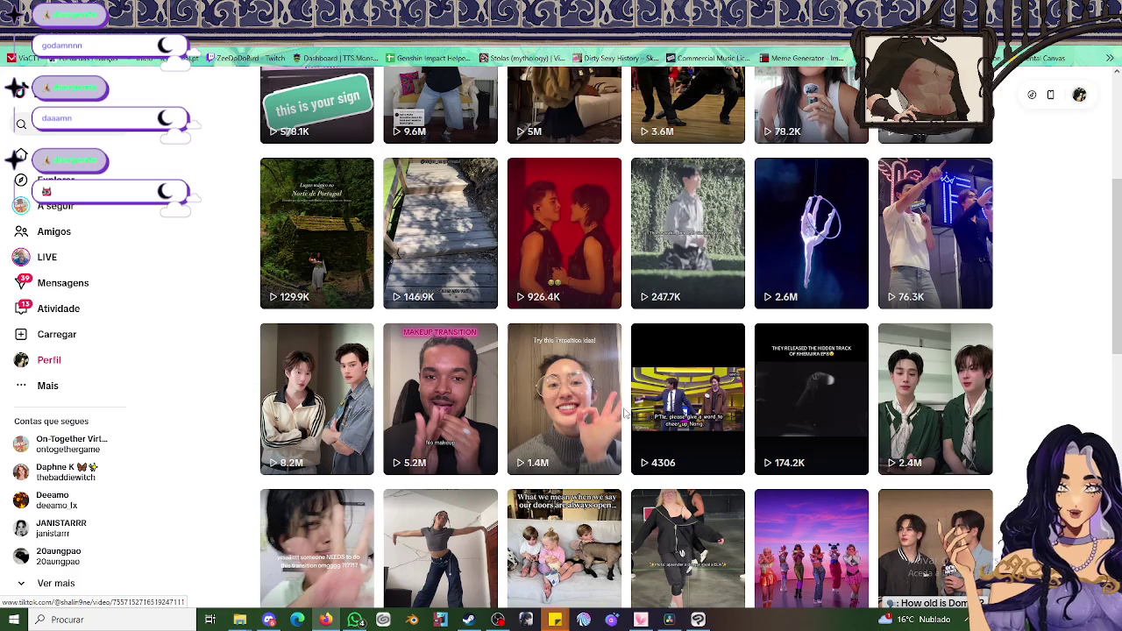
scroll(938, 369, "down", 1)
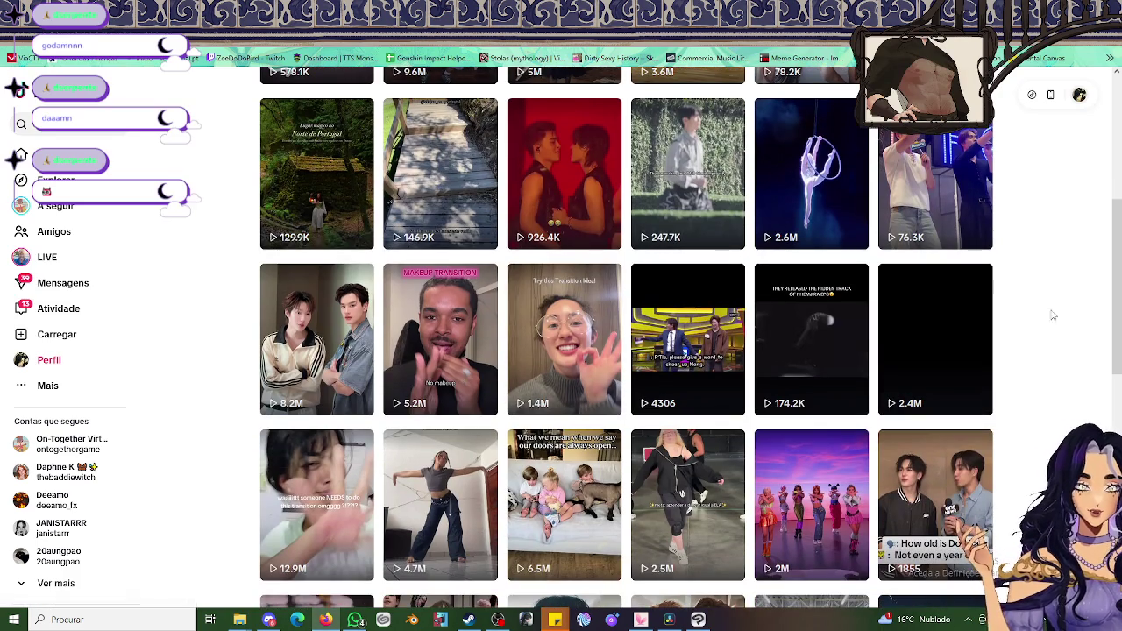
mouse_move(936, 398)
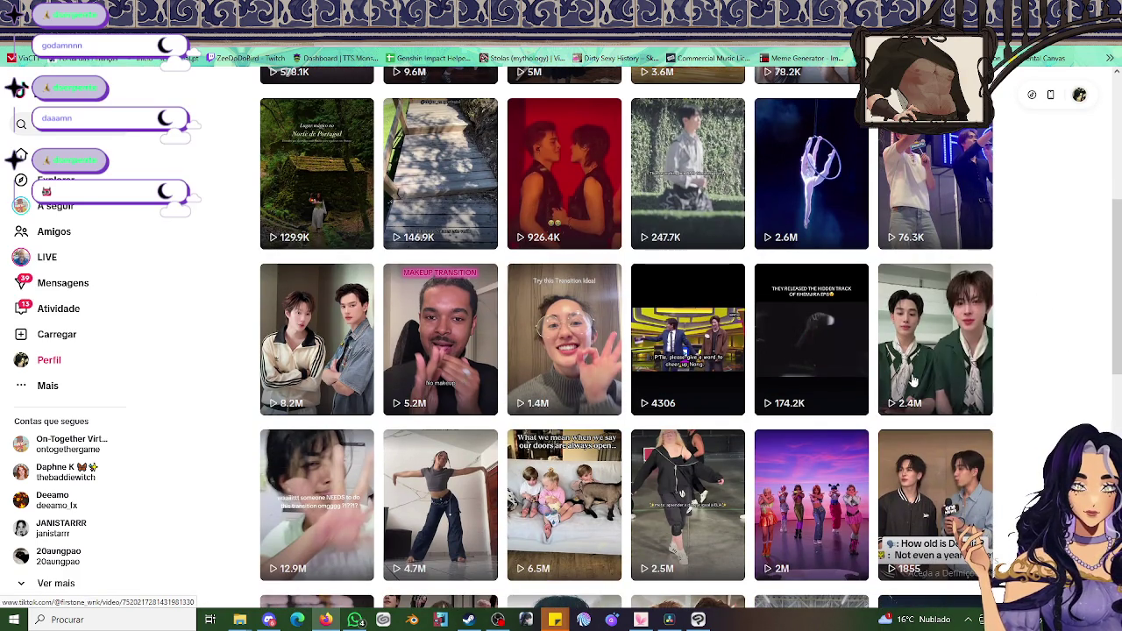
scroll(923, 398, "down", 1)
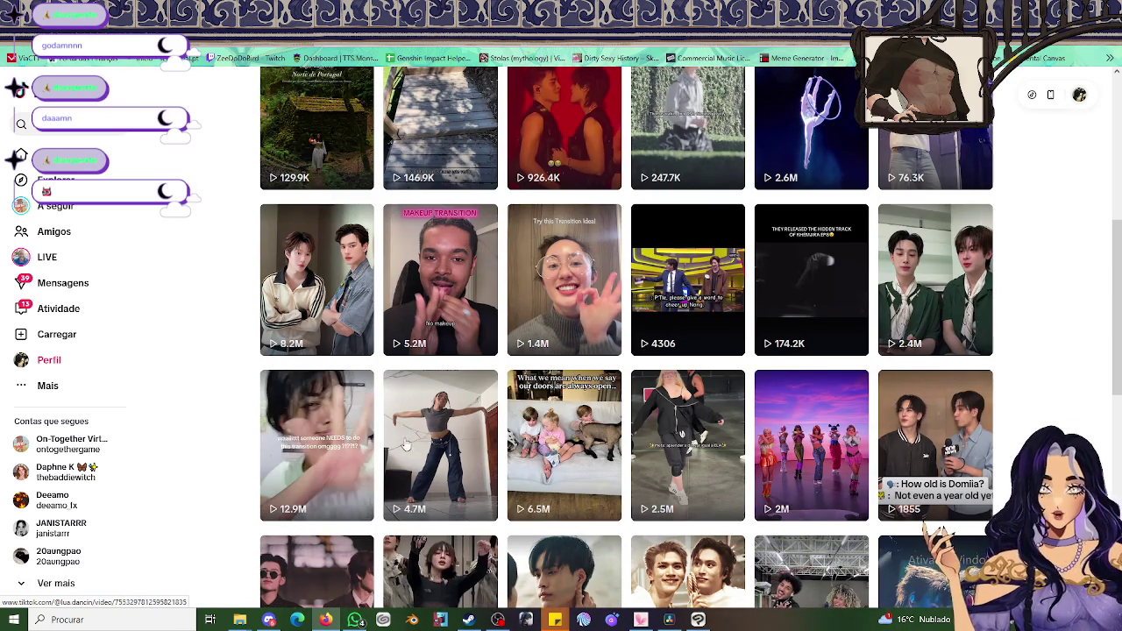
left_click(836, 289)
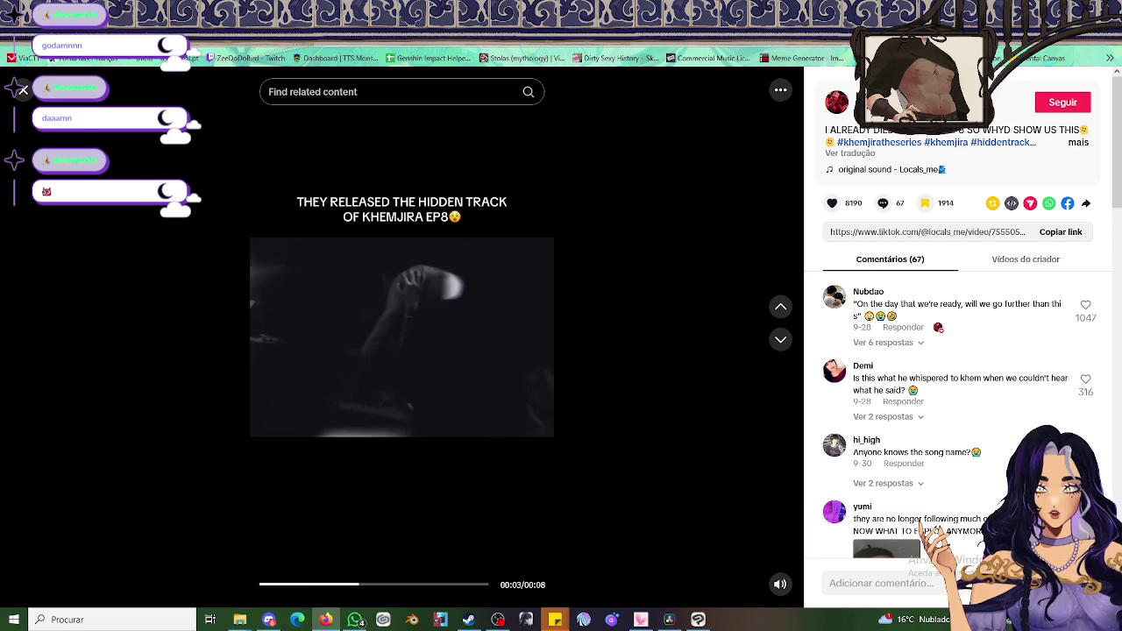
left_click(24, 90)
scroll(727, 406, "down", 4)
scroll(728, 406, "down", 1)
scroll(776, 408, "down", 1)
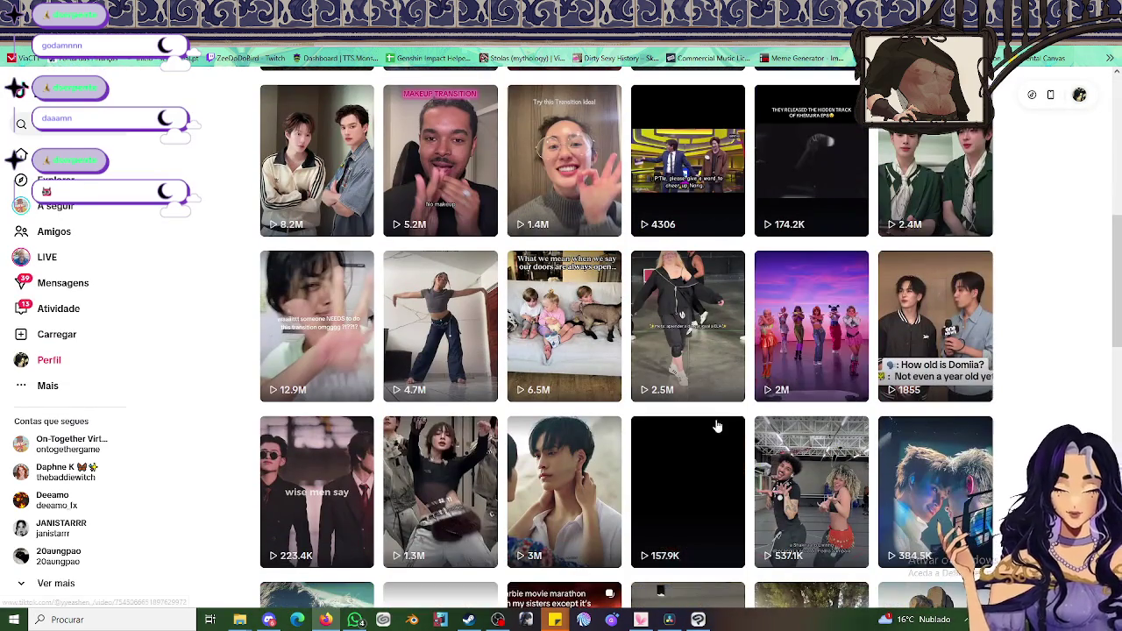
mouse_move(317, 326)
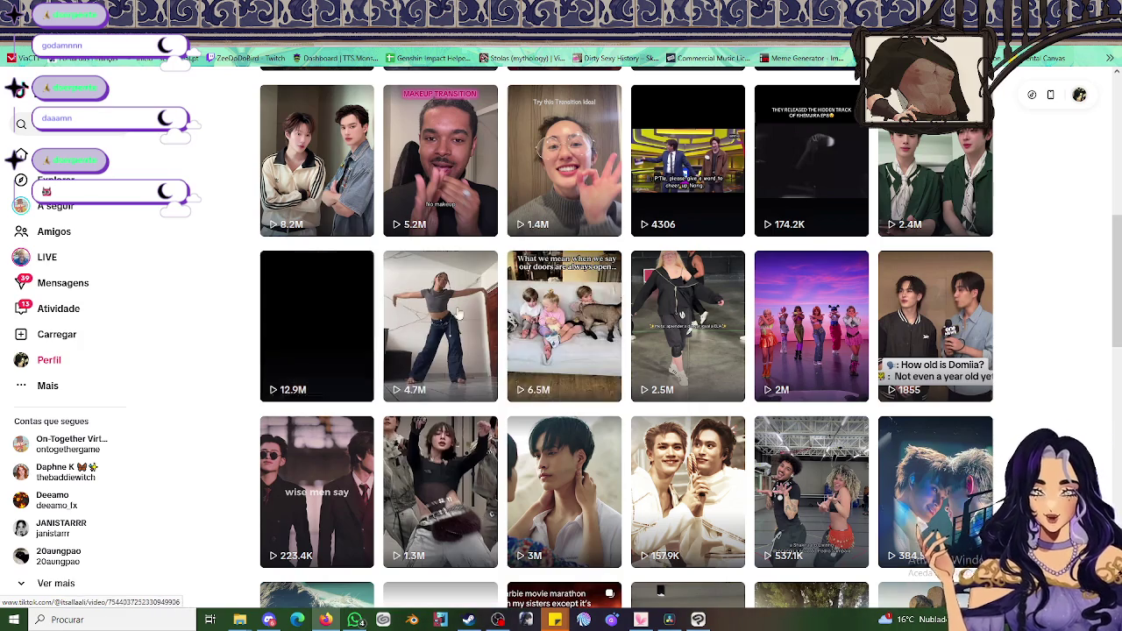
scroll(768, 350, "down", 1)
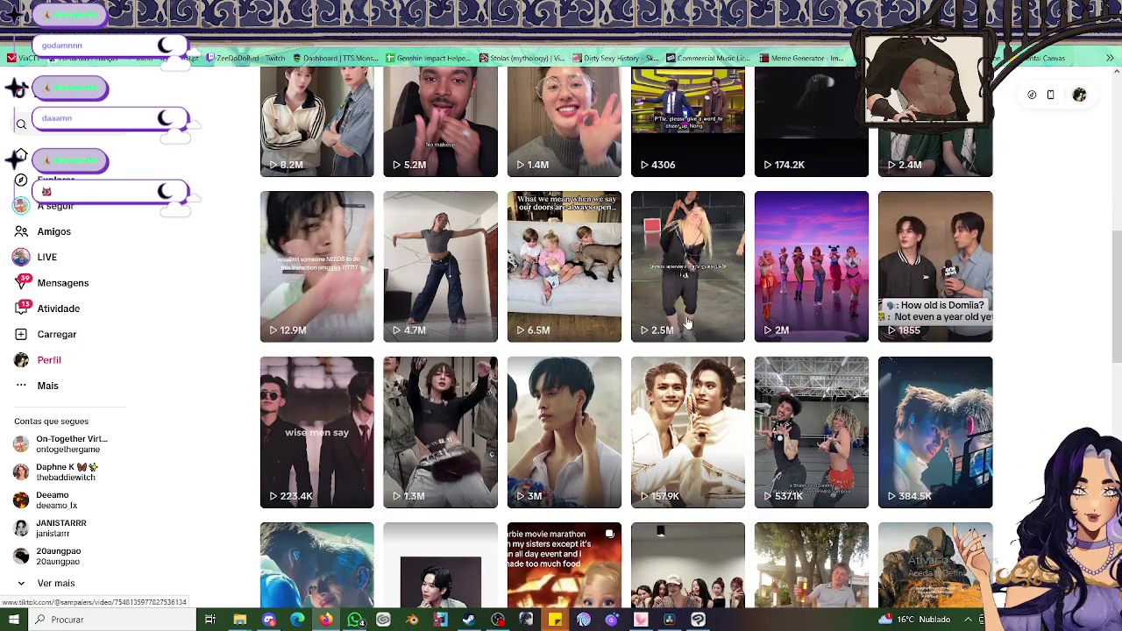
scroll(351, 401, "down", 1)
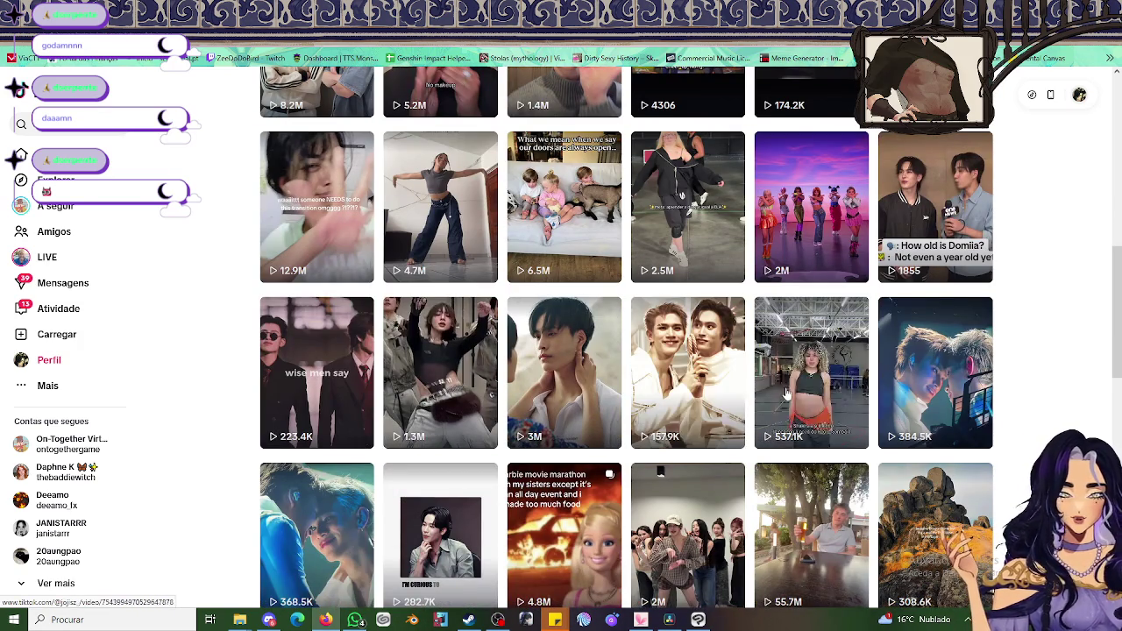
scroll(647, 321, "down", 1)
left_click(659, 318)
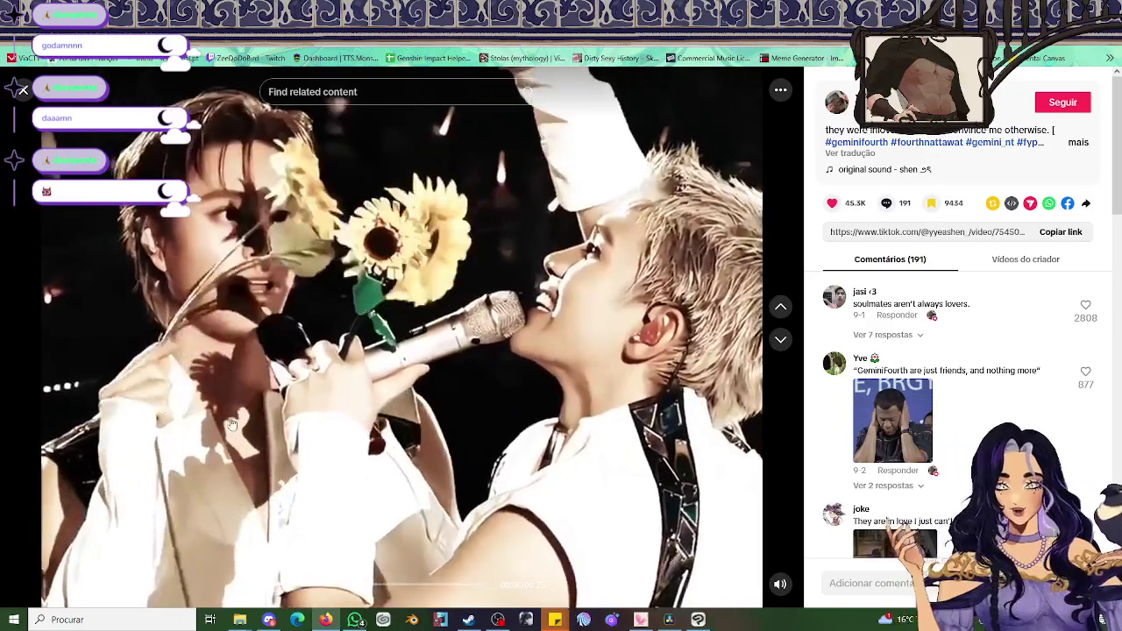
key("Escape")
scroll(706, 437, "down", 2)
scroll(692, 439, "down", 3)
scroll(680, 439, "down", 2)
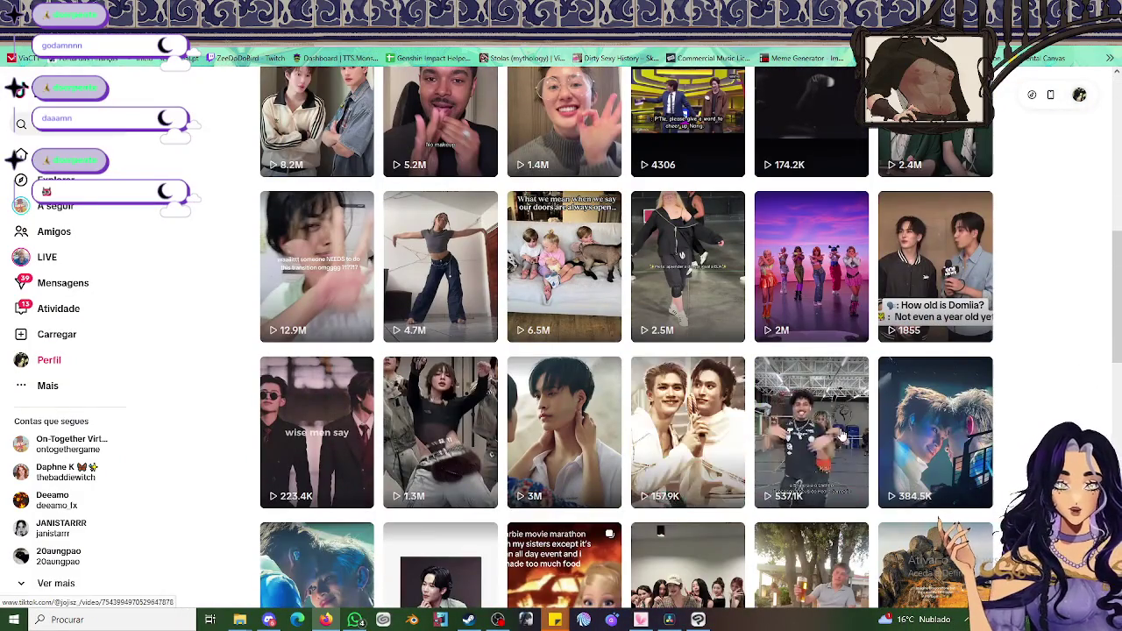
scroll(679, 455, "down", 2)
left_click(687, 474)
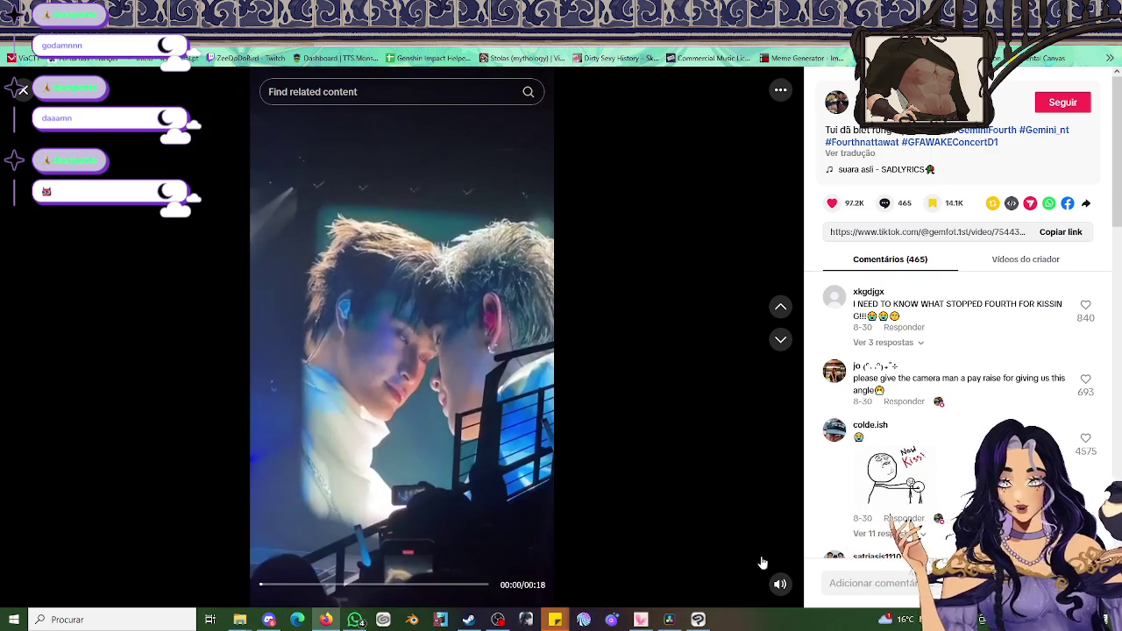
key("Escape")
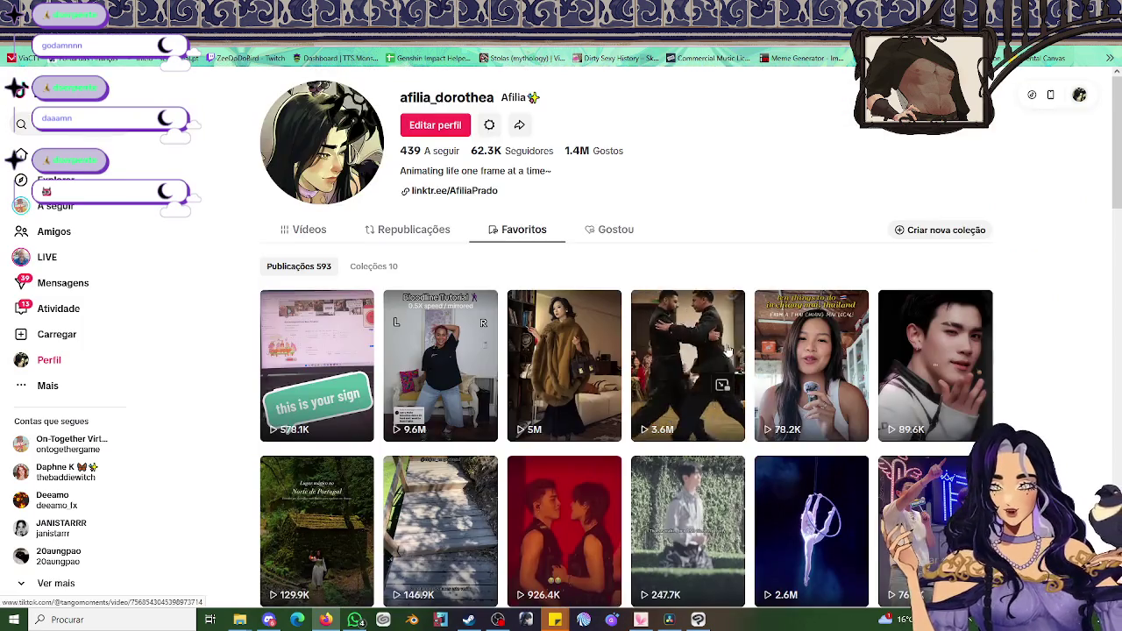
scroll(857, 418, "down", 3)
scroll(857, 417, "down", 4)
scroll(857, 418, "down", 3)
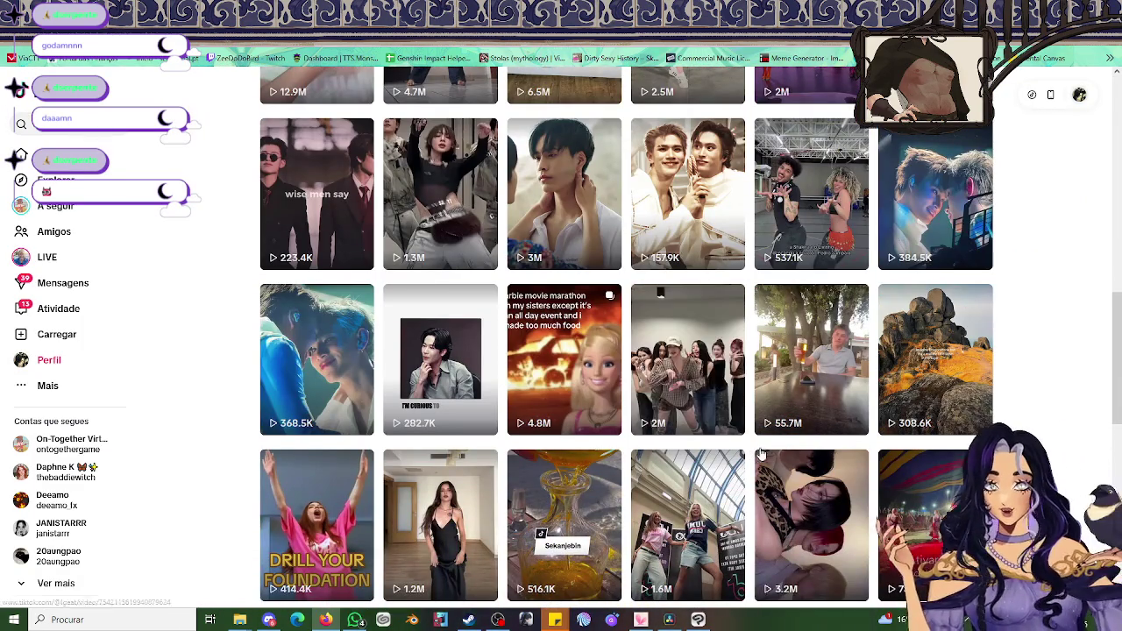
mouse_move(688, 359)
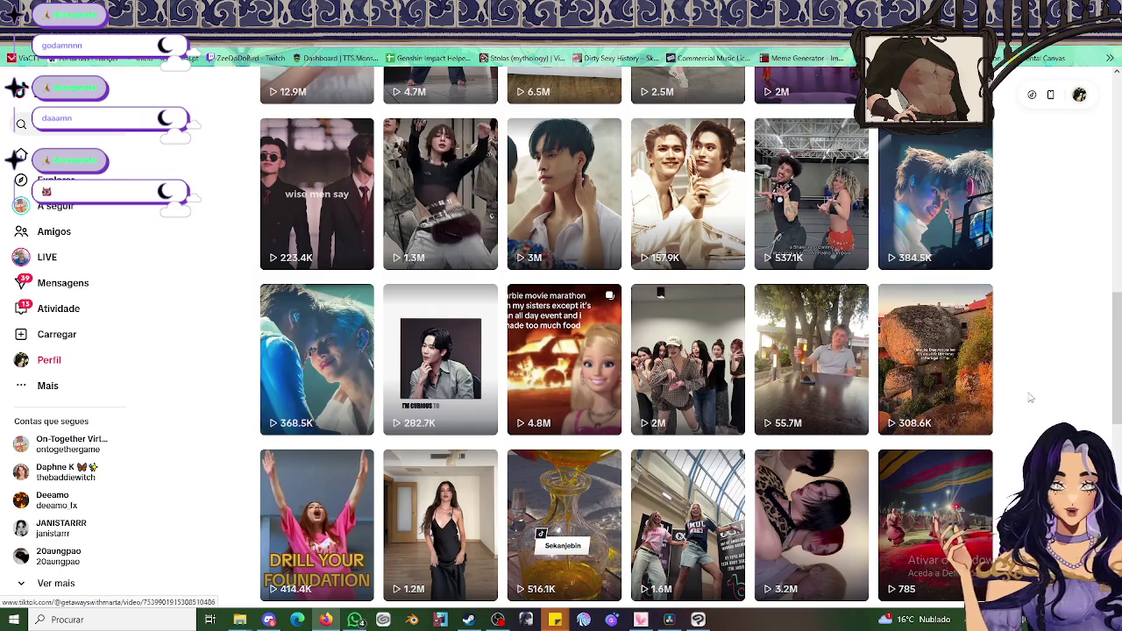
scroll(1037, 397, "down", 1)
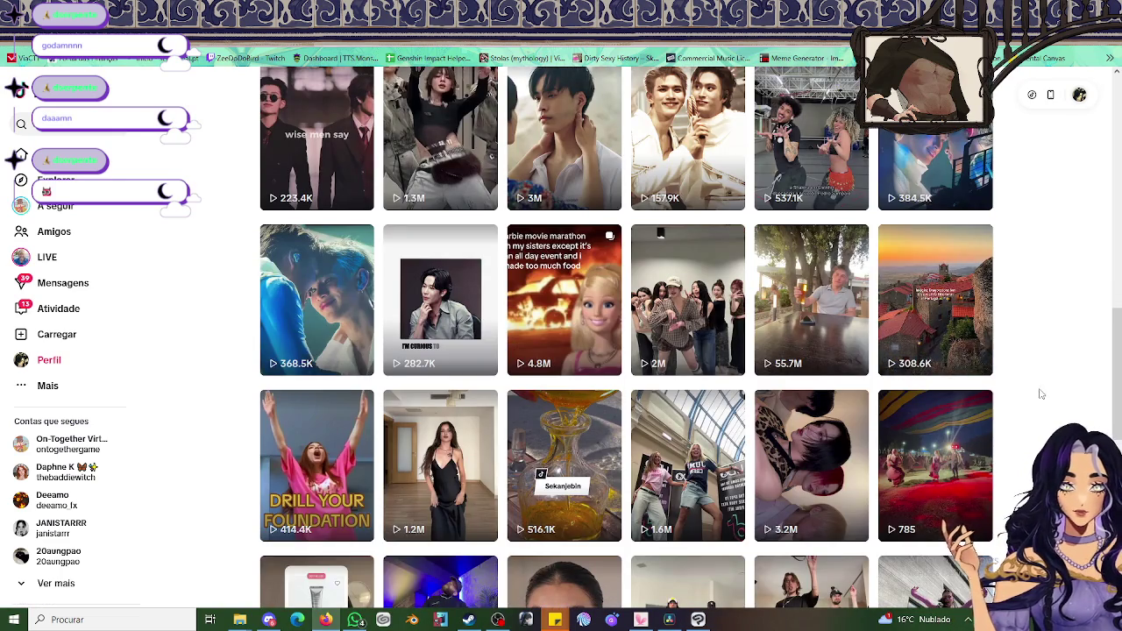
scroll(702, 394, "down", 1)
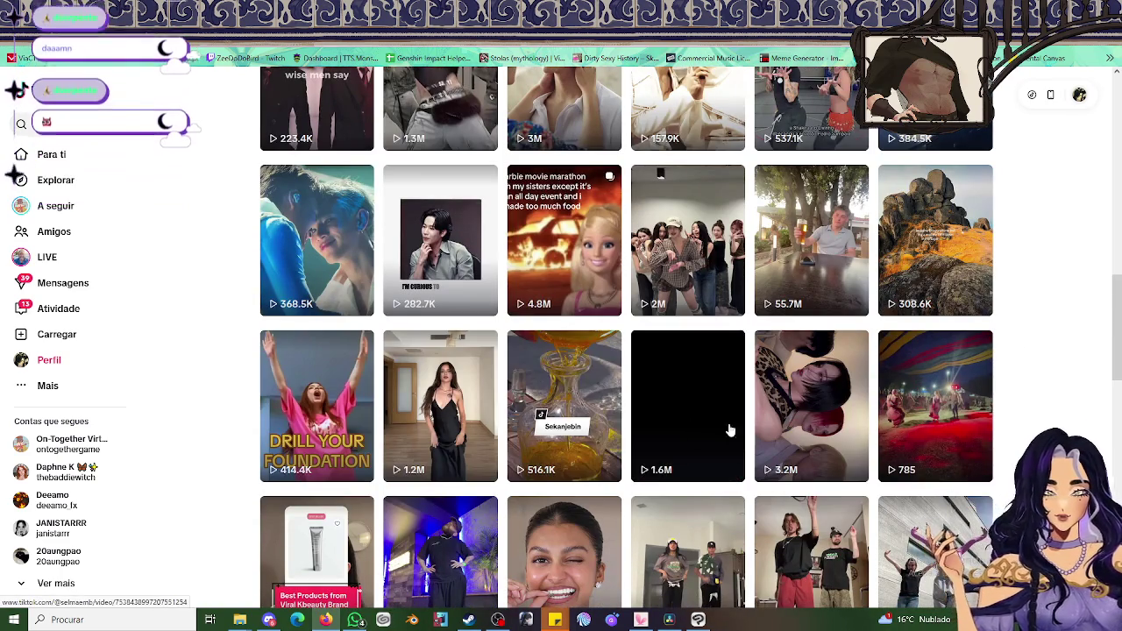
scroll(1040, 416, "down", 1)
left_click(855, 368)
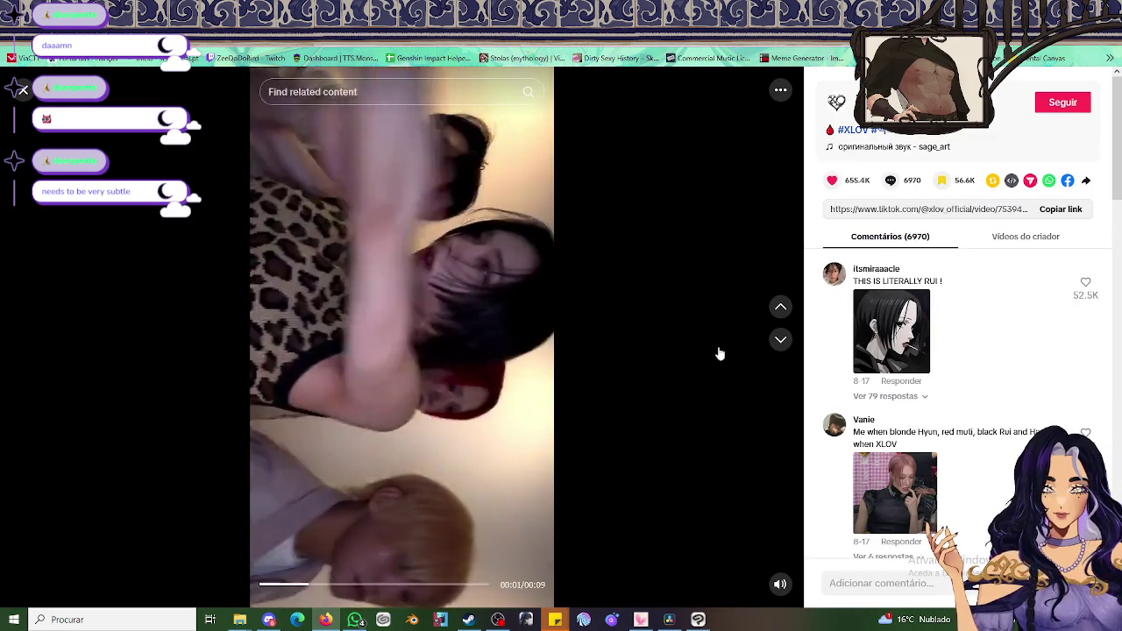
left_click(23, 91)
scroll(995, 410, "down", 1)
scroll(995, 410, "down", 4)
scroll(993, 406, "down", 5)
scroll(993, 403, "down", 3)
scroll(1025, 409, "down", 1)
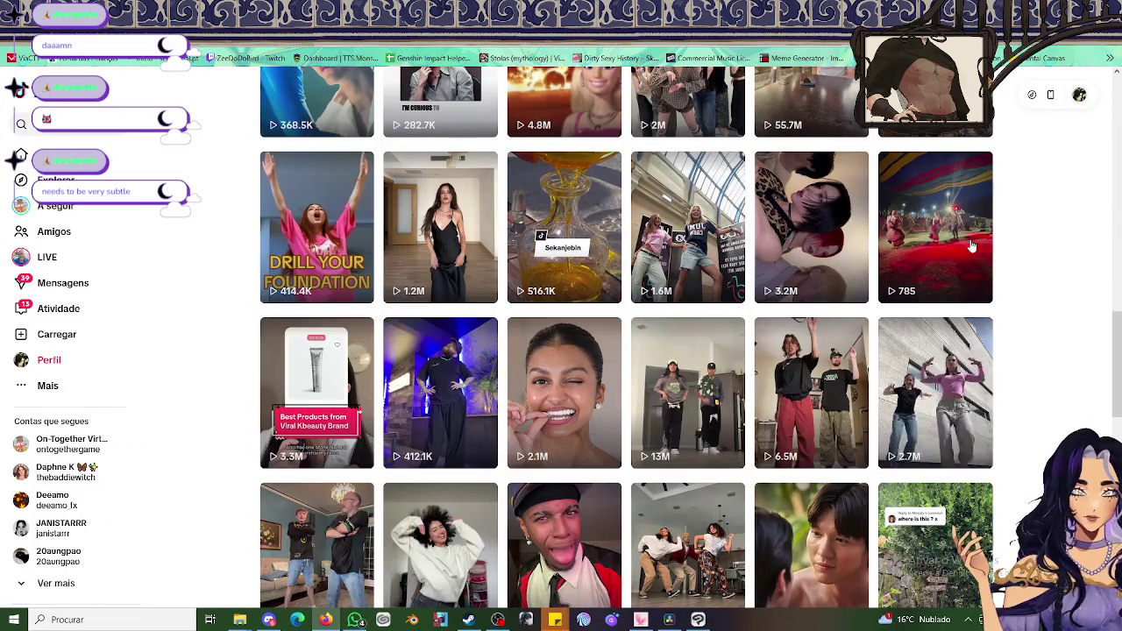
left_click(938, 246)
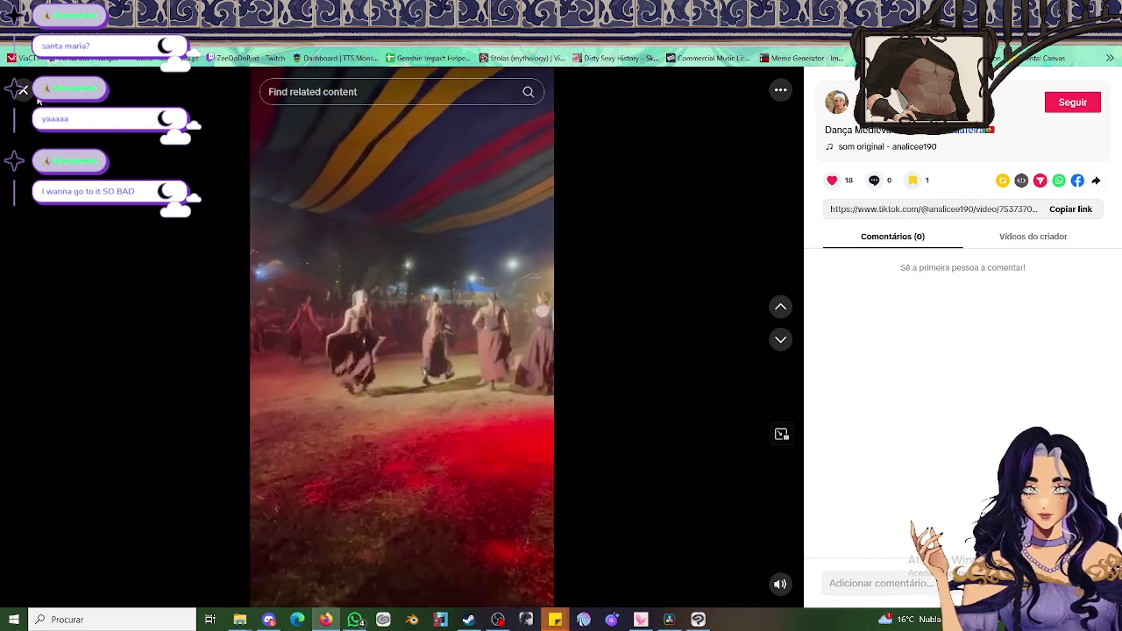
Close the dance video and scroll down through the Favoritos saved posts
left_click(24, 90)
scroll(775, 343, "down", 2)
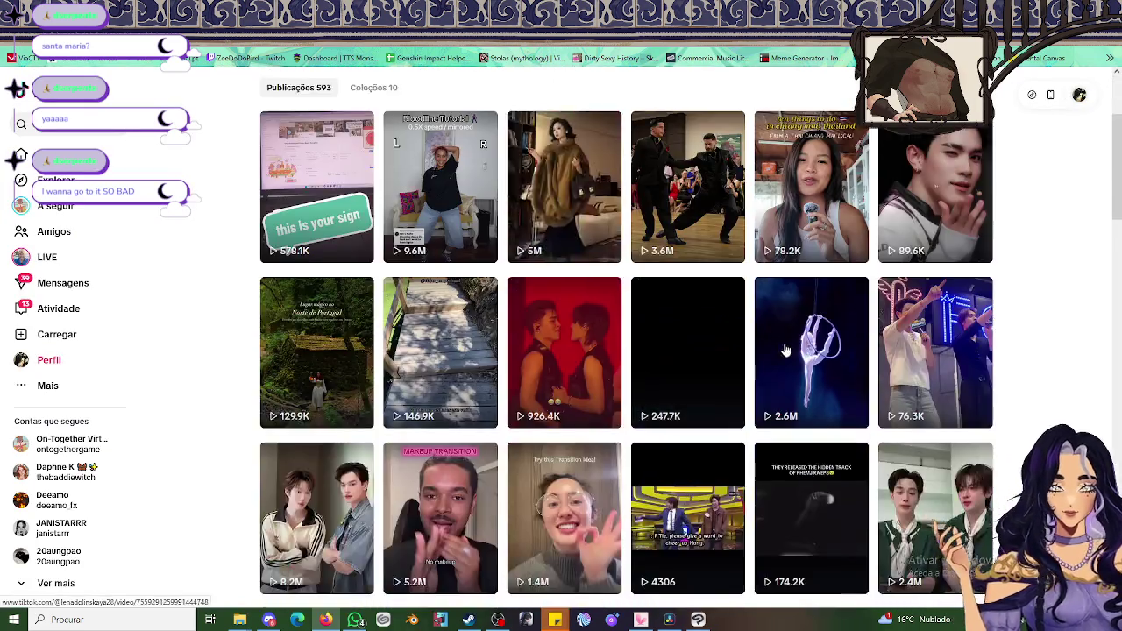
scroll(775, 343, "down", 5)
scroll(763, 307, "down", 1)
scroll(754, 280, "down", 2)
scroll(743, 248, "down", 1)
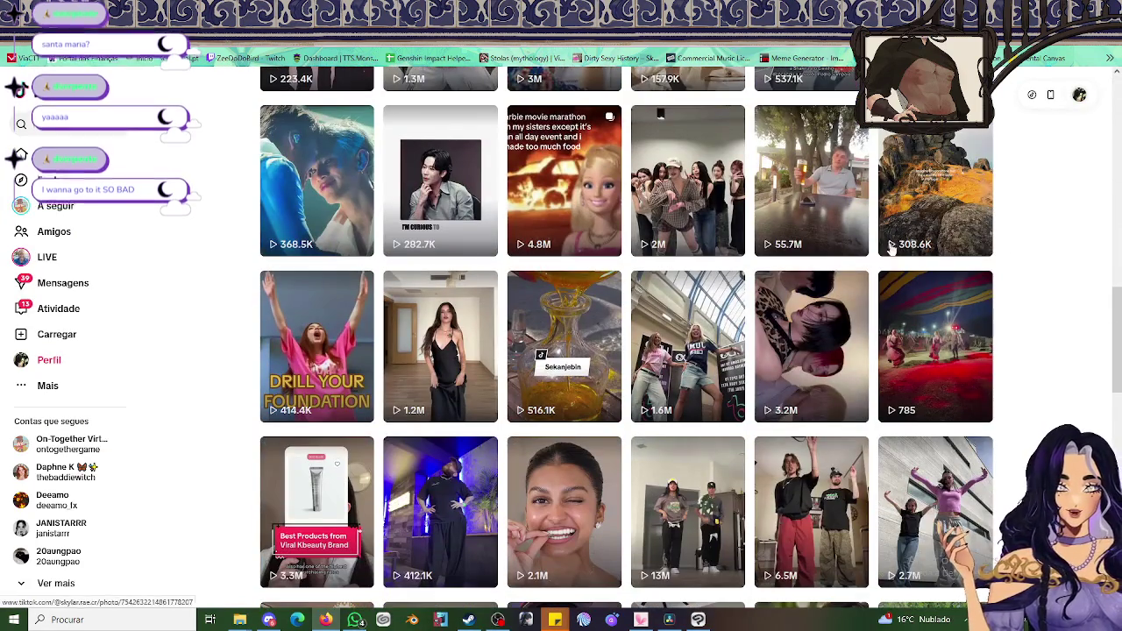
scroll(667, 272, "down", 1)
scroll(605, 289, "down", 3)
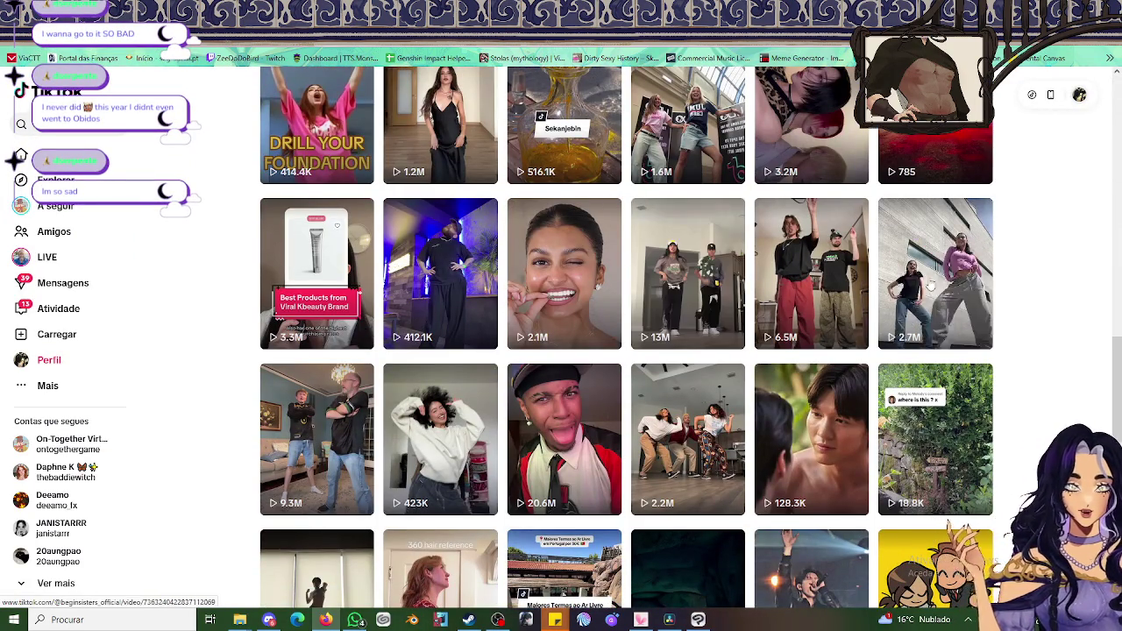
scroll(649, 311, "down", 2)
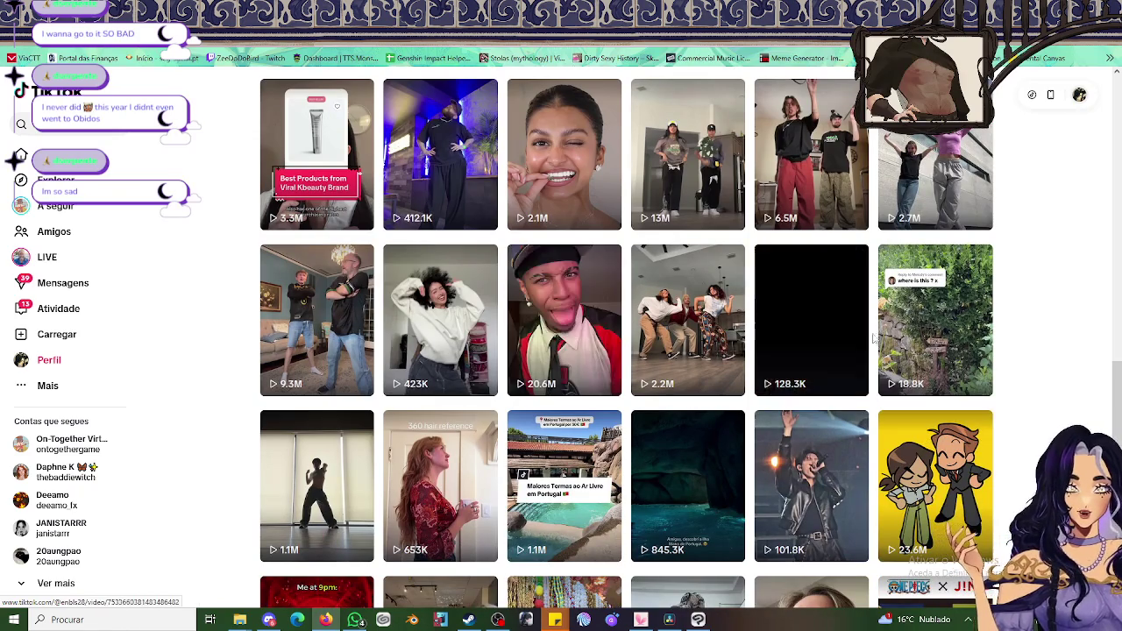
scroll(956, 315, "down", 3)
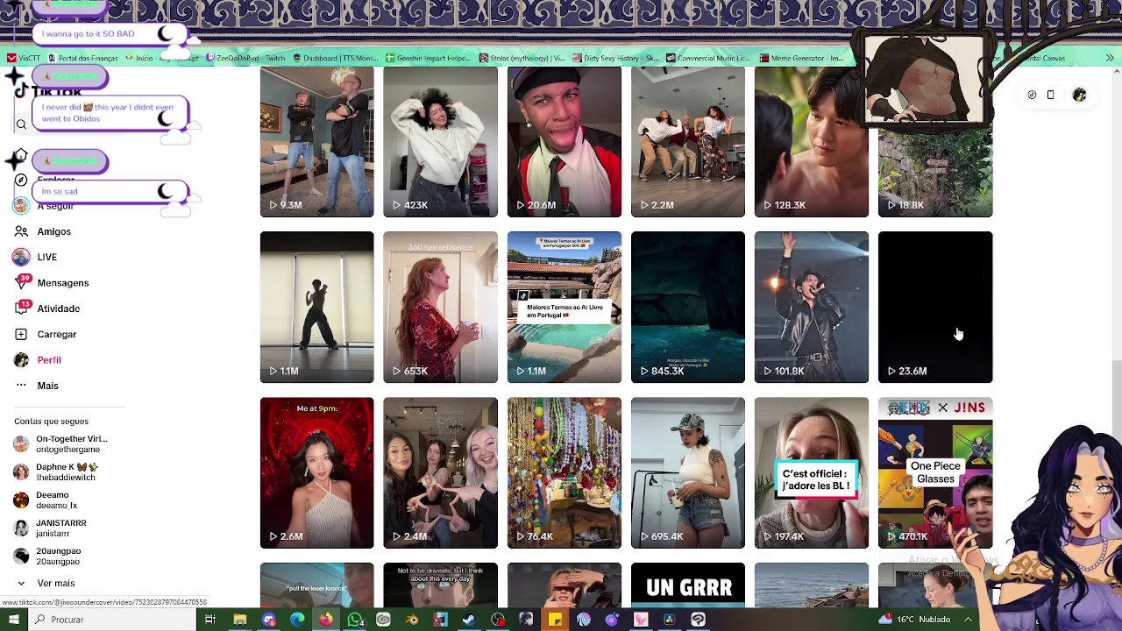
scroll(1020, 335, "down", 2)
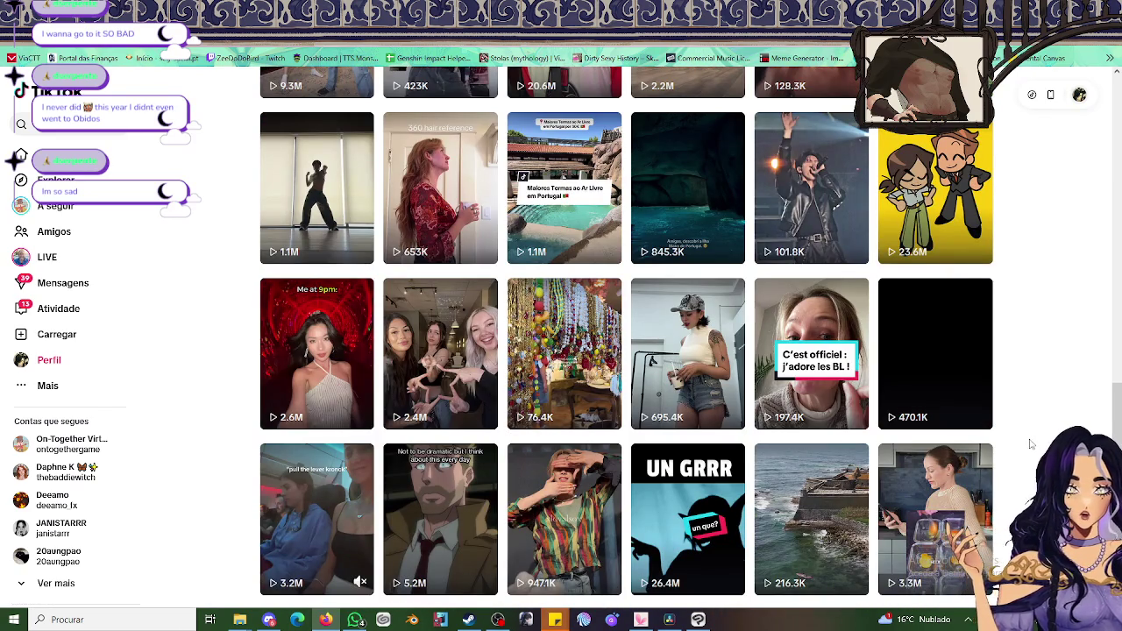
scroll(1027, 444, "down", 2)
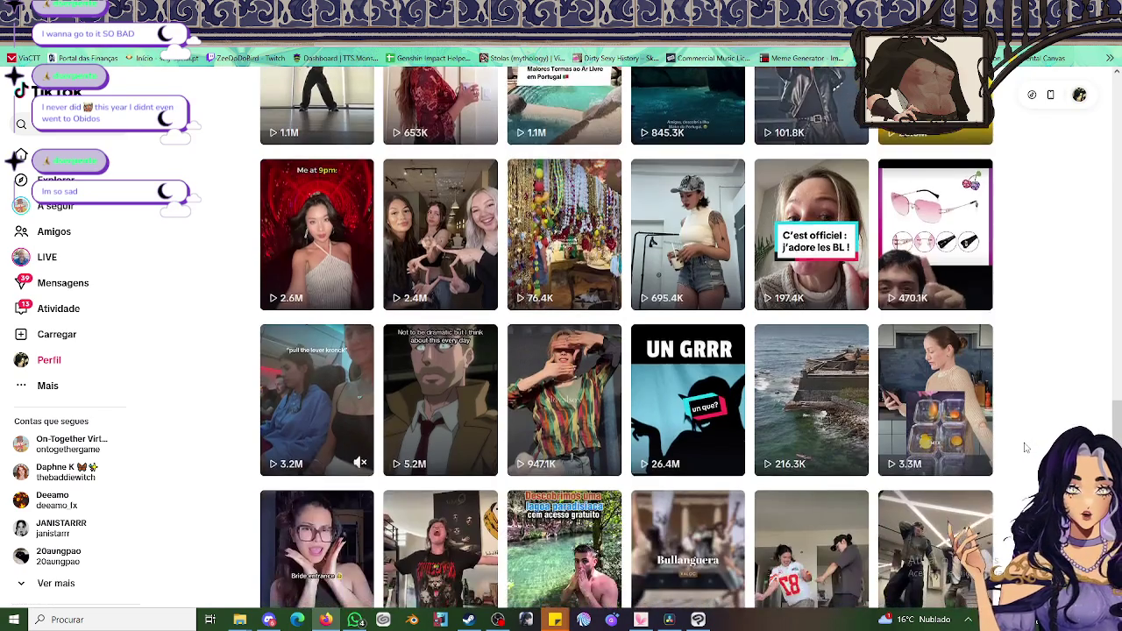
scroll(1026, 447, "down", 2)
scroll(1026, 448, "down", 2)
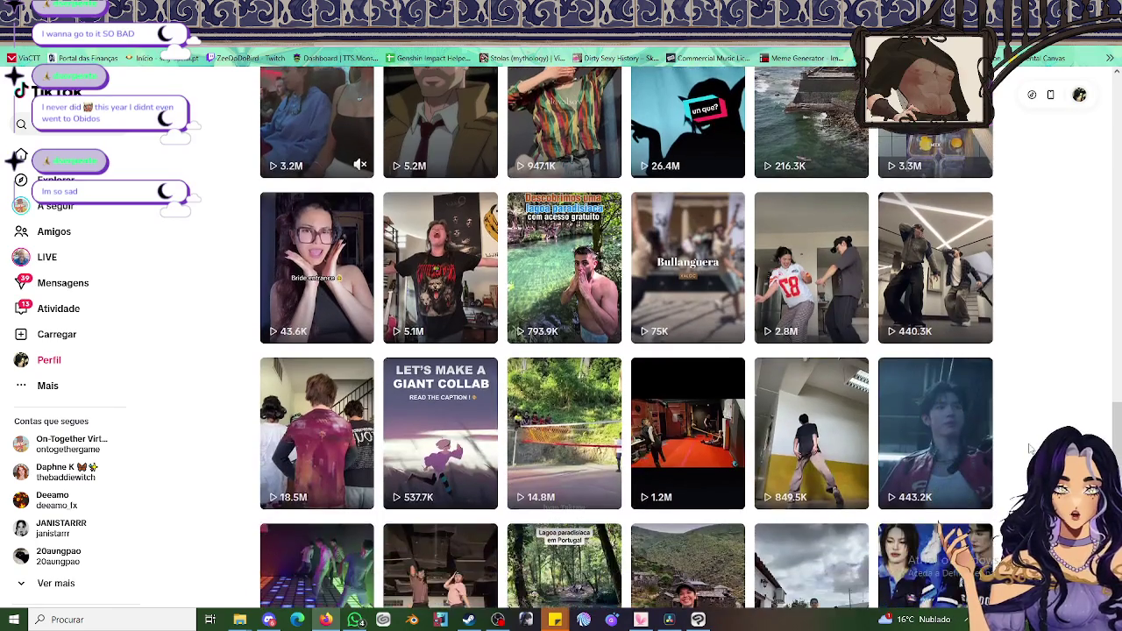
scroll(1031, 448, "down", 1)
scroll(1031, 448, "down", 1)
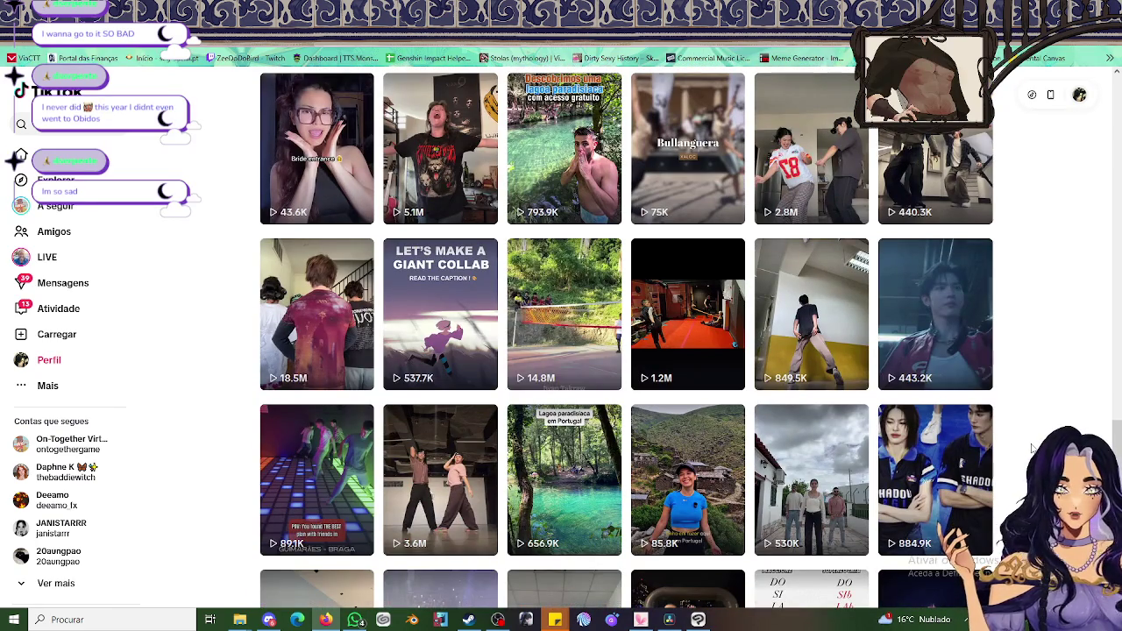
Scroll back to the top and switch Favoritos to the Coleções view of saved collections
scroll(1031, 448, "up", 2)
scroll(1022, 434, "up", 5)
scroll(1008, 416, "up", 5)
scroll(993, 396, "up", 5)
scroll(993, 397, "up", 5)
scroll(993, 396, "up", 5)
left_click(386, 267)
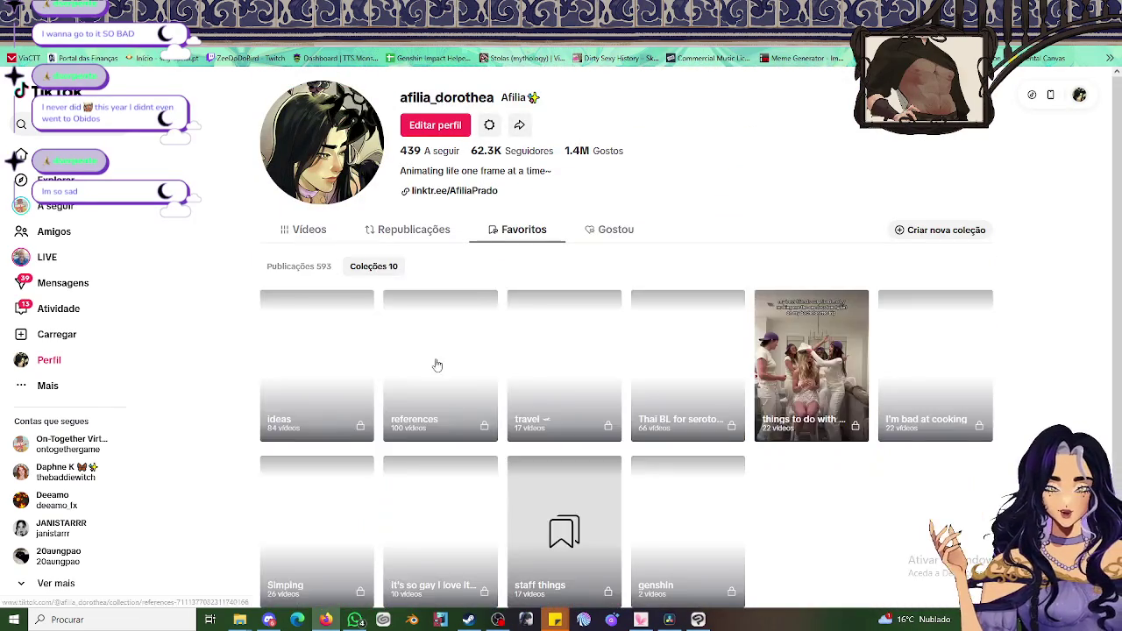
Open the references collection and play the Bullanguera dance video
left_click(456, 367)
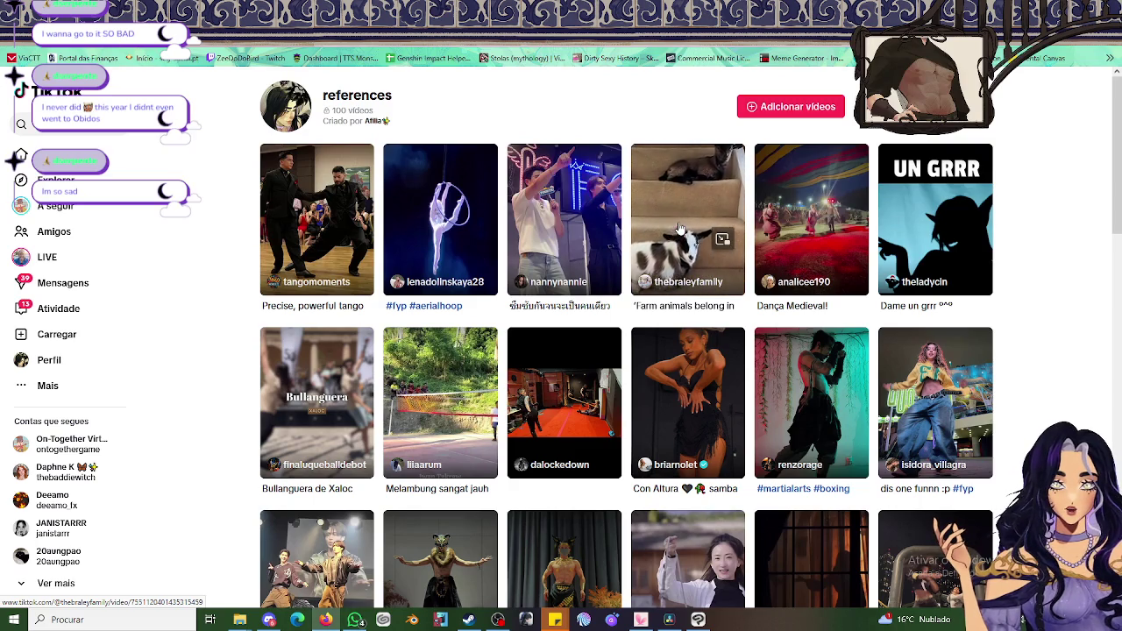
left_click(319, 394)
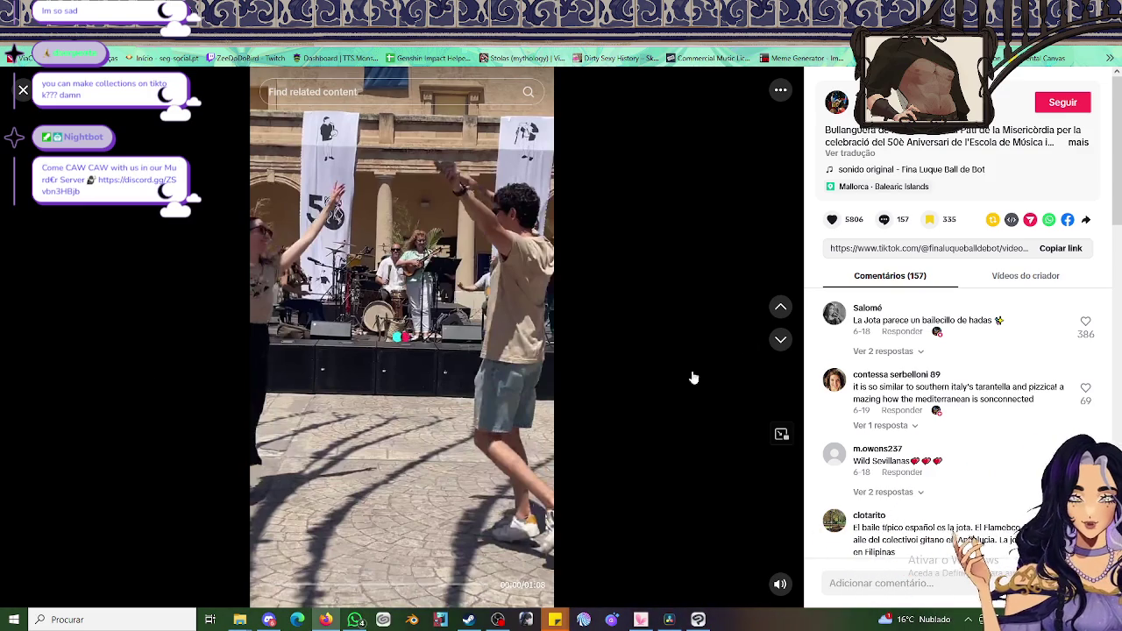
left_click(781, 340)
key("Up")
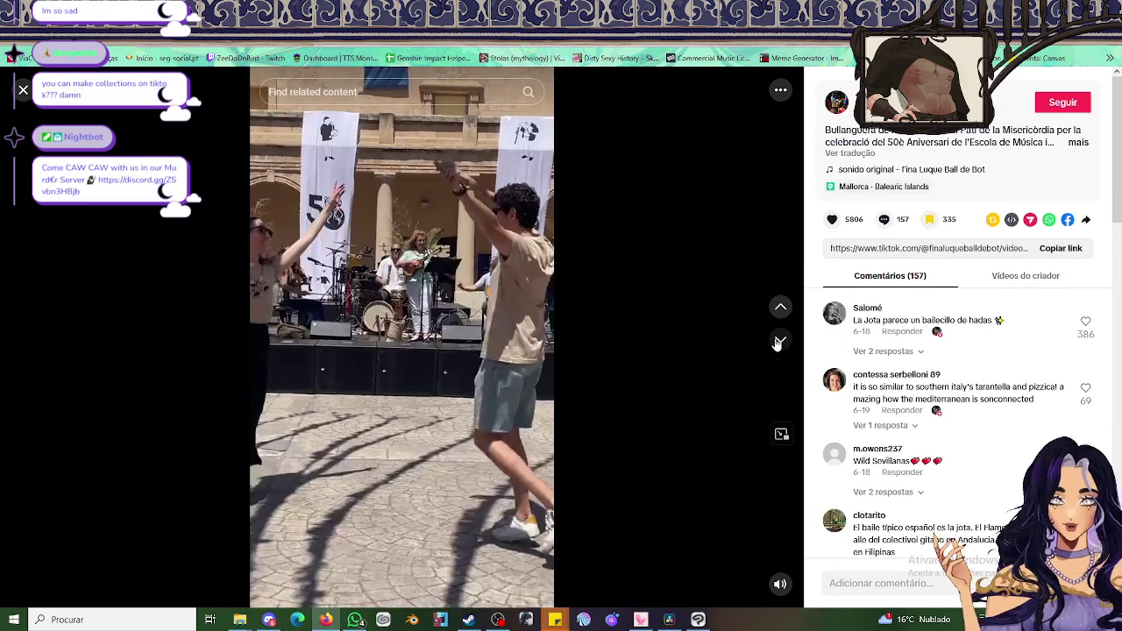
Skip past the sepak takraw clip onward to the ballroom dancer in a black fringed dress
left_click(783, 344)
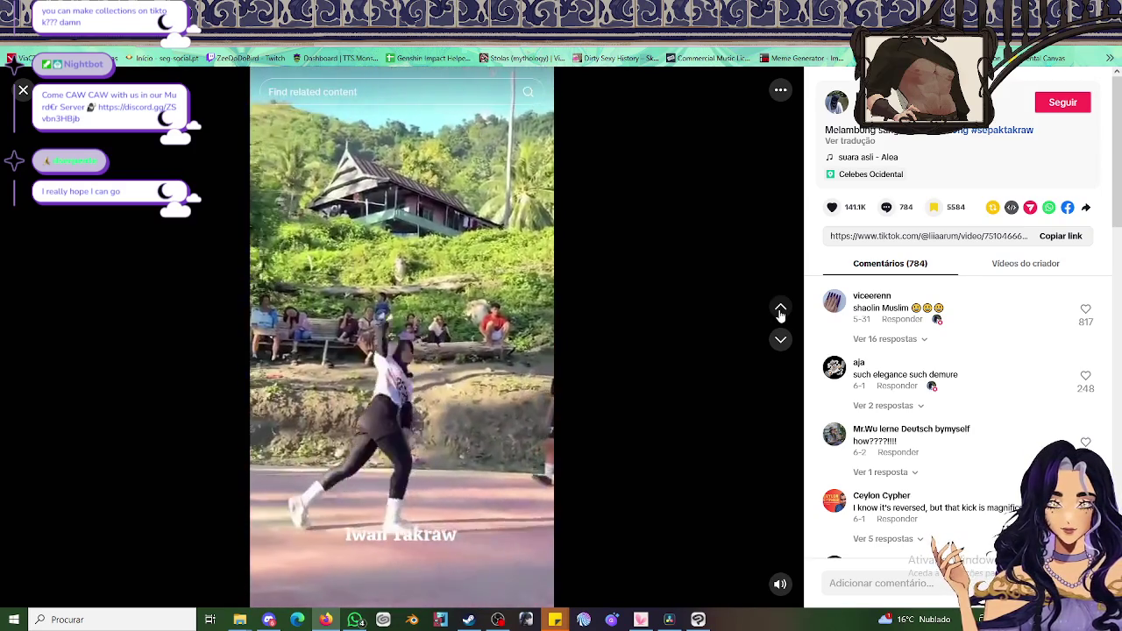
left_click(779, 335)
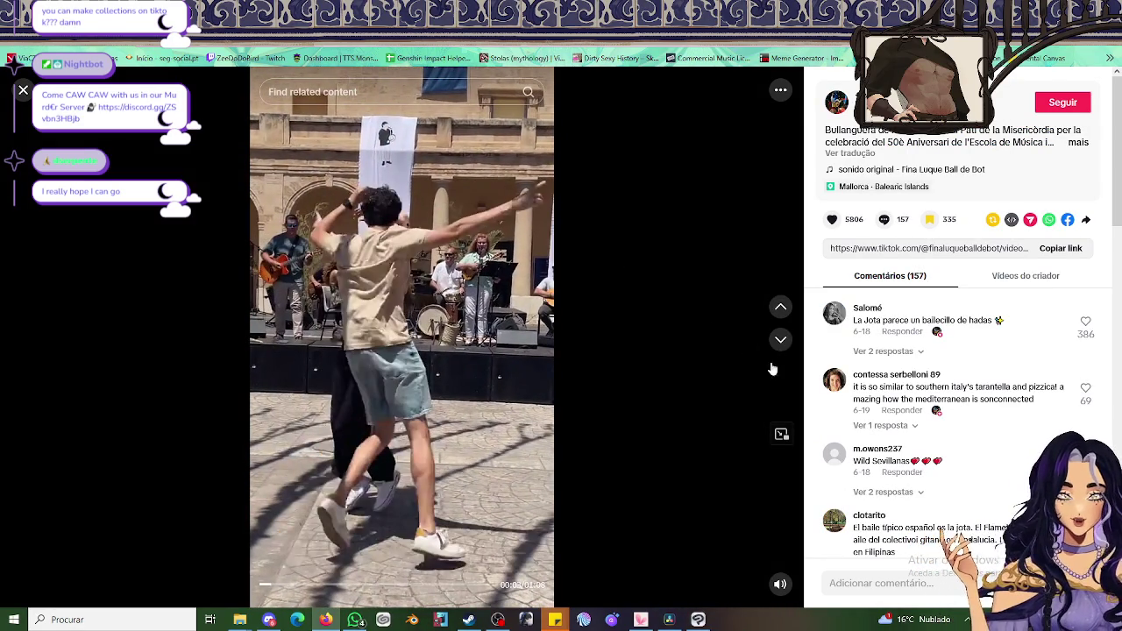
left_click(781, 307)
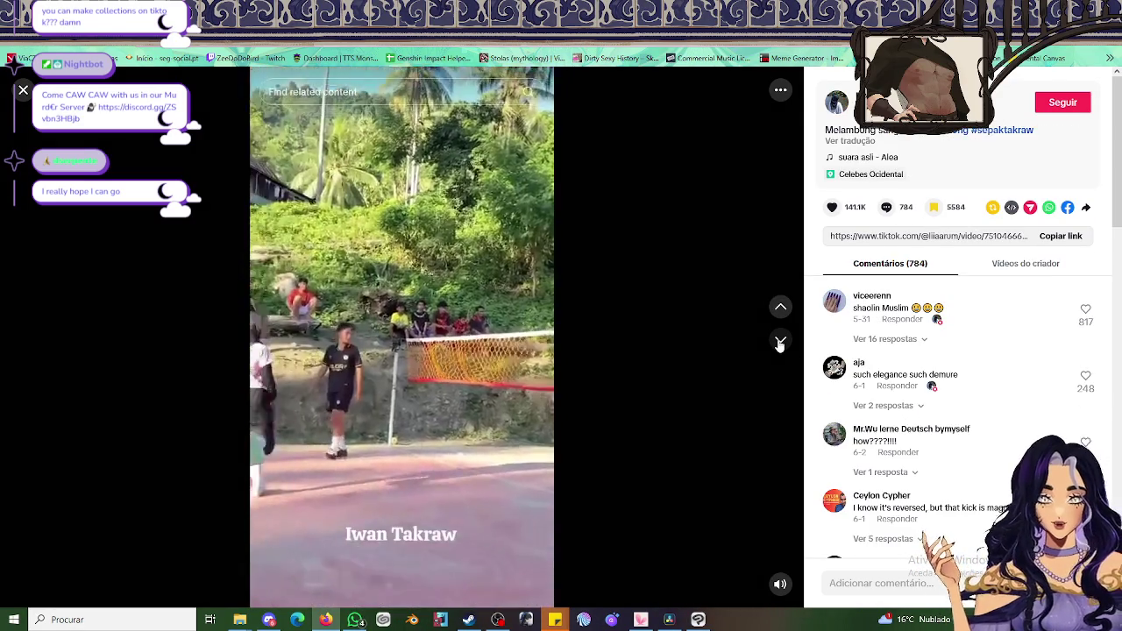
left_click(780, 340)
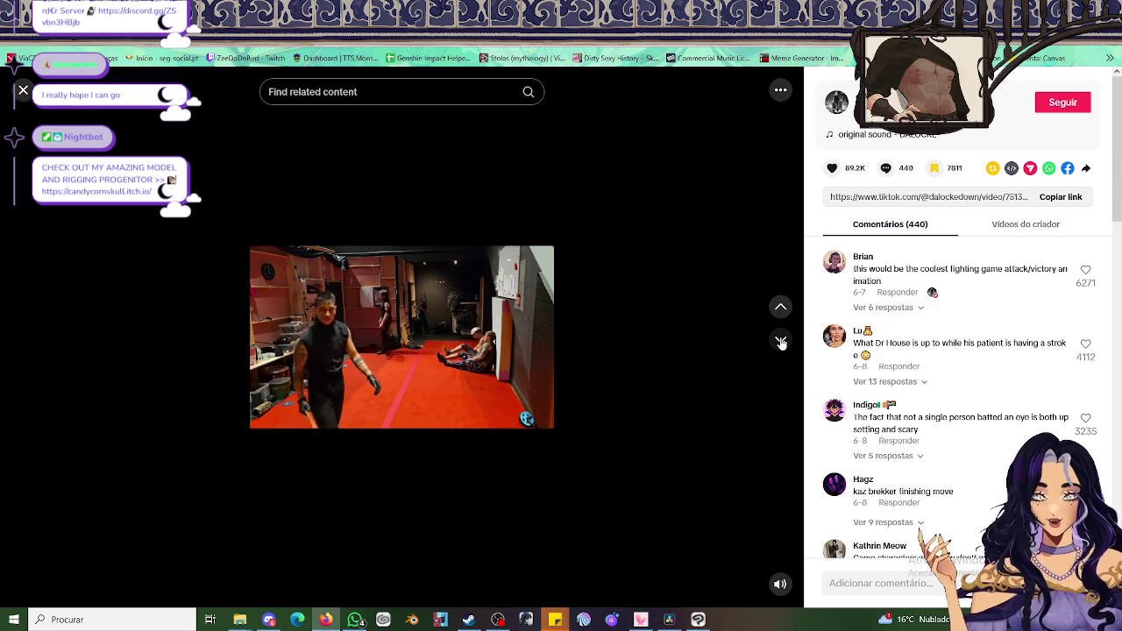
left_click(781, 342)
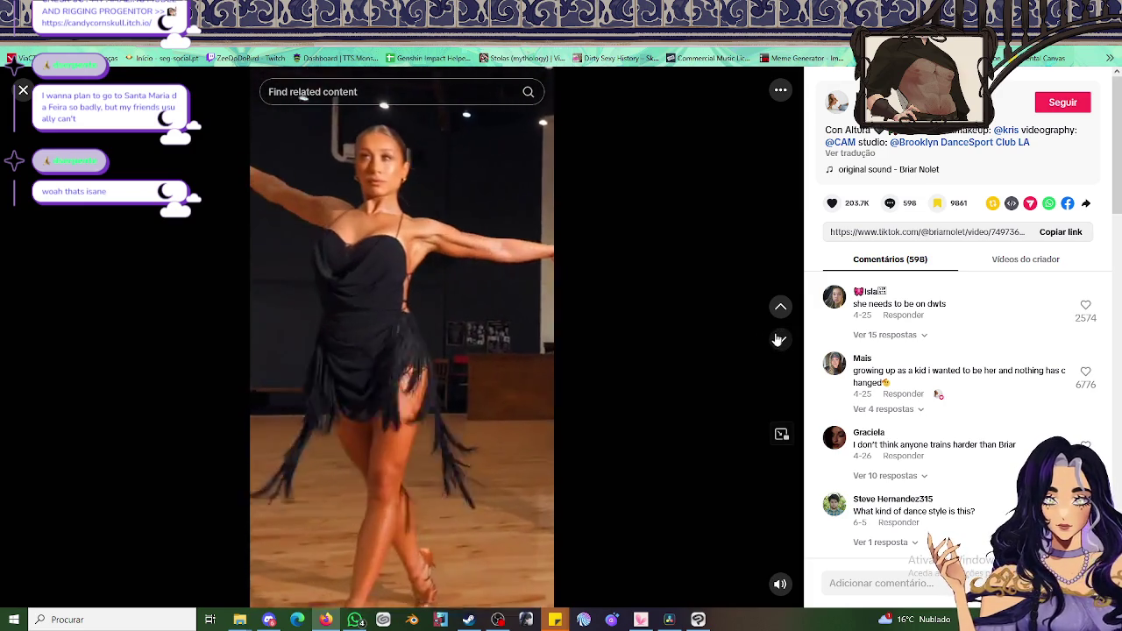
Advance to the Lethwei martial-arts clip with 5,423 comments
left_click(779, 340)
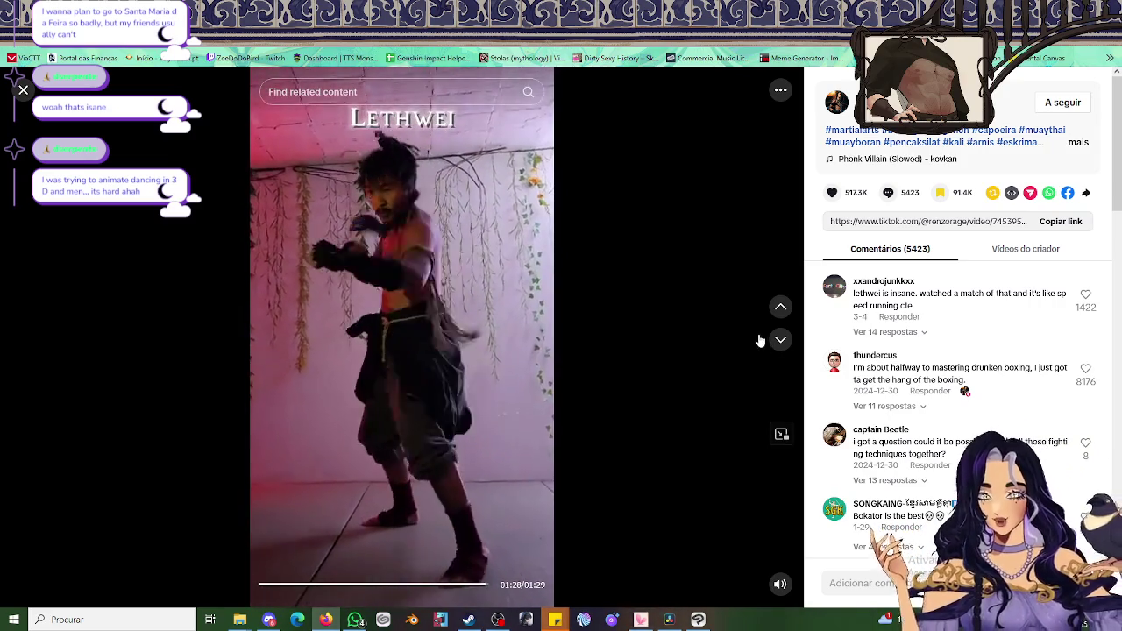
Restart the martial-arts clip, then advance to the yellow-sweater street-dance video
key("space")
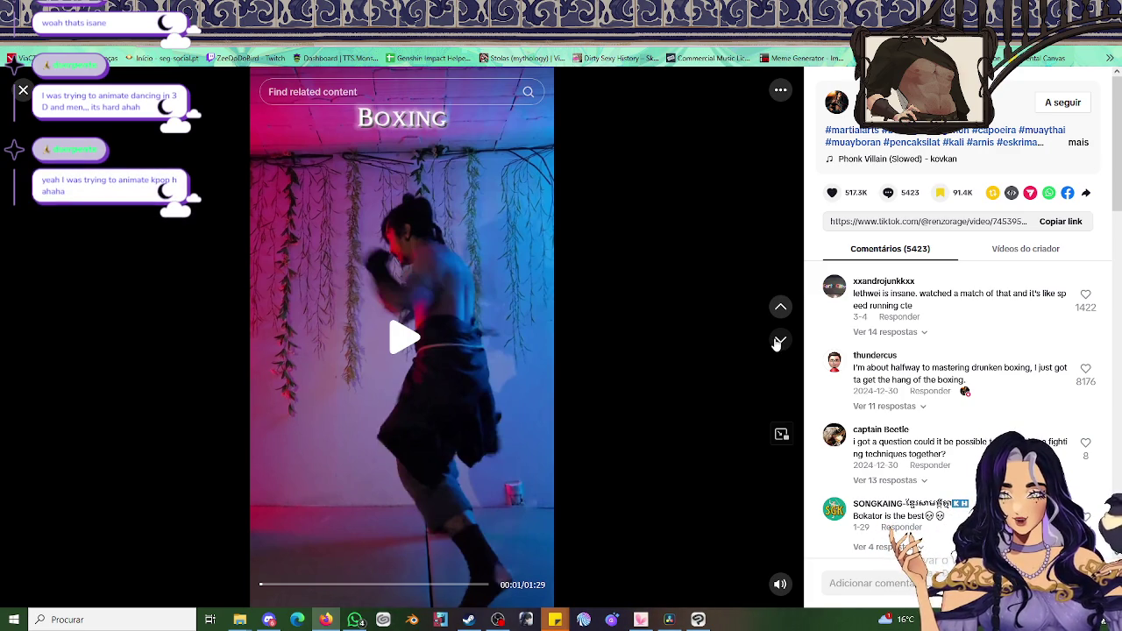
left_click(779, 344)
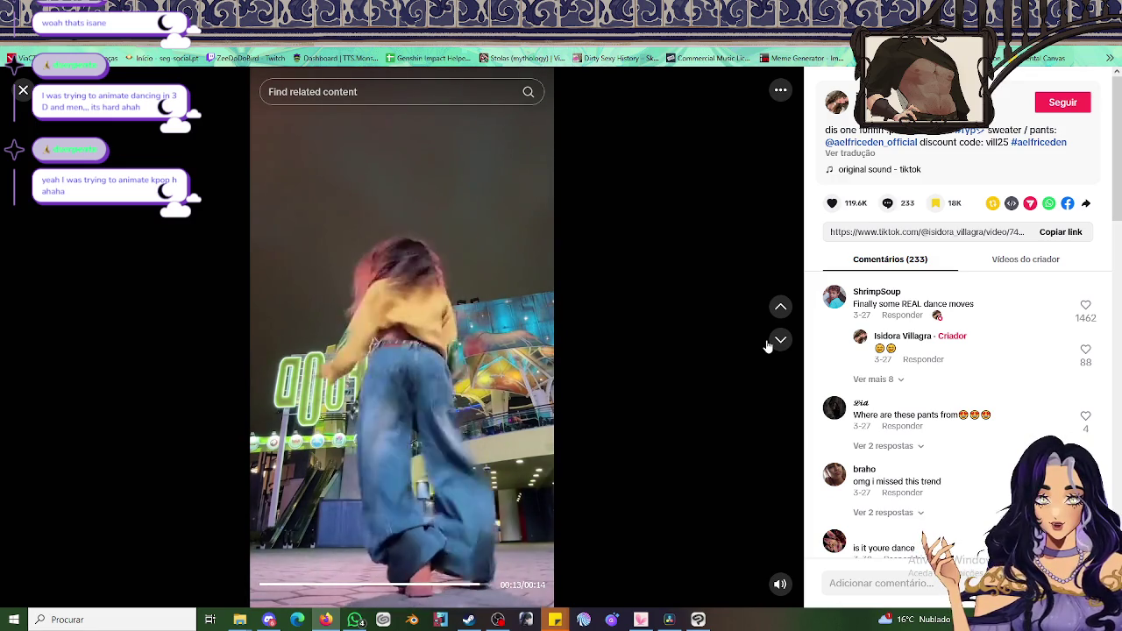
Skip past the concert clip to the masked dancer video, then on to the belly-dance clip
left_click(771, 345)
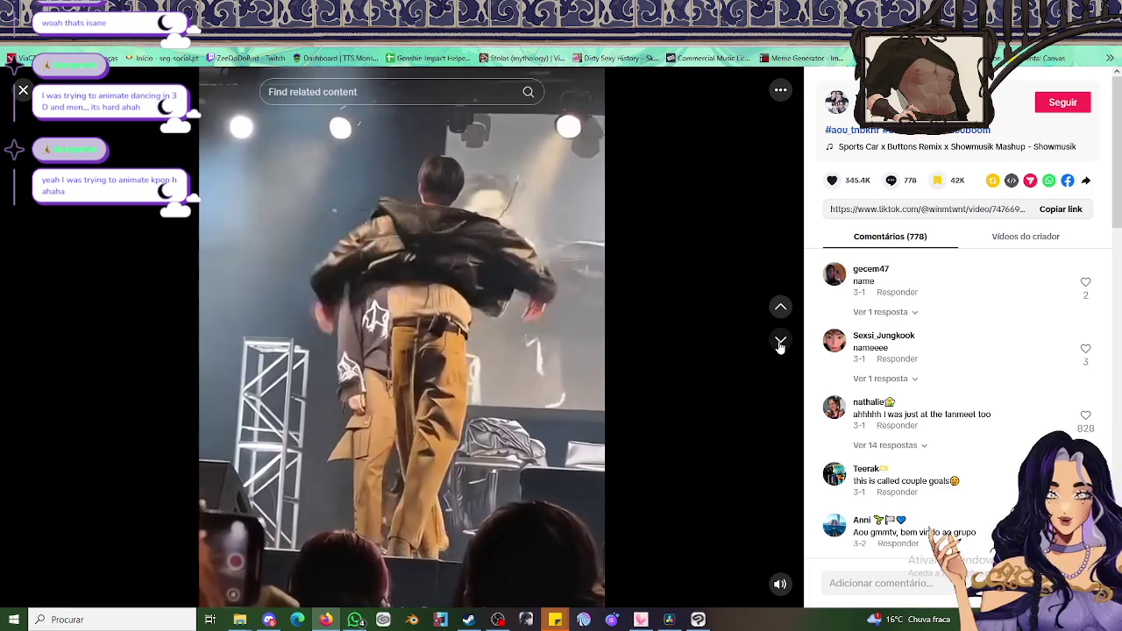
left_click(781, 342)
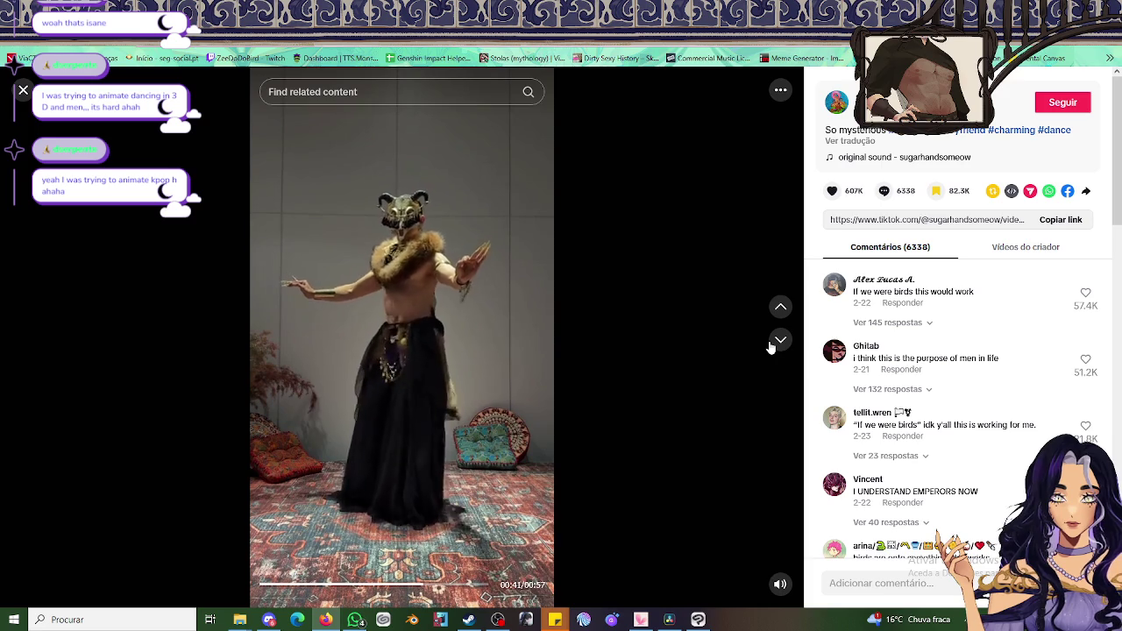
left_click(777, 344)
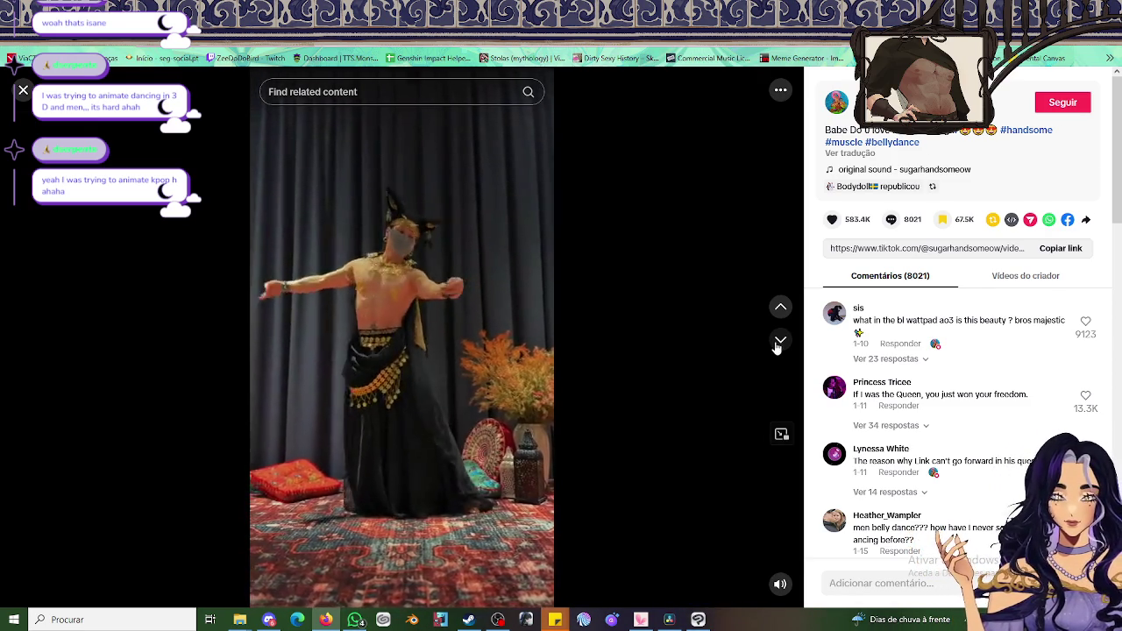
Skip past the 46-second belly-dance clip toward the rope dart video
left_click(777, 343)
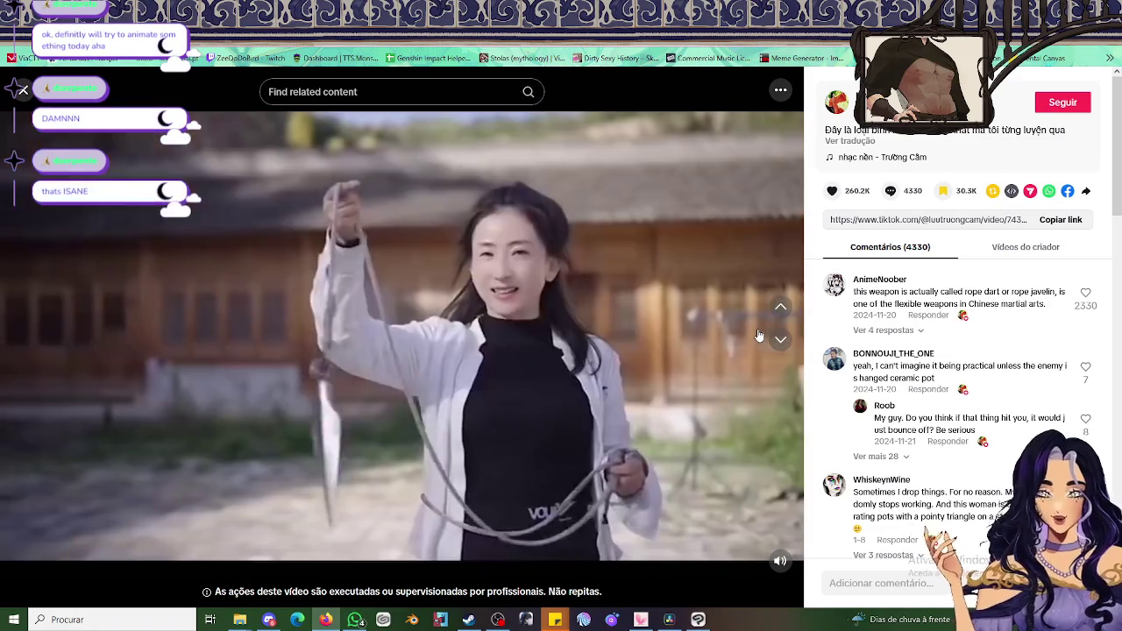
Skip through the dancing pair, studio and ballet clips to the costumed 'yes, and?' dancers
left_click(779, 340)
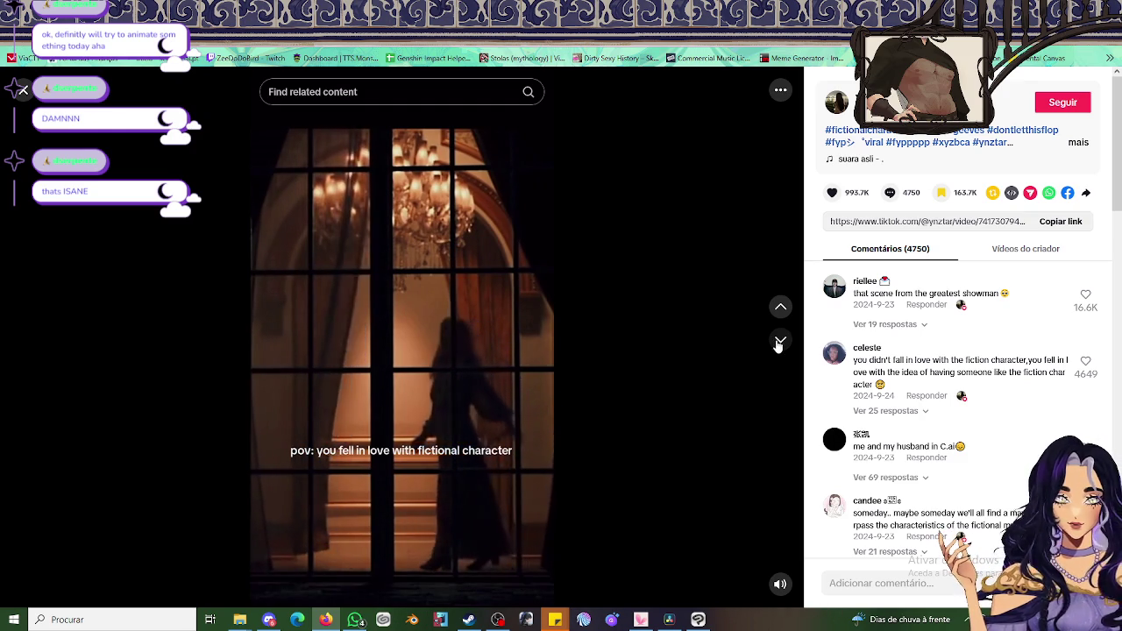
left_click(778, 342)
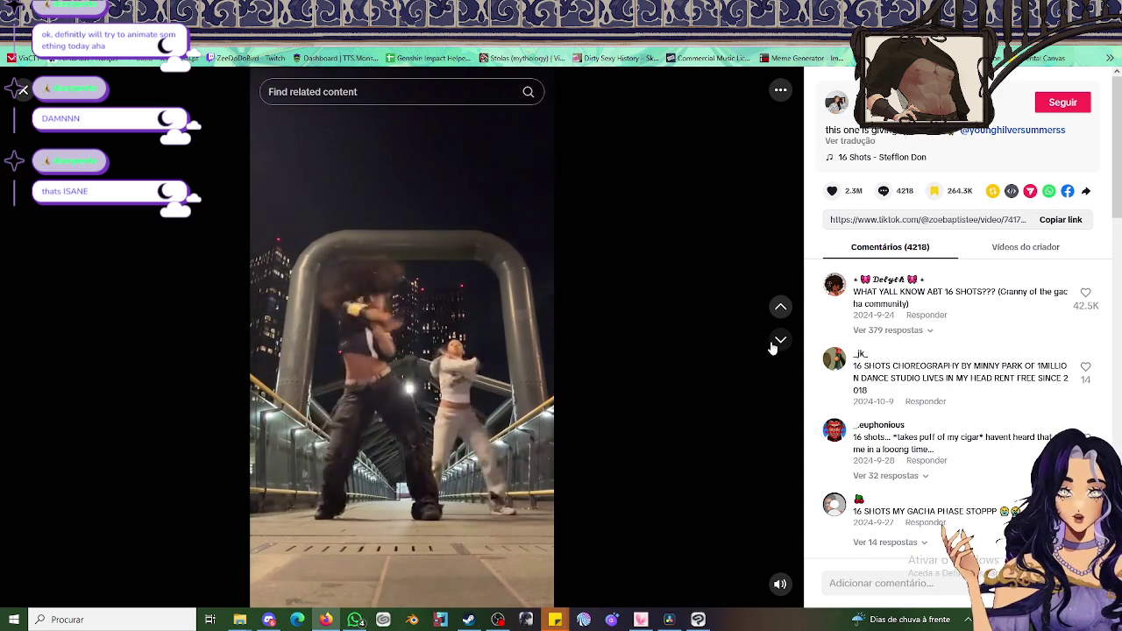
left_click(772, 348)
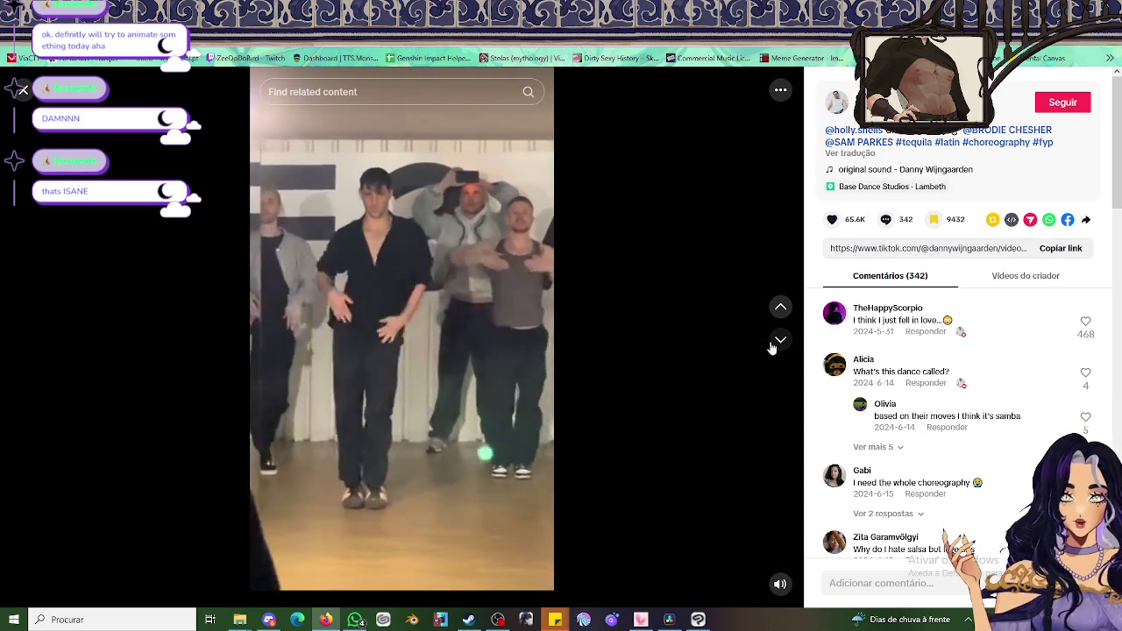
left_click(772, 346)
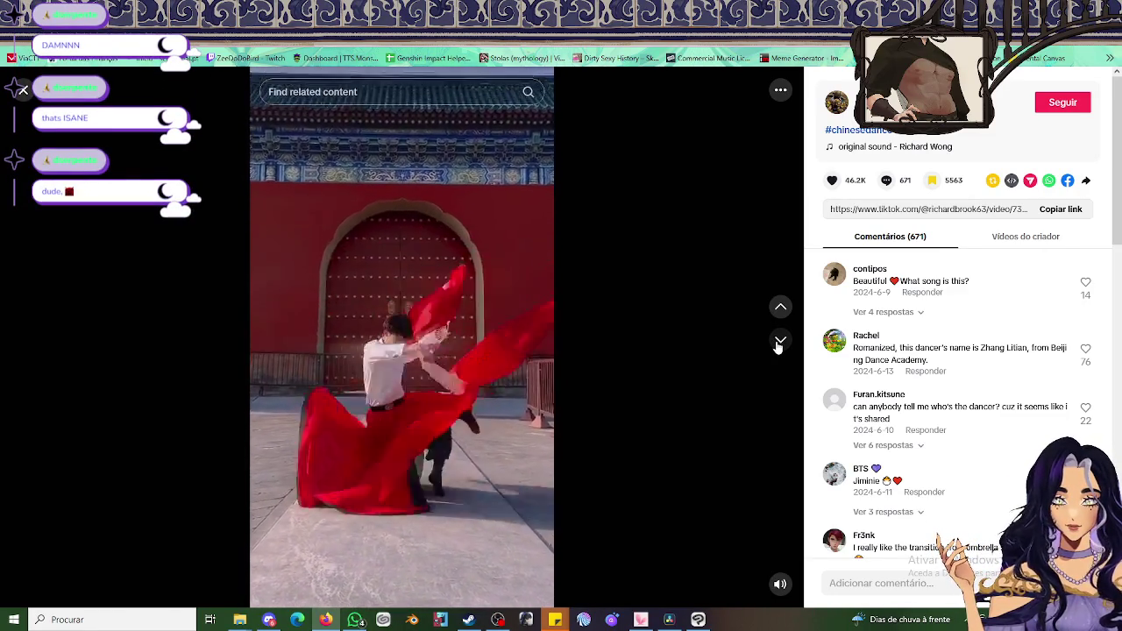
left_click(780, 341)
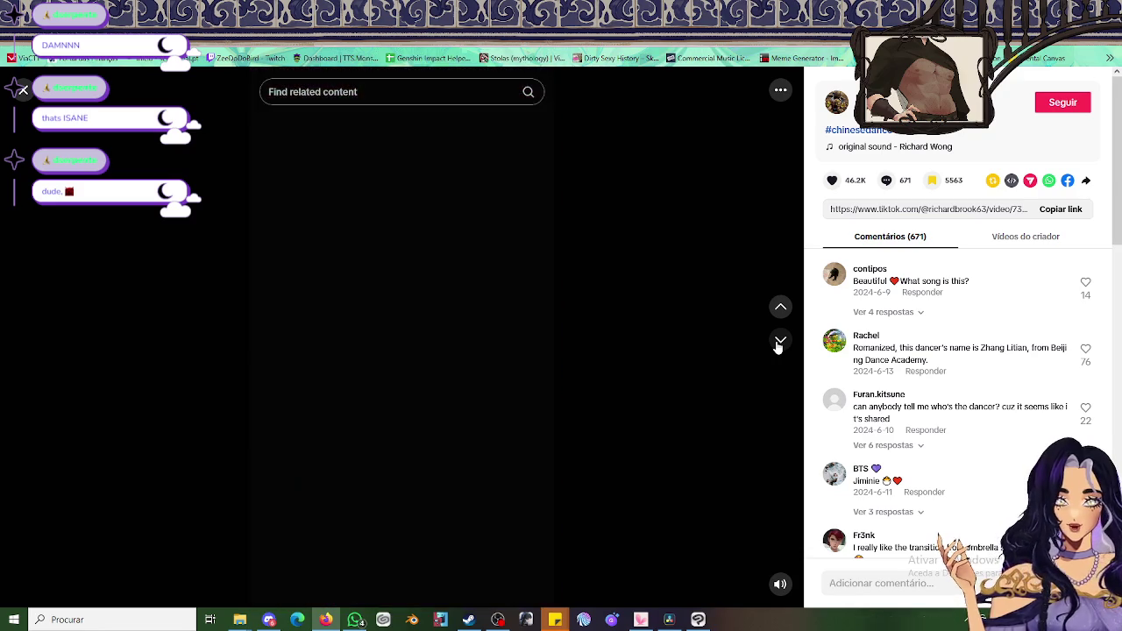
left_click(394, 338)
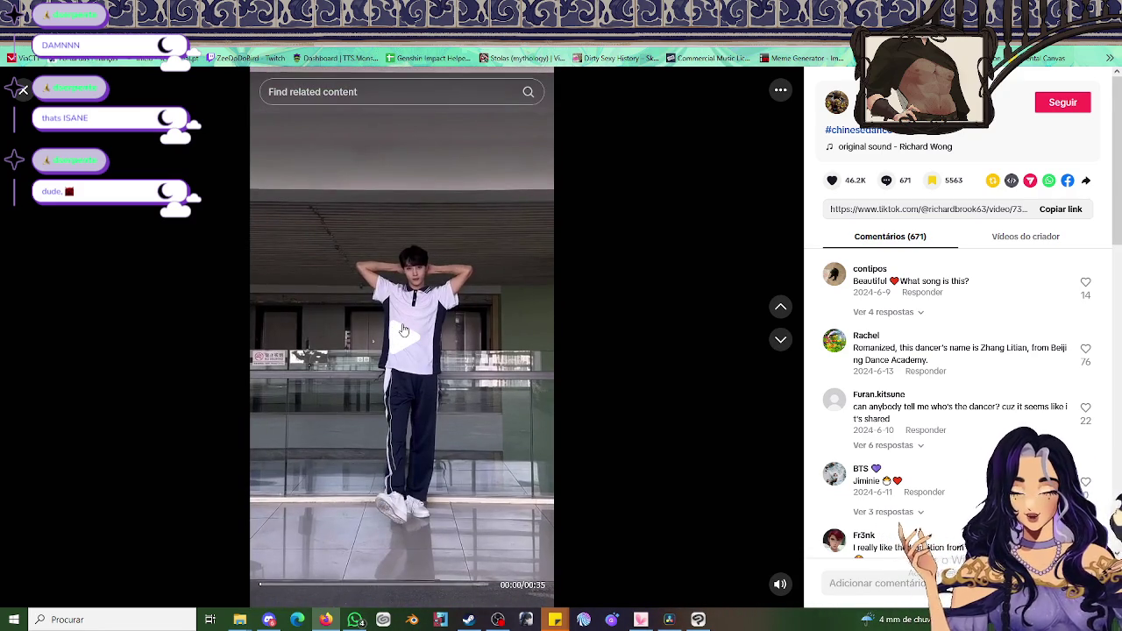
left_click(781, 341)
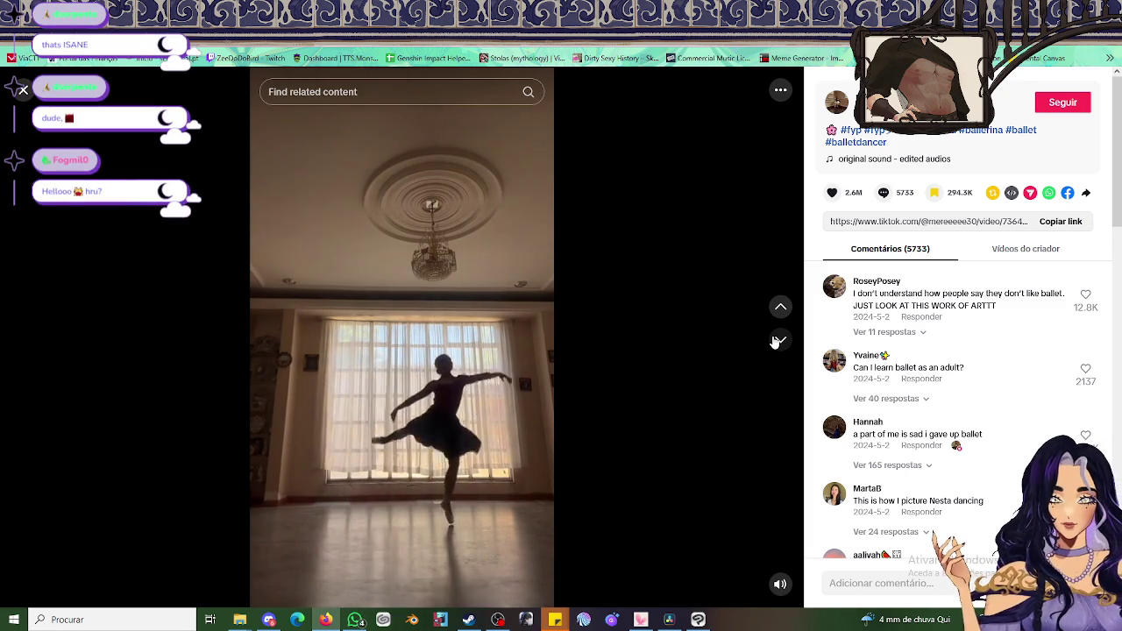
left_click(775, 342)
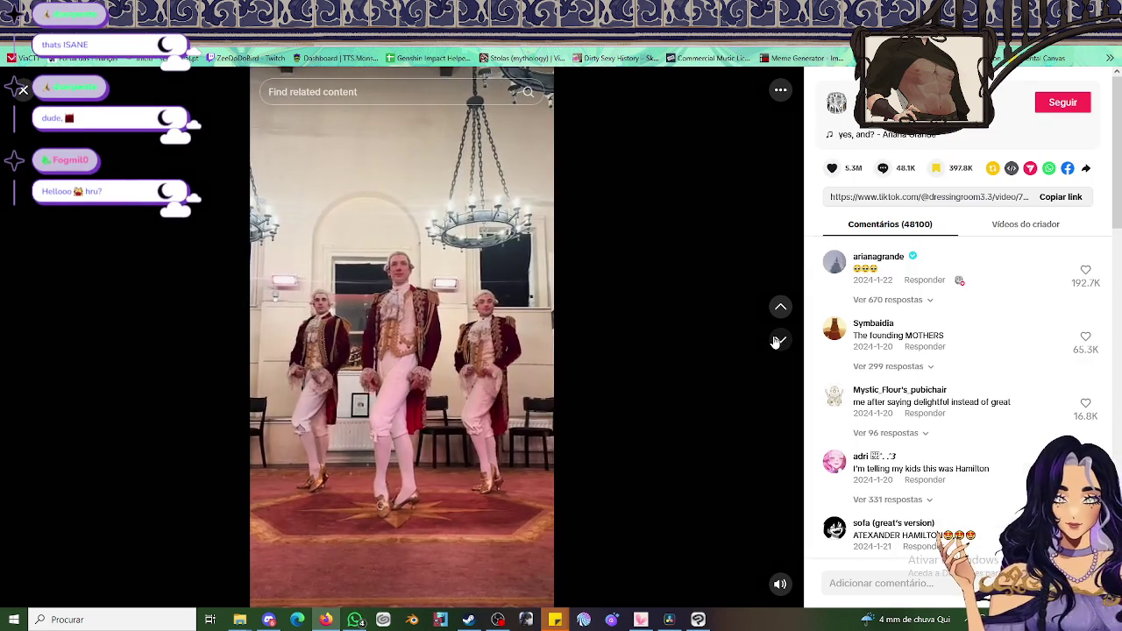
Move on to the Times Square street dance video and pause it partway through
left_click(775, 342)
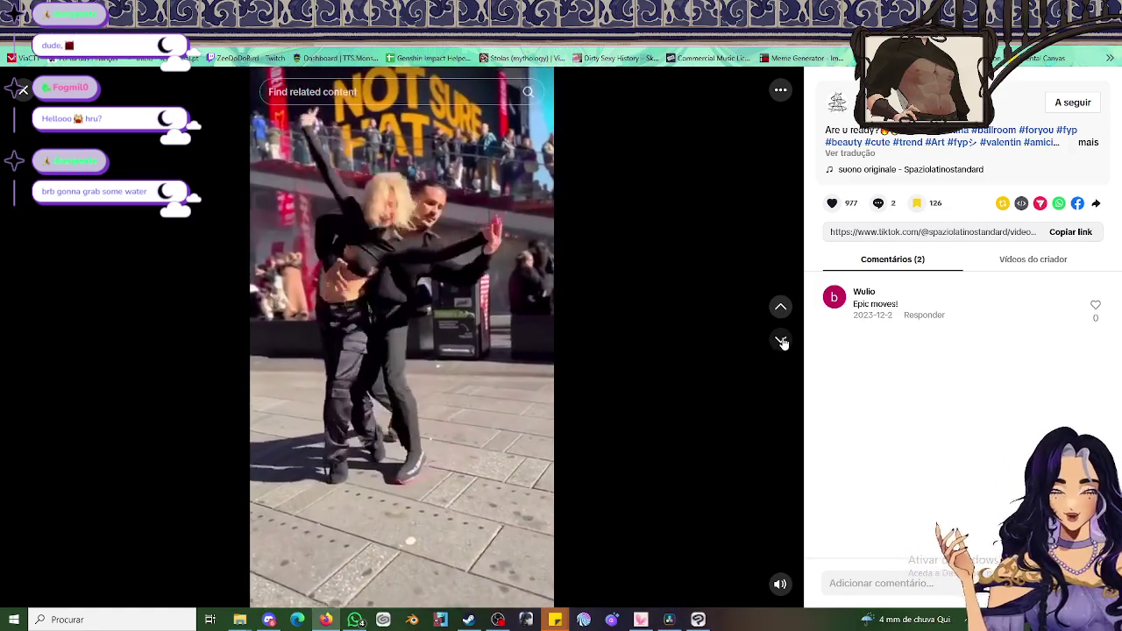
left_click(402, 320)
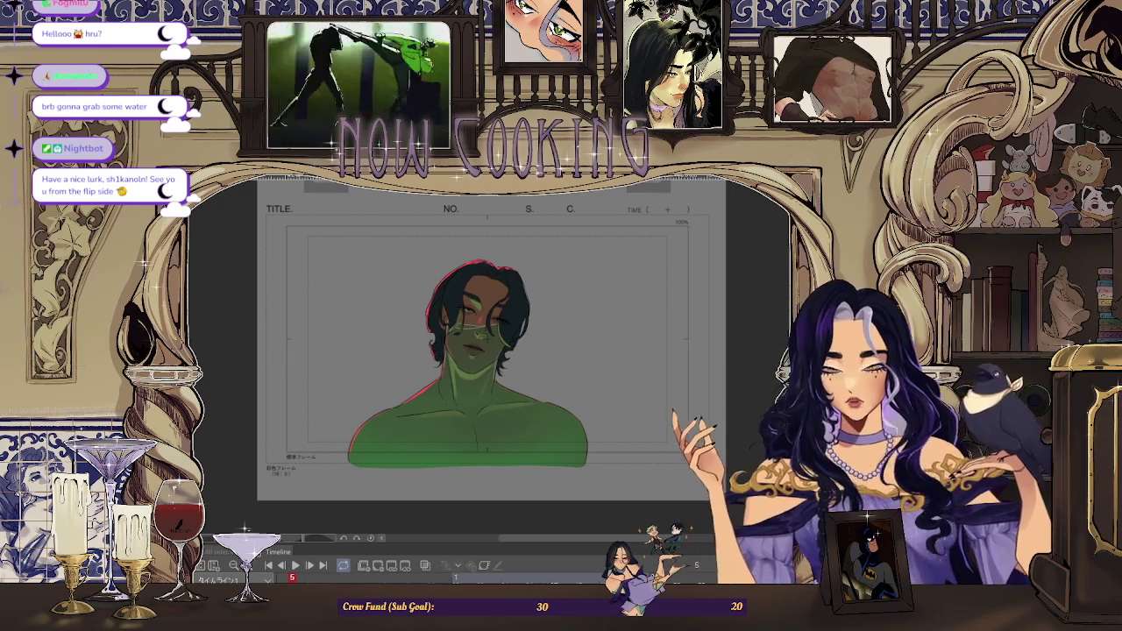
scroll(474, 406, "up", 3)
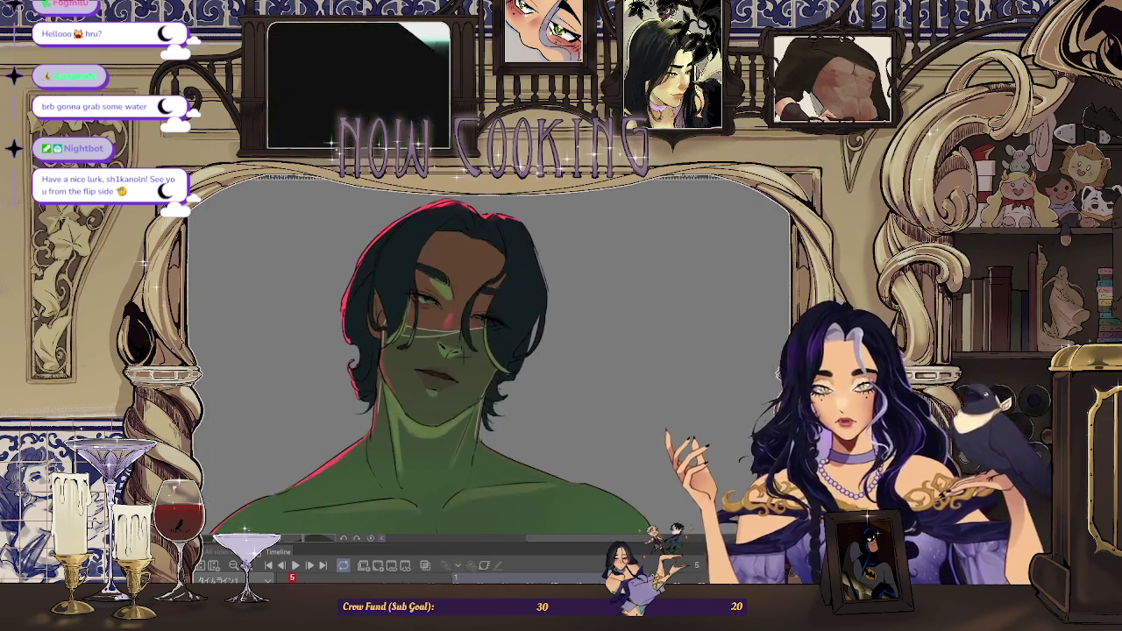
scroll(475, 406, "up", 2)
scroll(474, 406, "up", 2)
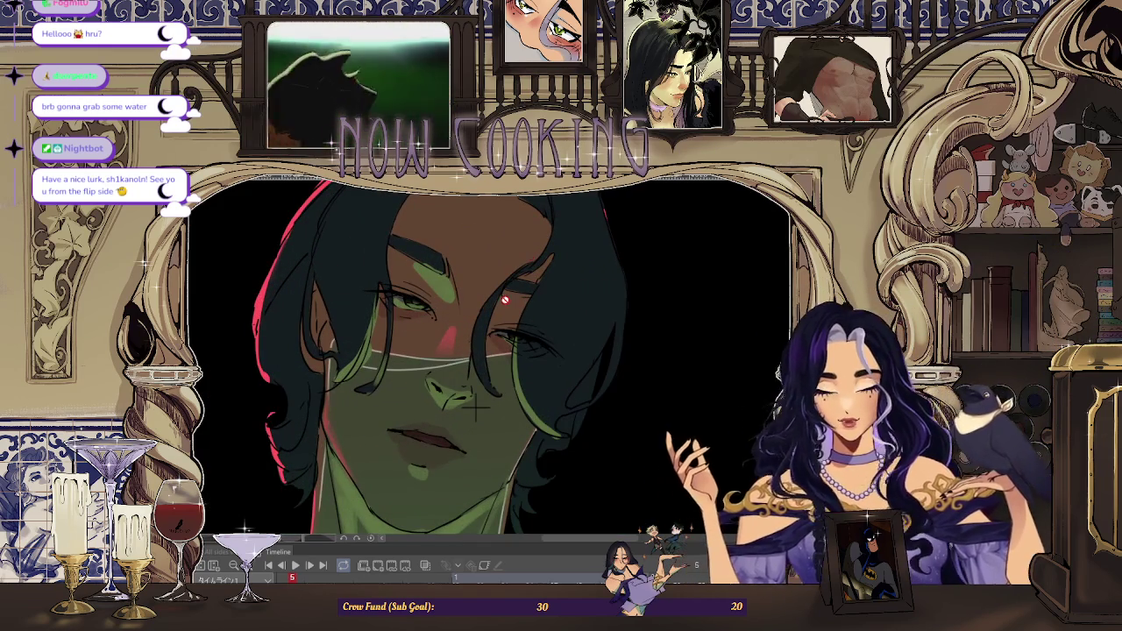
key("ctrl+0")
scroll(527, 307, "up", 1)
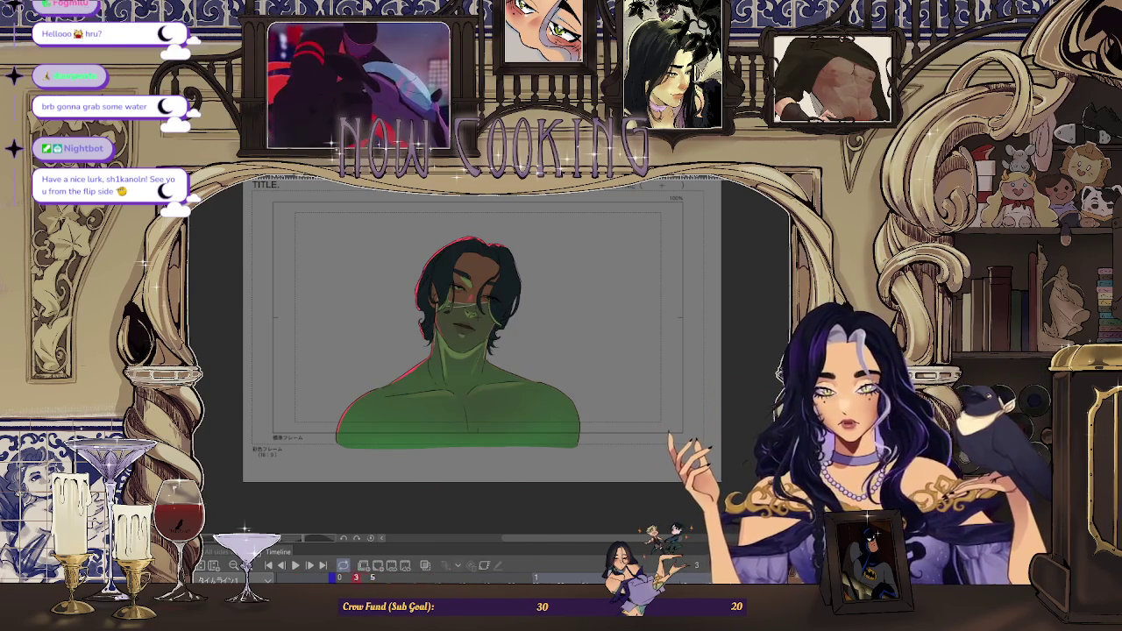
scroll(491, 365, "up", 2)
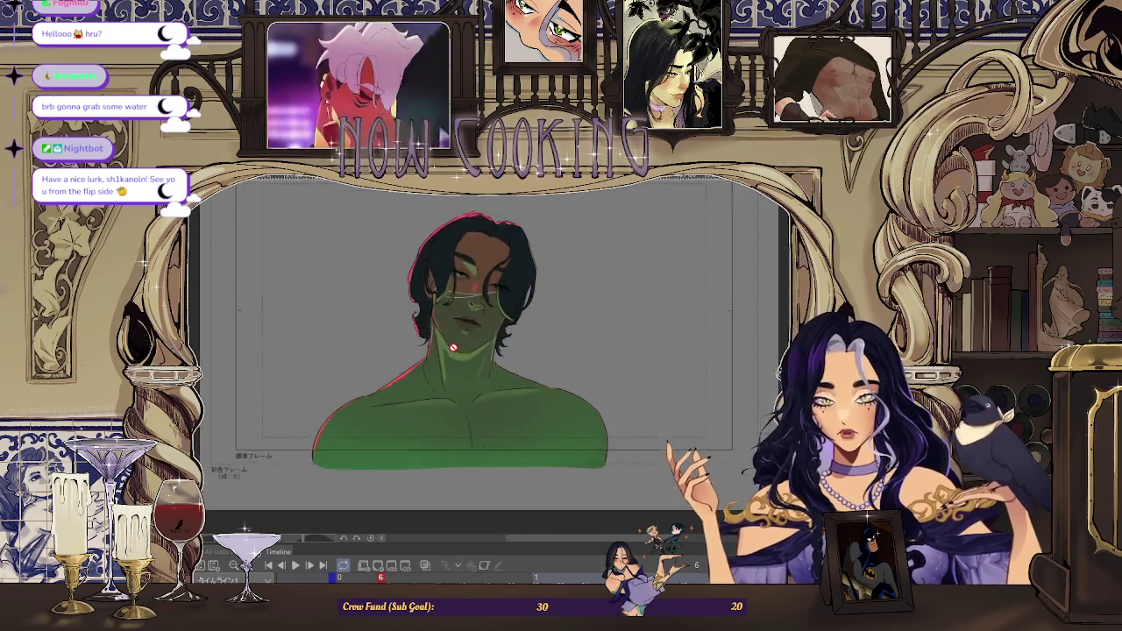
scroll(491, 365, "up", 3)
scroll(491, 366, "down", 4)
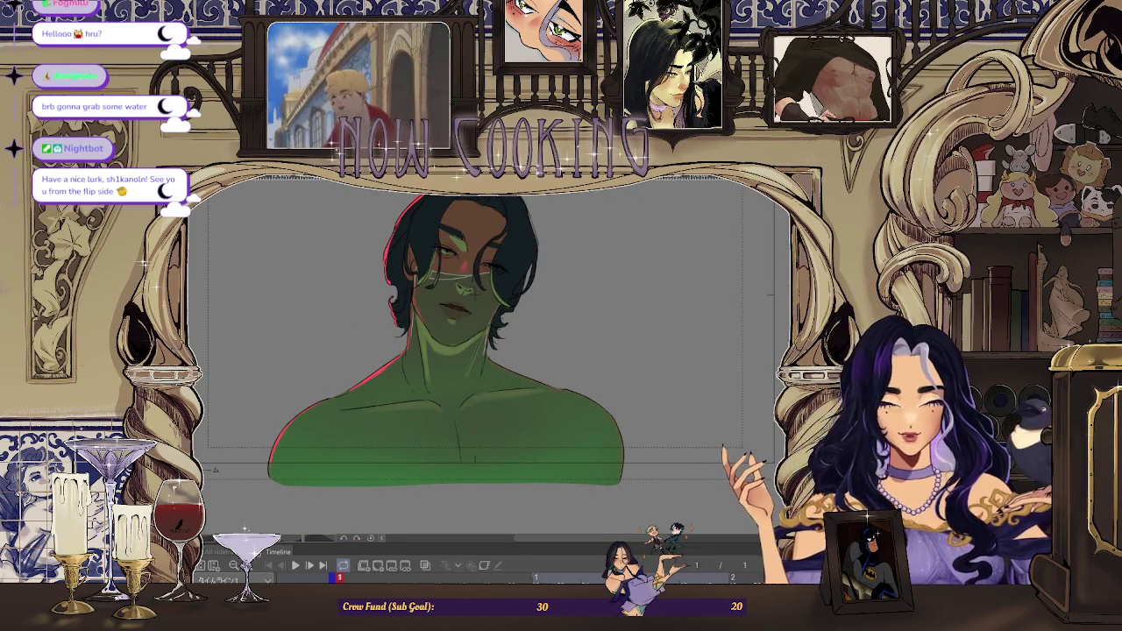
scroll(541, 281, "up", 2)
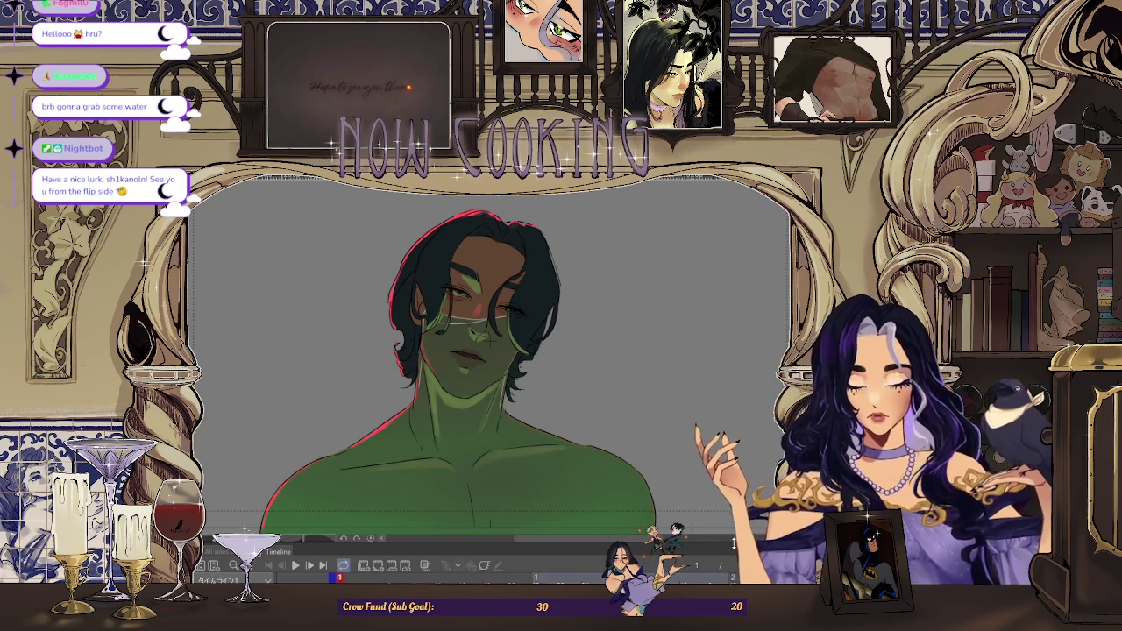
scroll(612, 395, "down", 2)
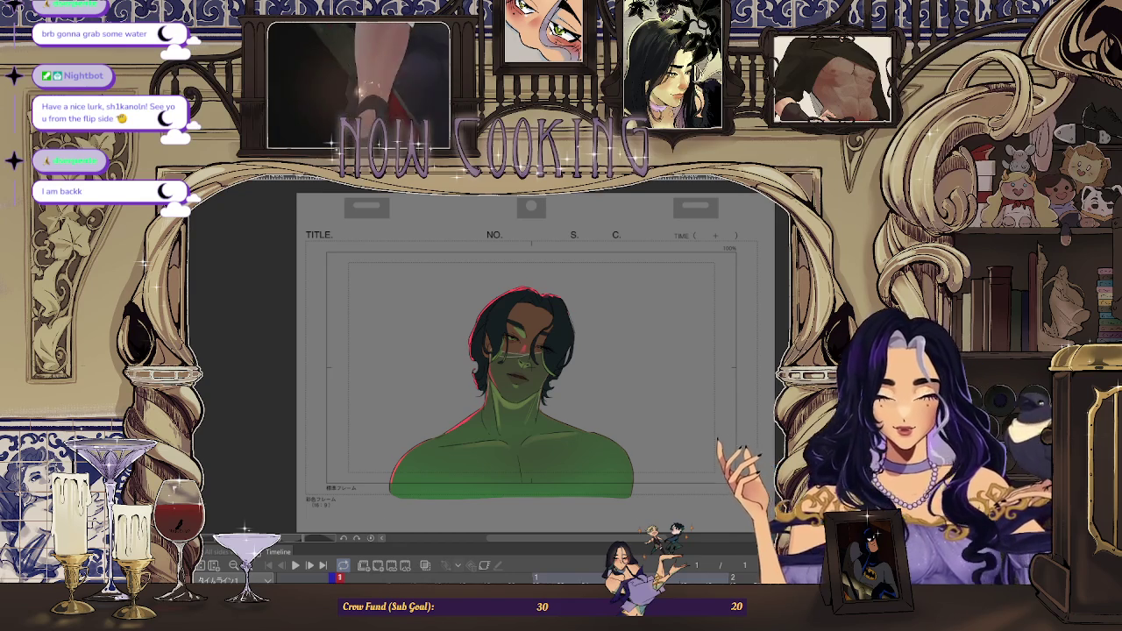
Select all of the bust figure's pixels from the character layer
left_click(513, 439)
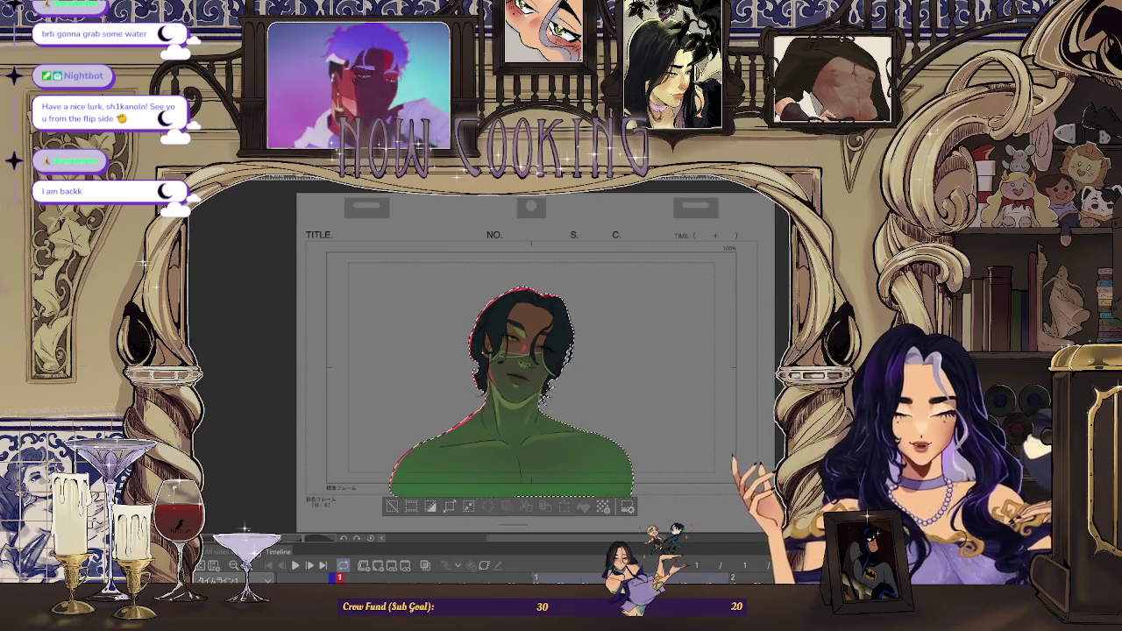
scroll(560, 351, "up", 1)
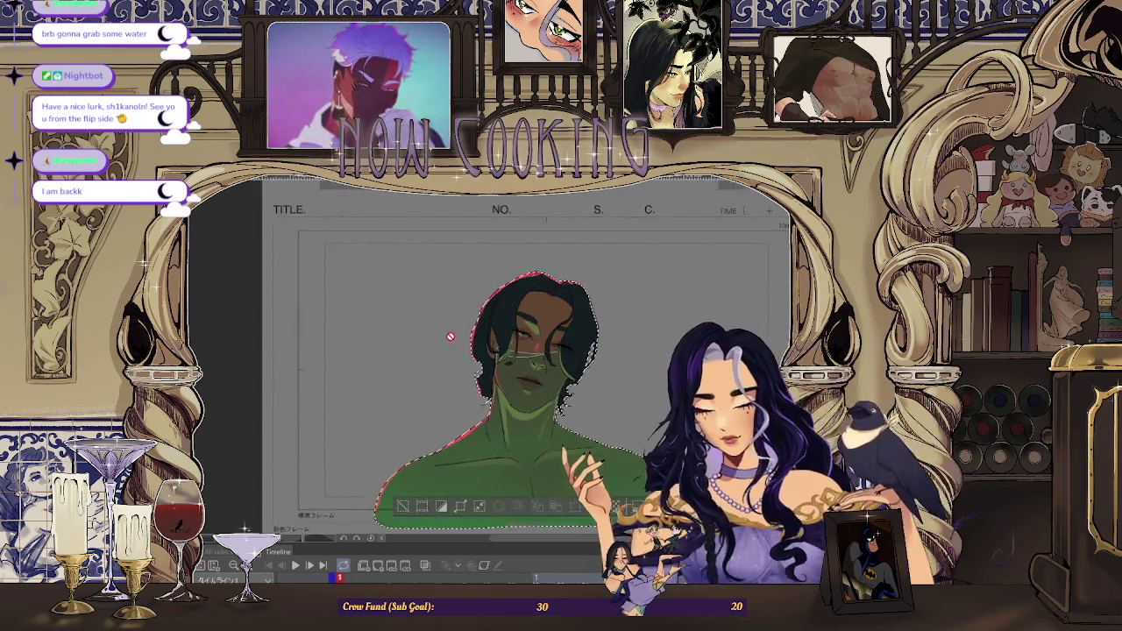
Airbrush red over the head and torso and add a green diagonal stroke from neck to chest
left_click_drag(433, 370, 444, 349)
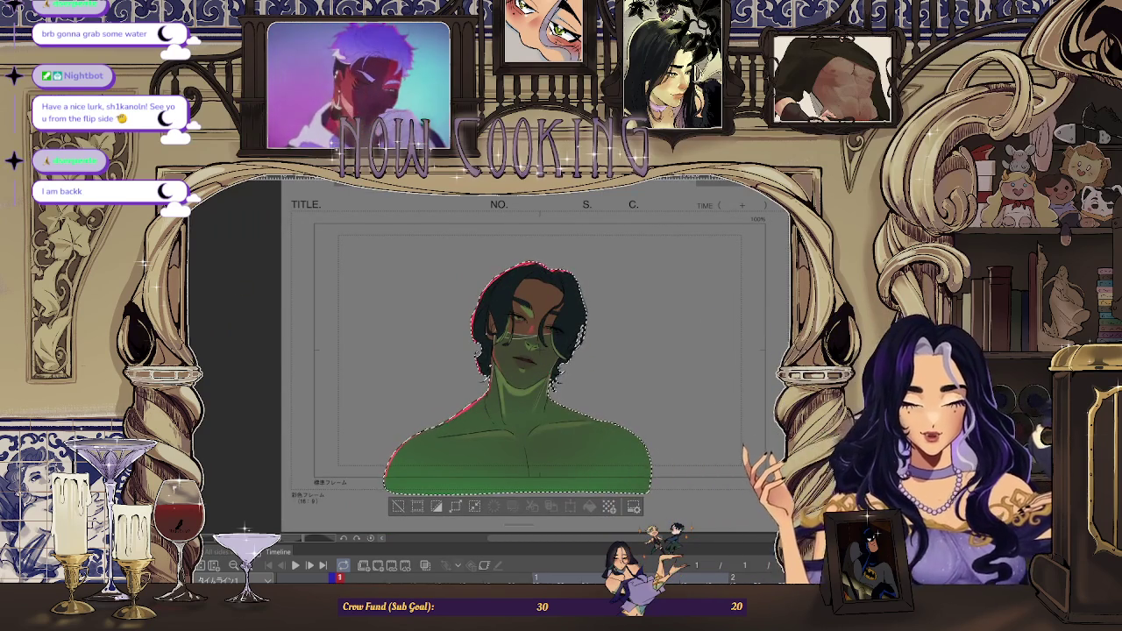
mouse_move(526, 298)
left_mouse_down()
mouse_move(488, 371)
mouse_move(491, 449)
mouse_move(633, 438)
left_mouse_up()
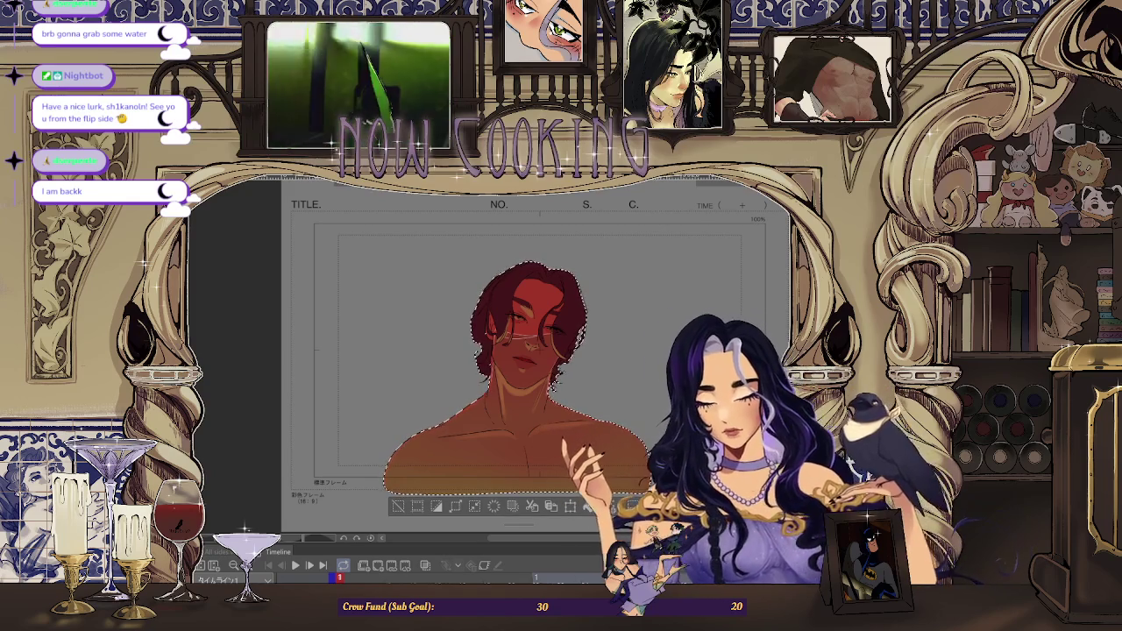
left_click_drag(496, 373, 561, 487)
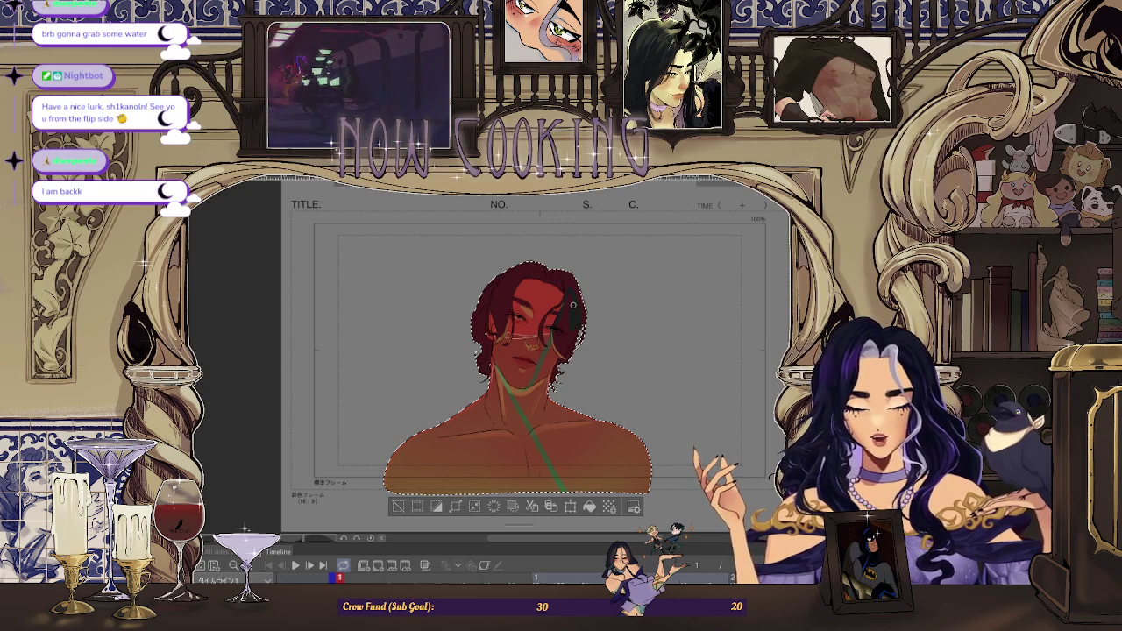
Mirror the canvas, toggle the red fill off and on to compare, then unmirror it
key("h")
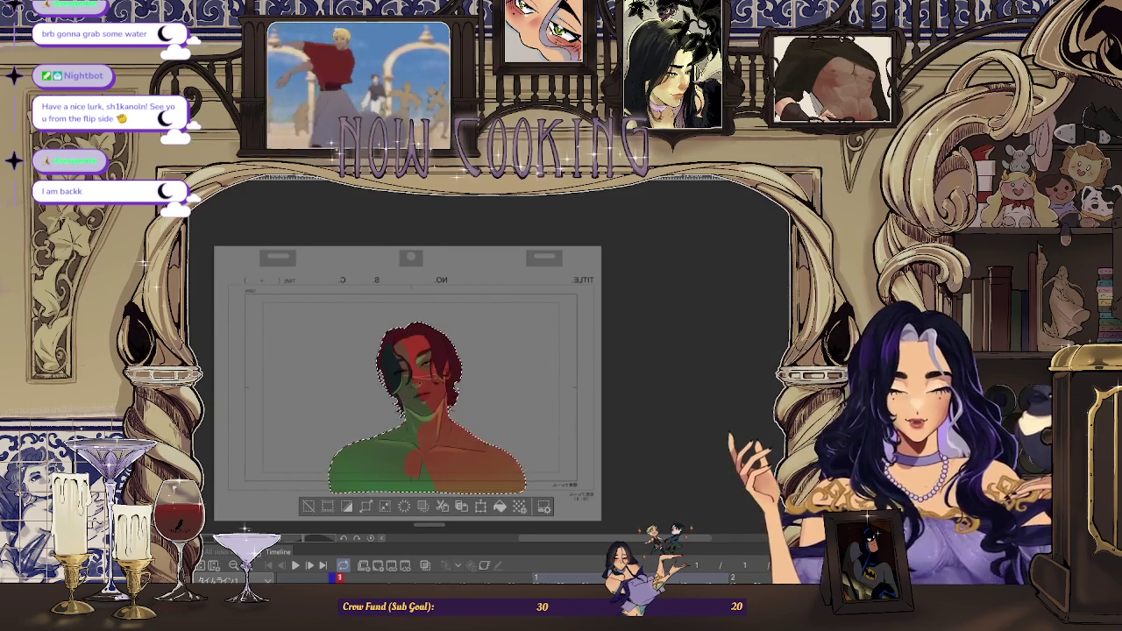
key("ctrl+z")
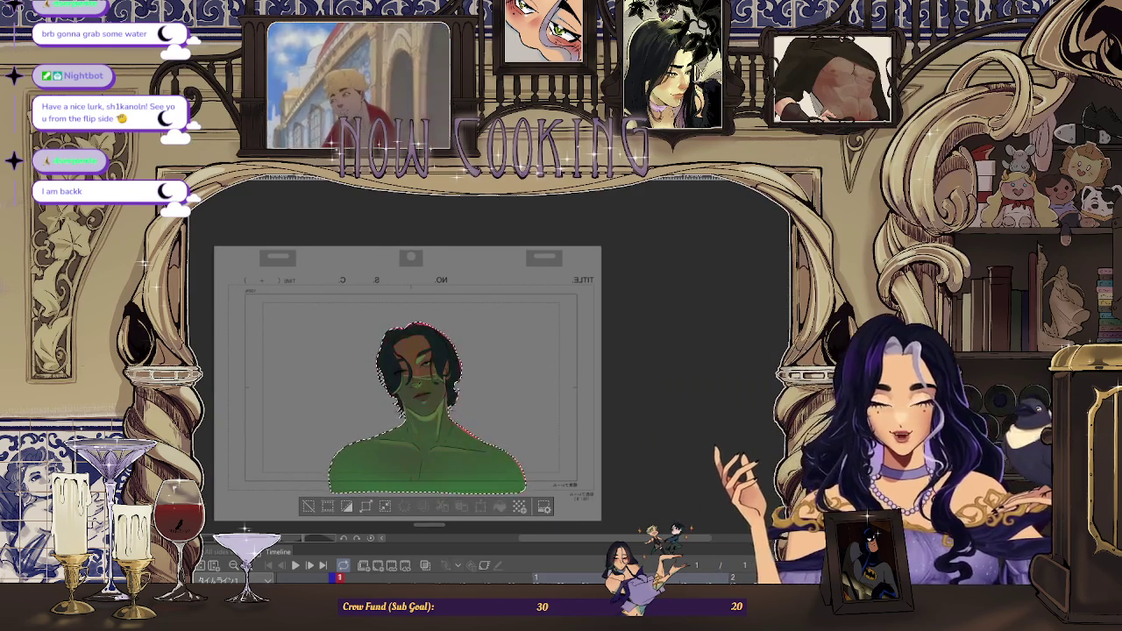
key("ctrl+y")
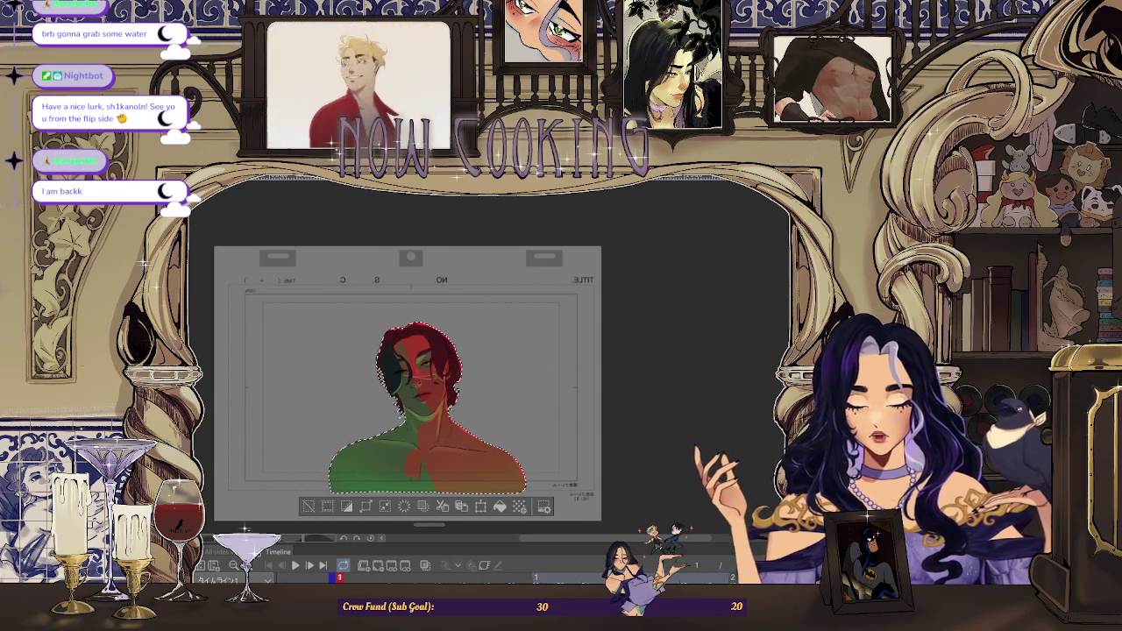
key("ctrl+z")
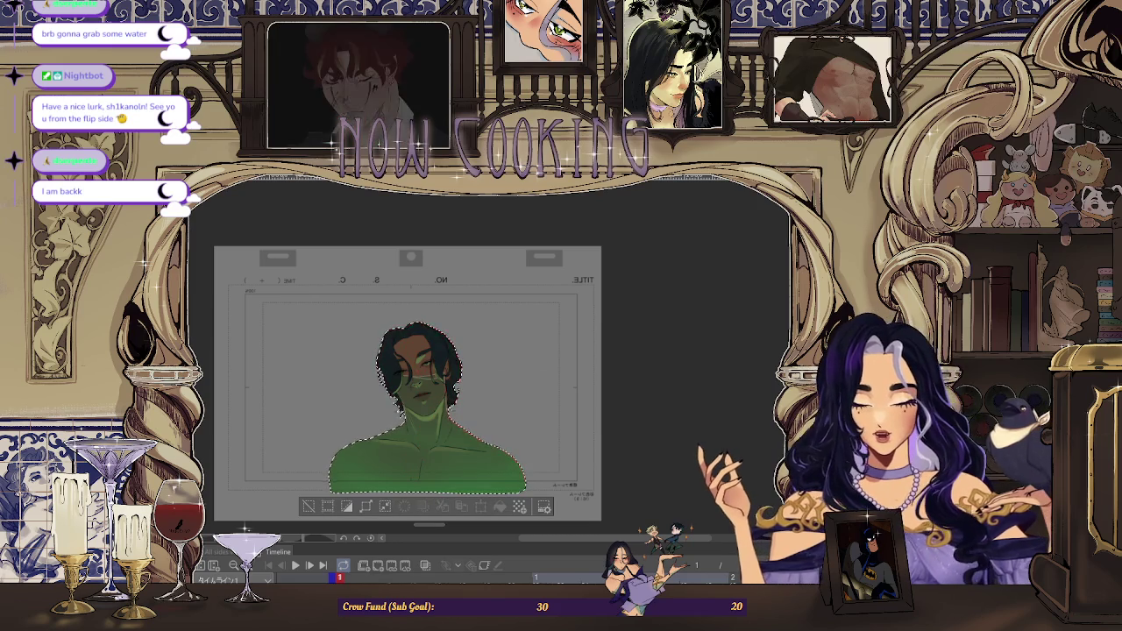
key("ctrl+y")
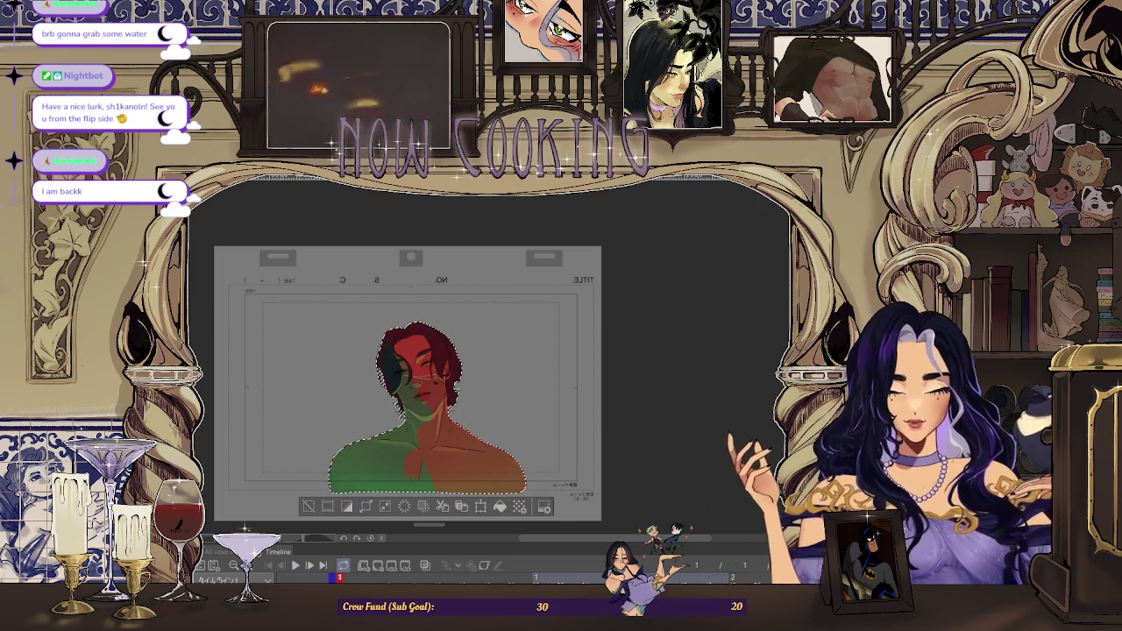
key("h")
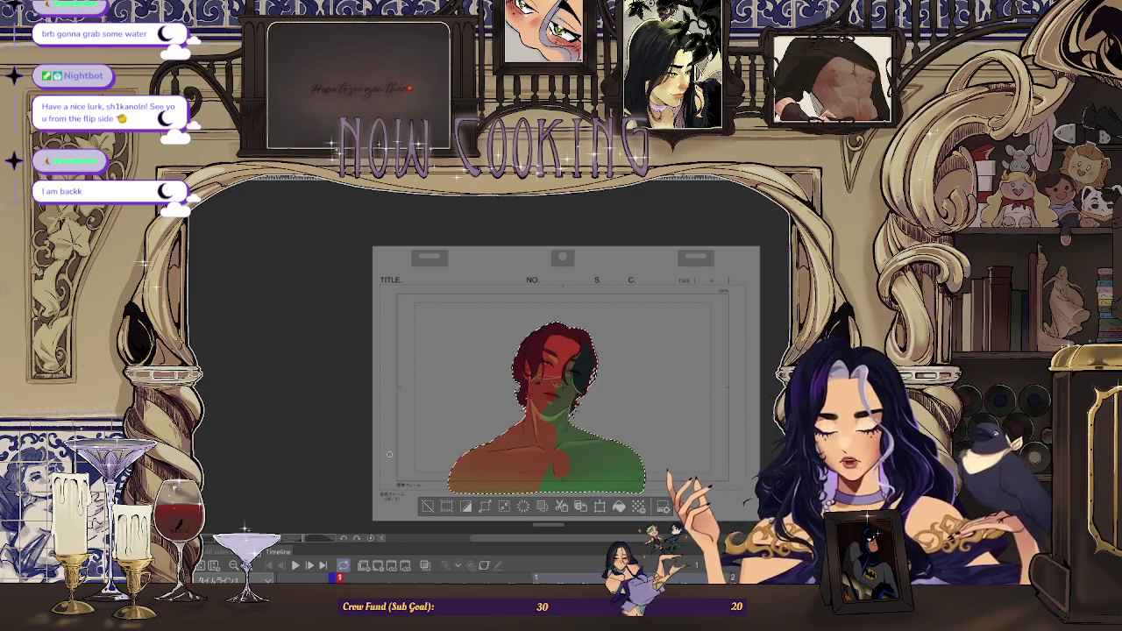
Zoom in and out on the canvas to inspect the red and green colouring
scroll(556, 427, "up", 1)
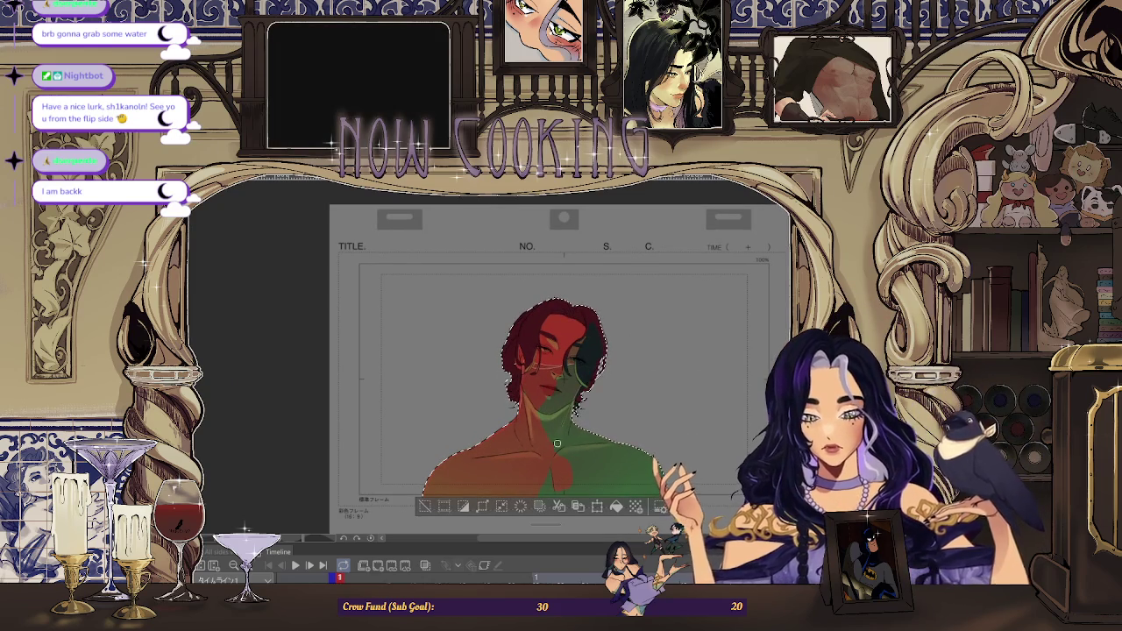
scroll(573, 430, "down", 2)
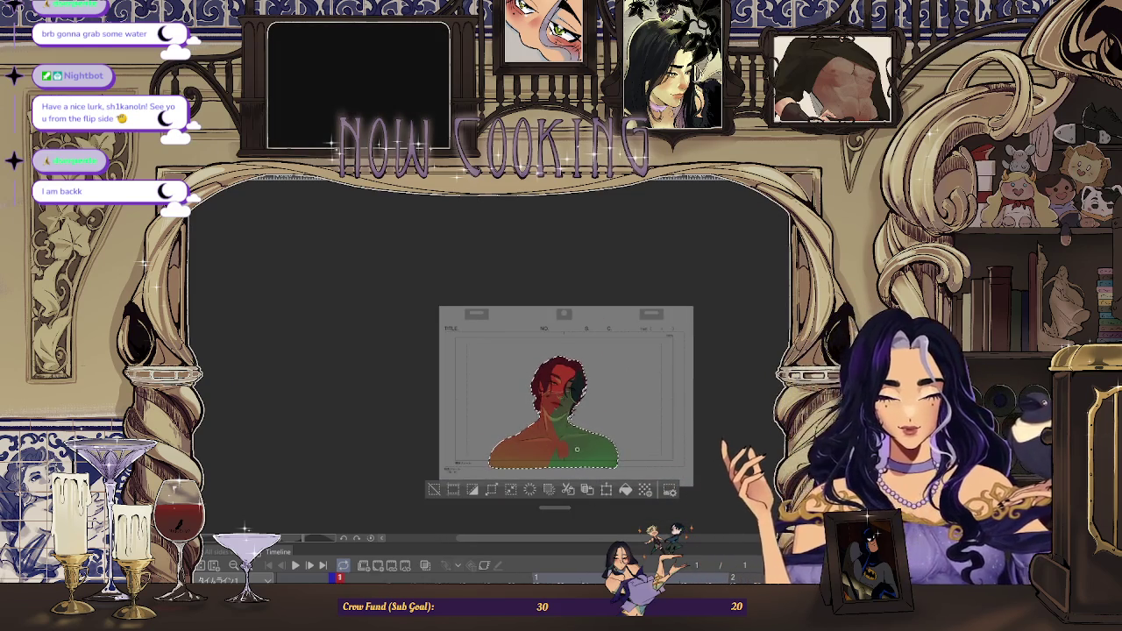
scroll(561, 446, "up", 1)
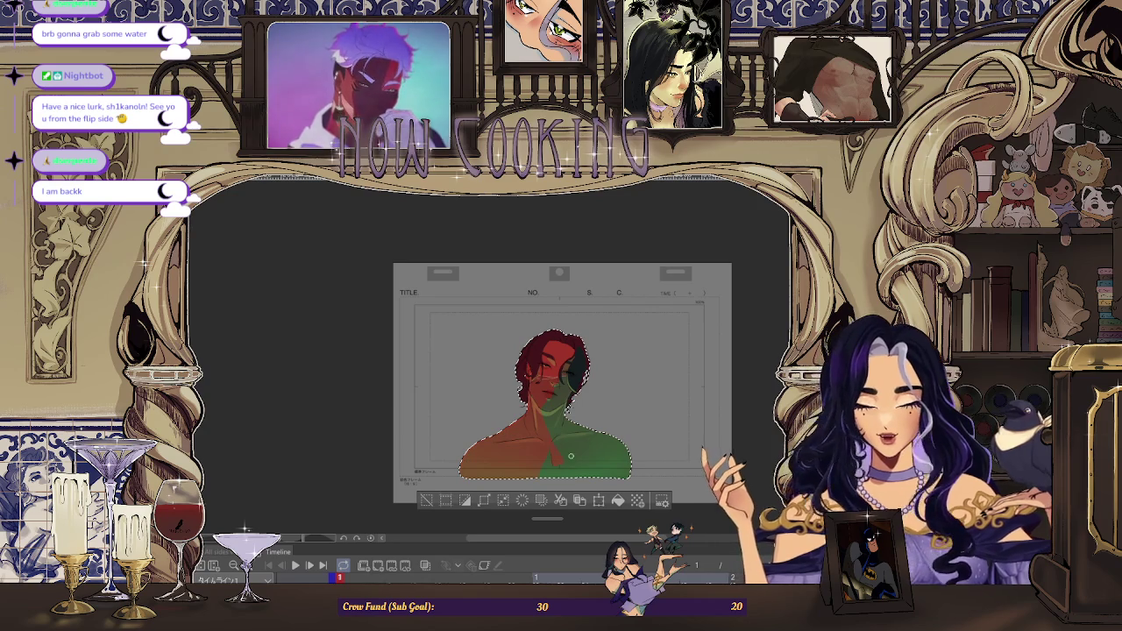
scroll(561, 384, "up", 2)
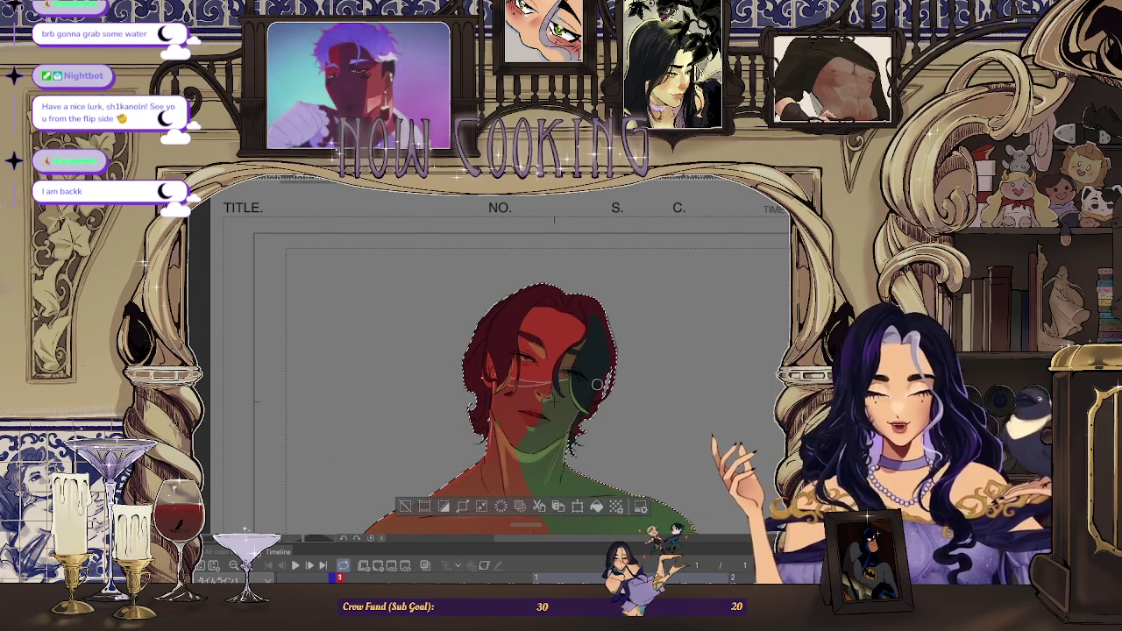
scroll(605, 359, "down", 2)
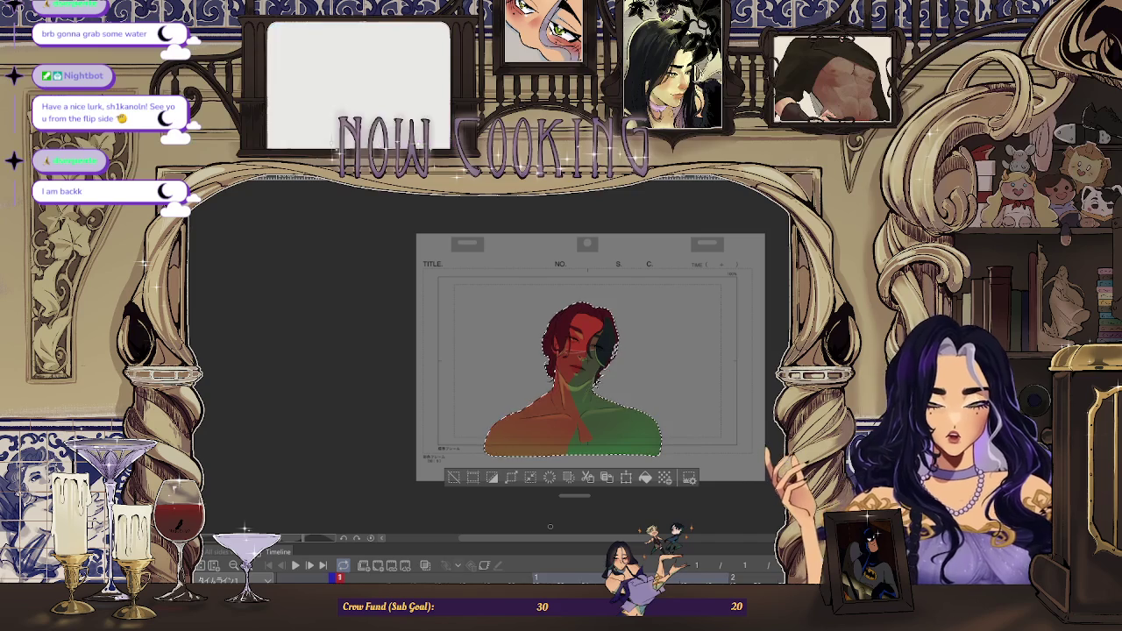
scroll(579, 383, "up", 3)
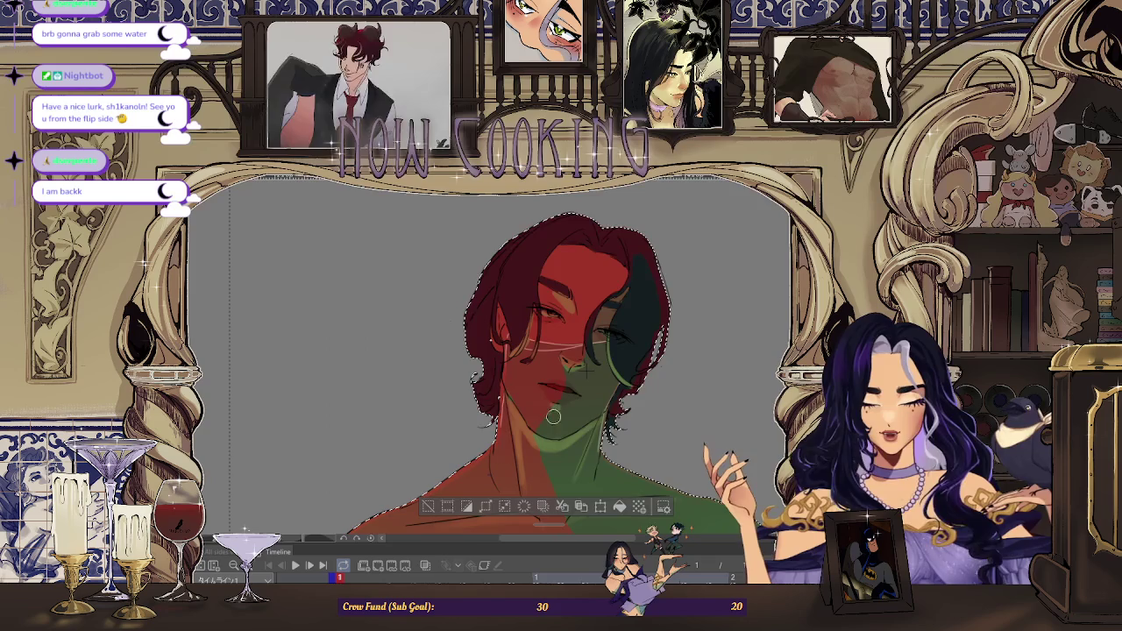
scroll(552, 420, "down", 3)
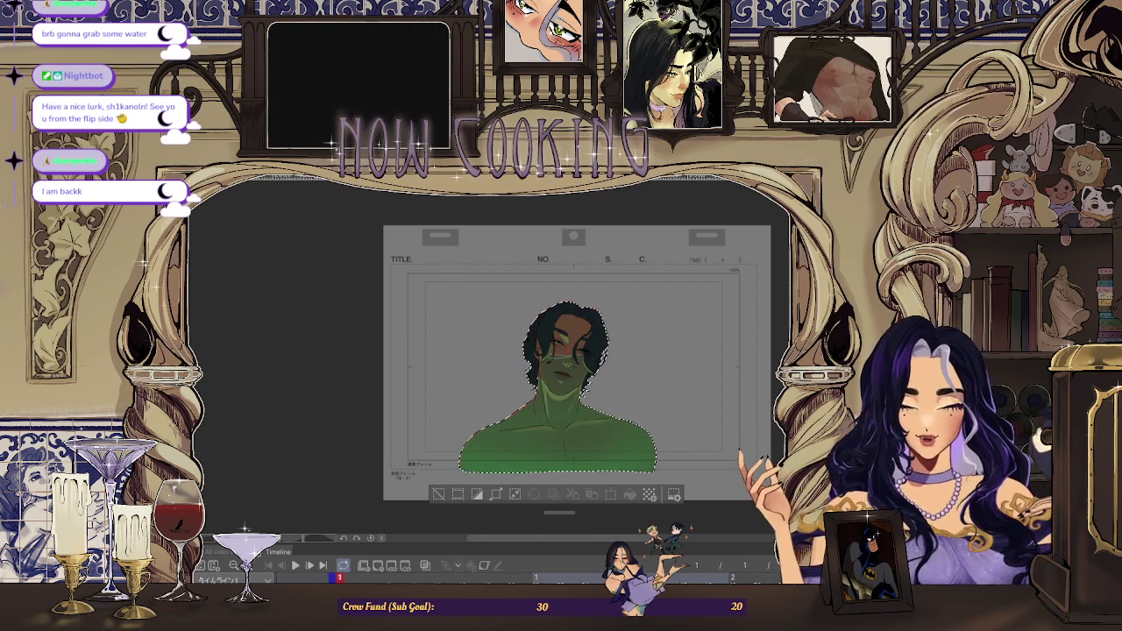
Toggle the red fill on and off repeatedly to compare it with the green version
key("ctrl+z")
key("ctrl+y")
key("ctrl+z")
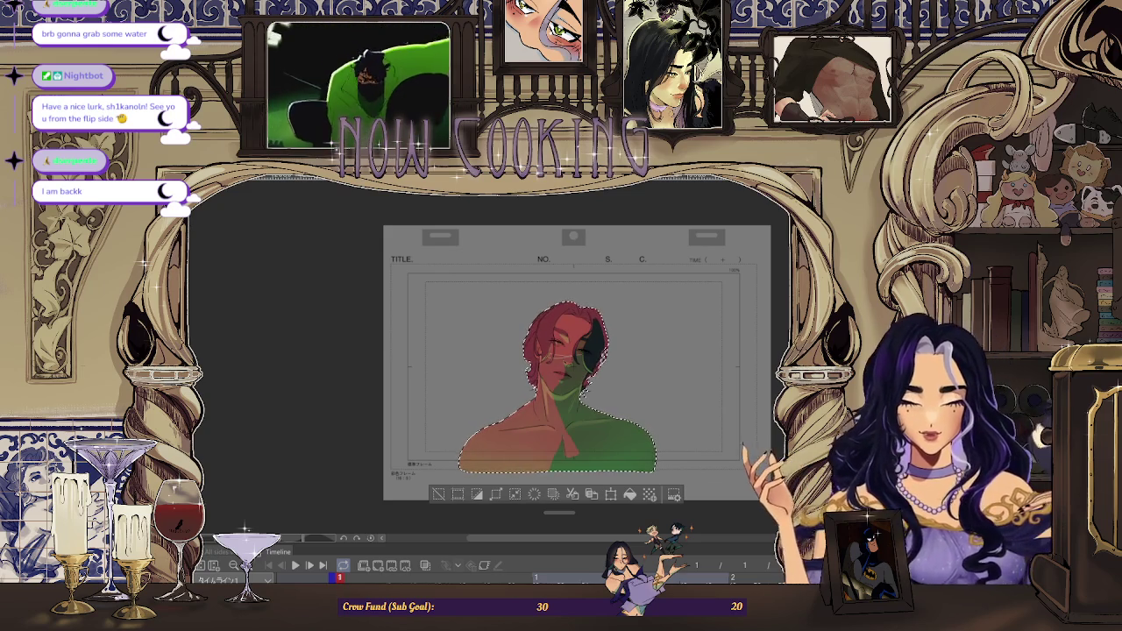
key("ctrl+z")
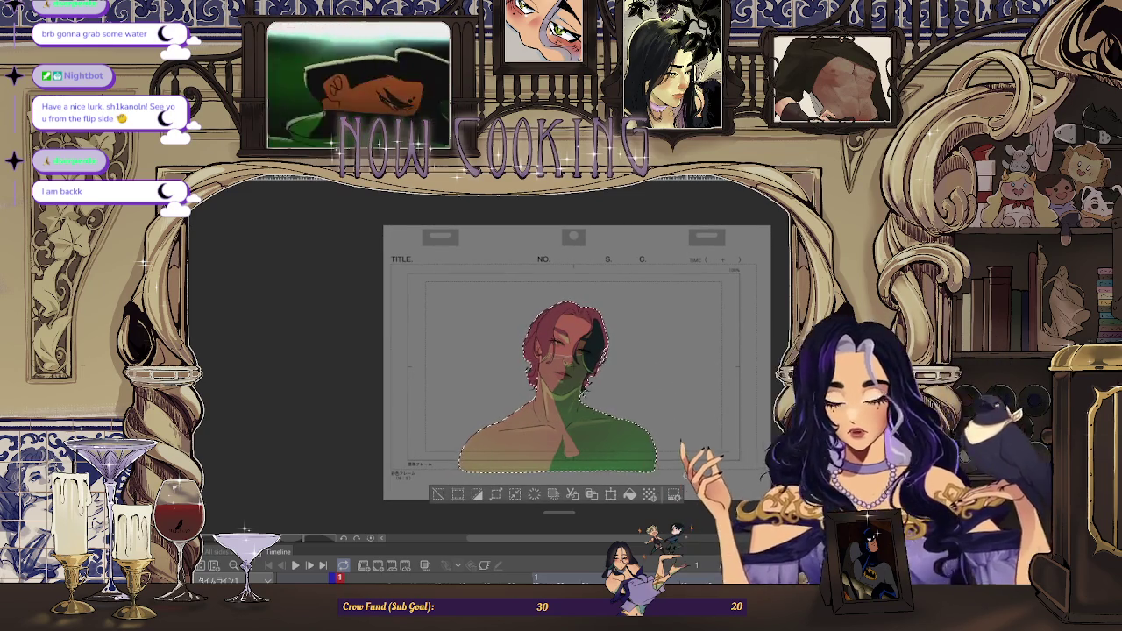
key("ctrl+y")
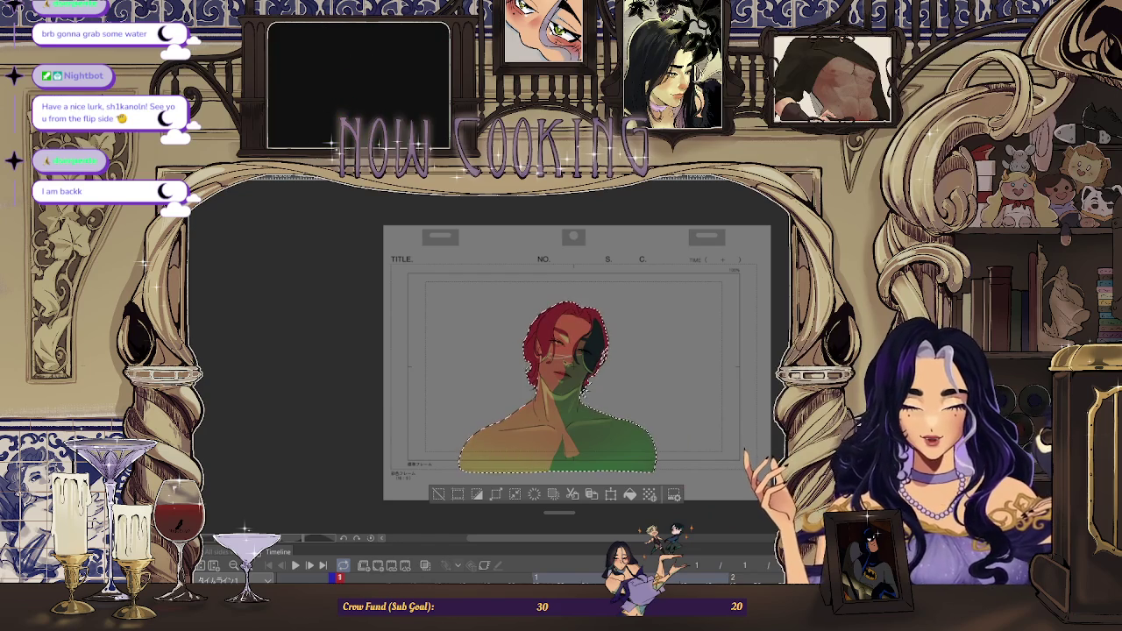
key("ctrl+z")
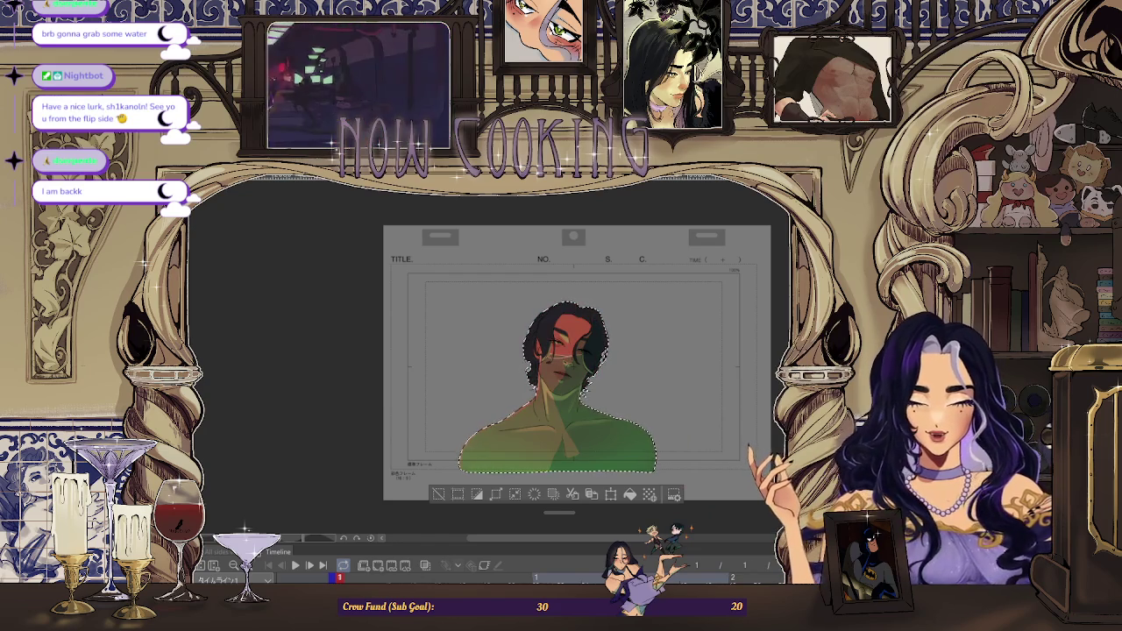
key("ctrl+y")
key("ctrl+z")
key("ctrl+y")
key("ctrl+z")
key("ctrl+y")
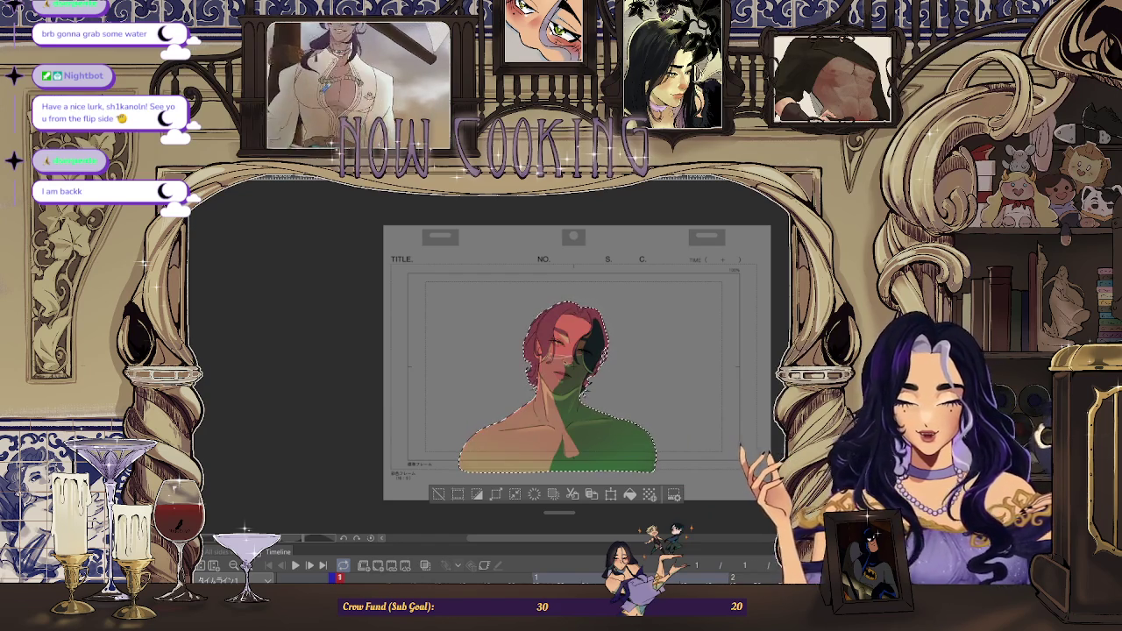
key("ctrl+z")
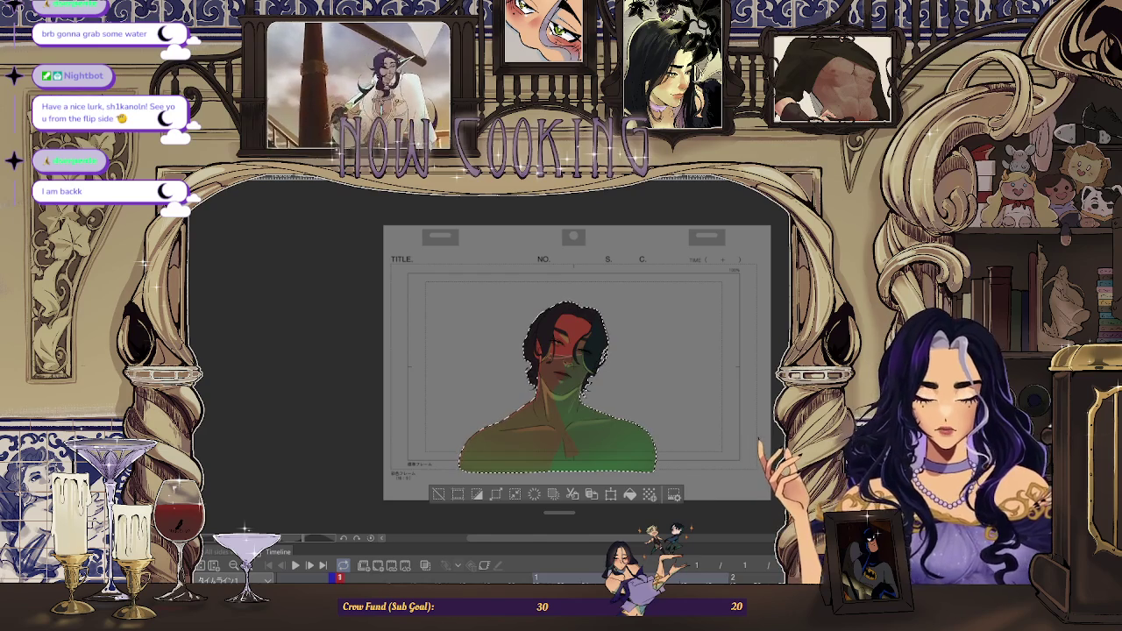
key("ctrl+y")
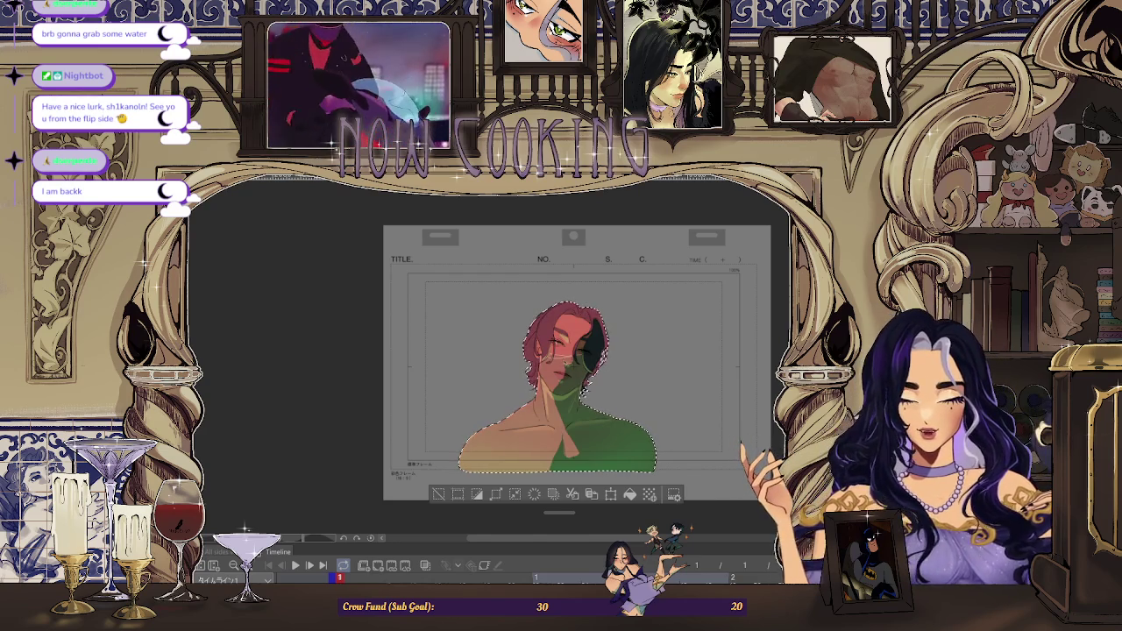
key("ctrl+z")
key("ctrl+y")
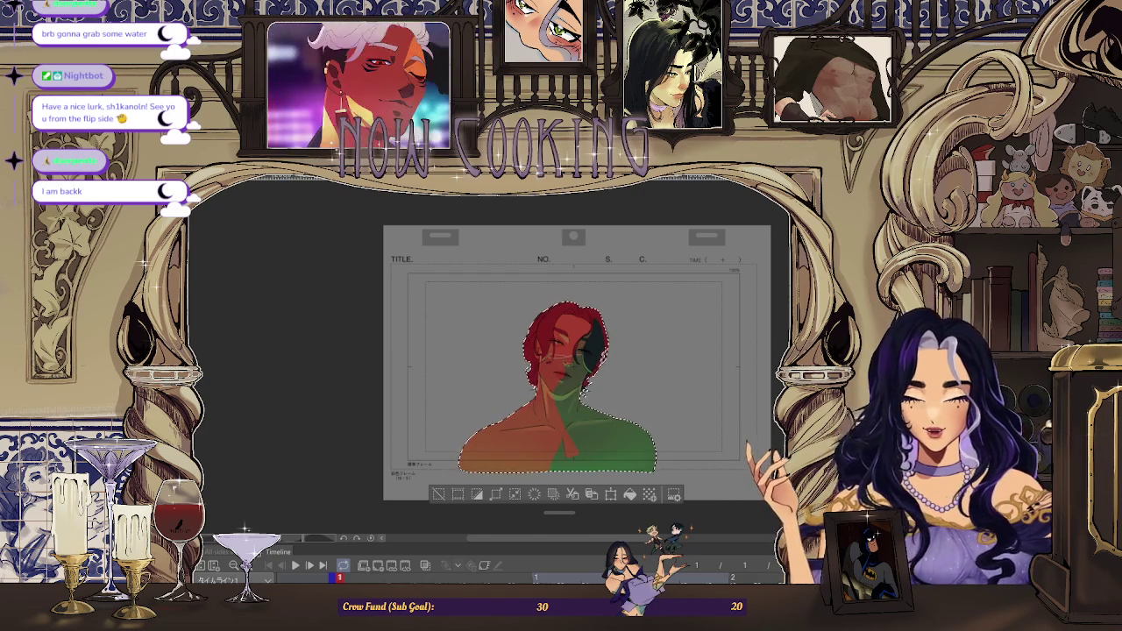
key("ctrl+z")
key("ctrl+y")
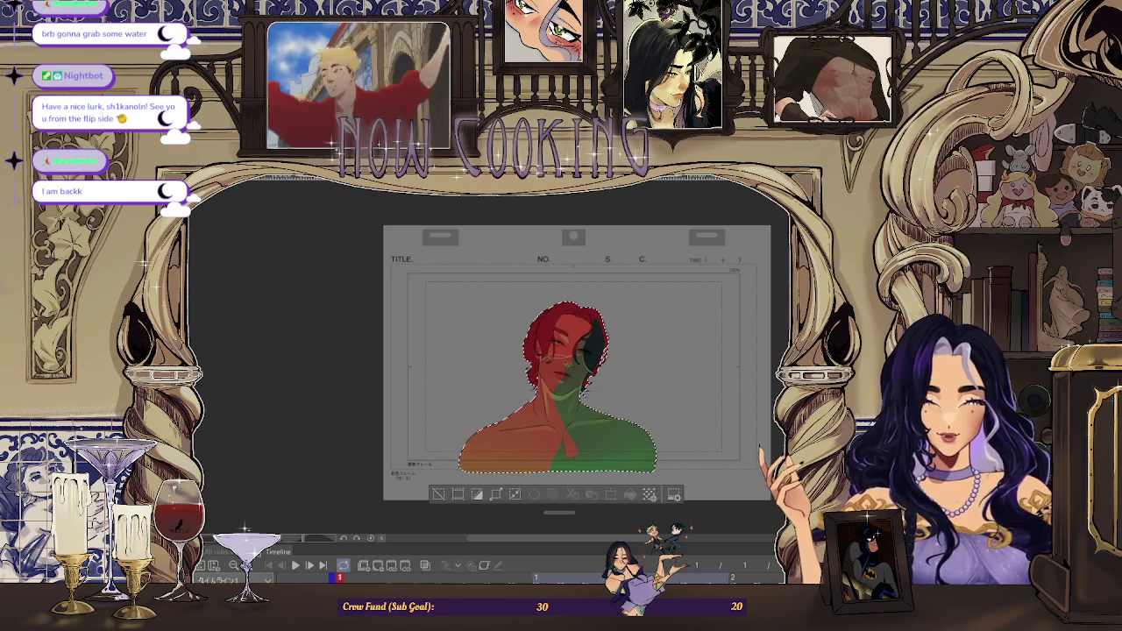
key("ctrl+z")
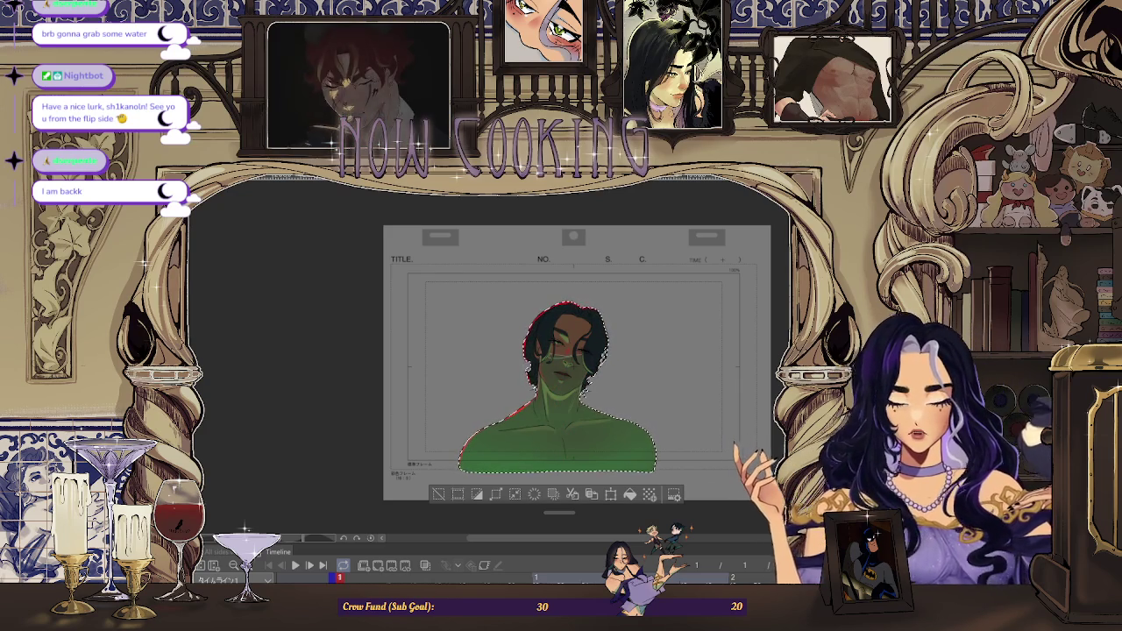
key("ctrl+y")
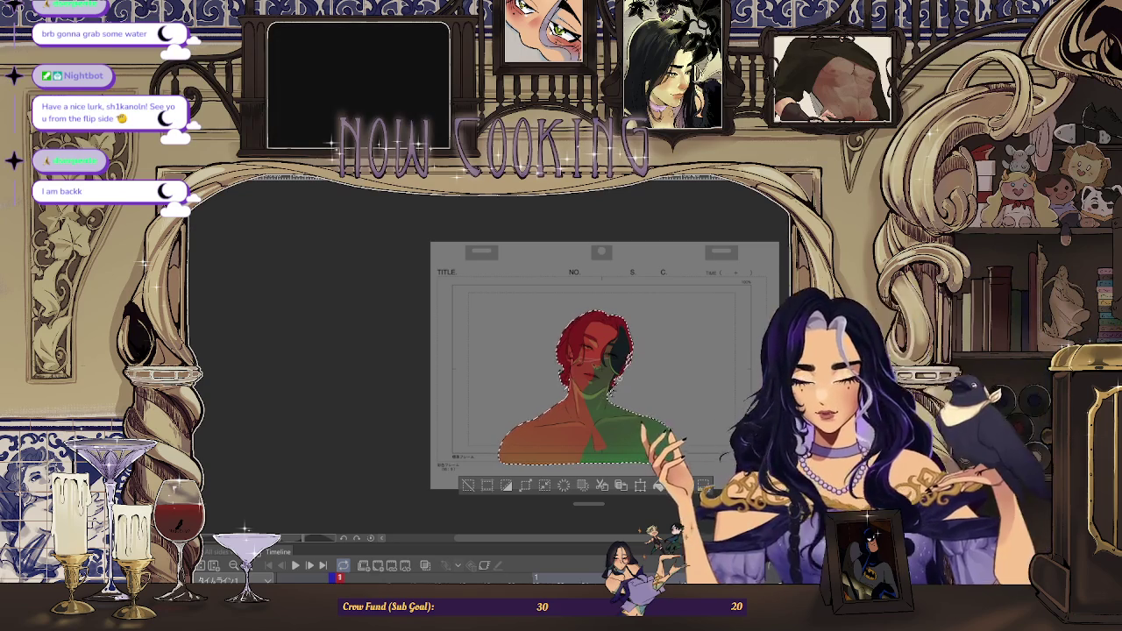
Remove the red fill so the bust stays green-tinted, zooming in to check the figure
scroll(635, 407, "up", 2)
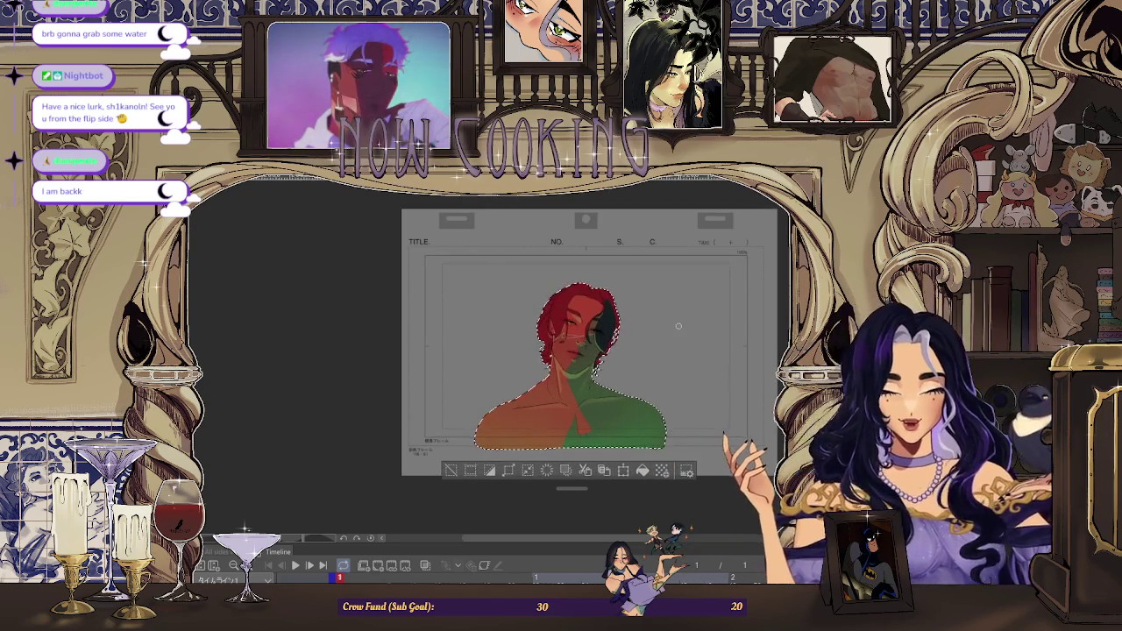
scroll(580, 348, "up", 2)
scroll(580, 349, "up", 2)
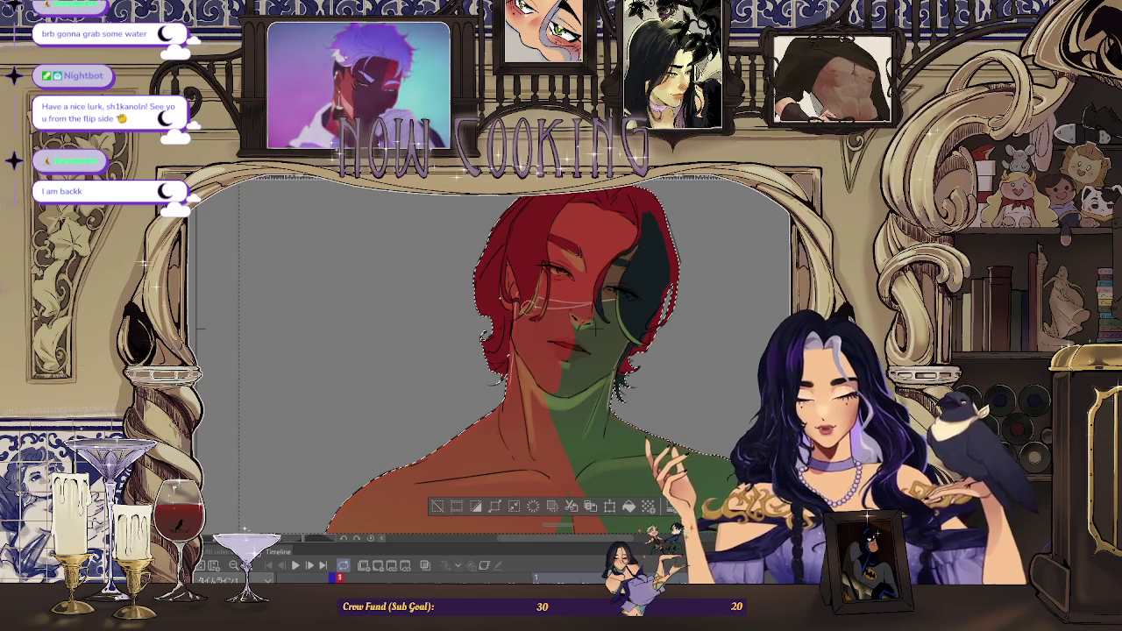
scroll(522, 368, "down", 2)
scroll(502, 339, "down", 2)
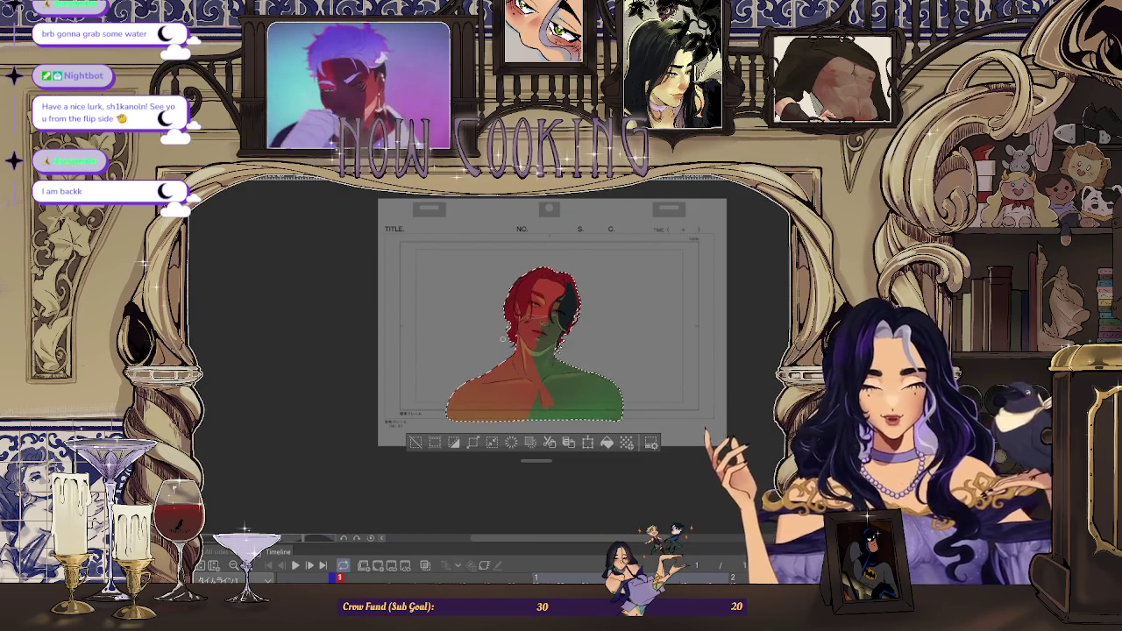
key("ctrl+z")
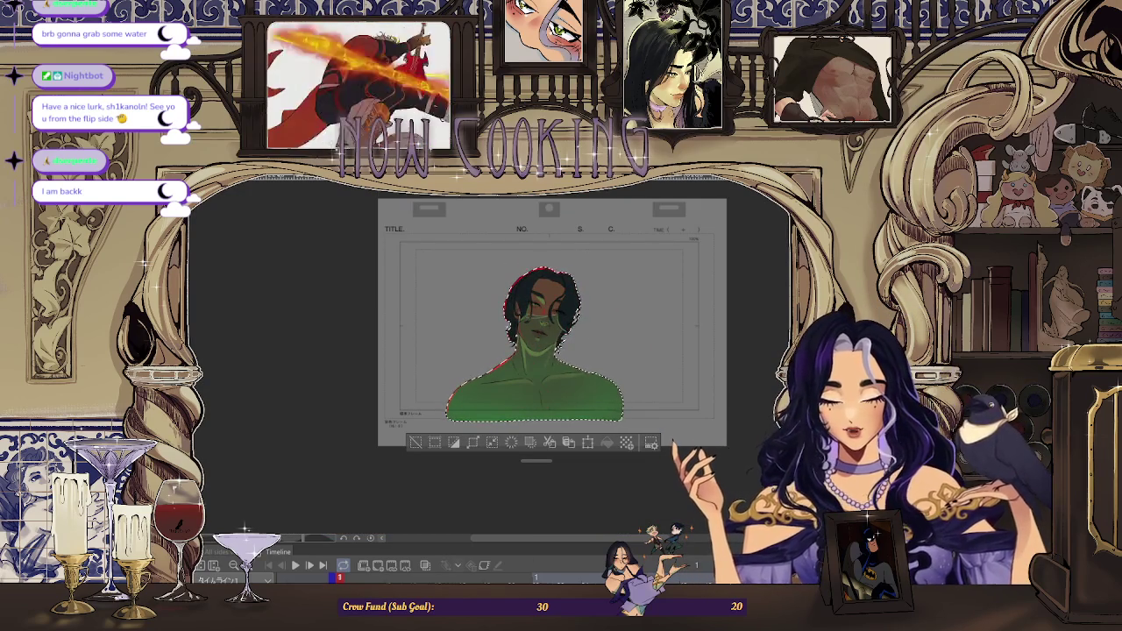
key("ctrl+z")
key("ctrl+y")
key("ctrl+y")
key("ctrl+z")
key("ctrl+z")
key("ctrl+y")
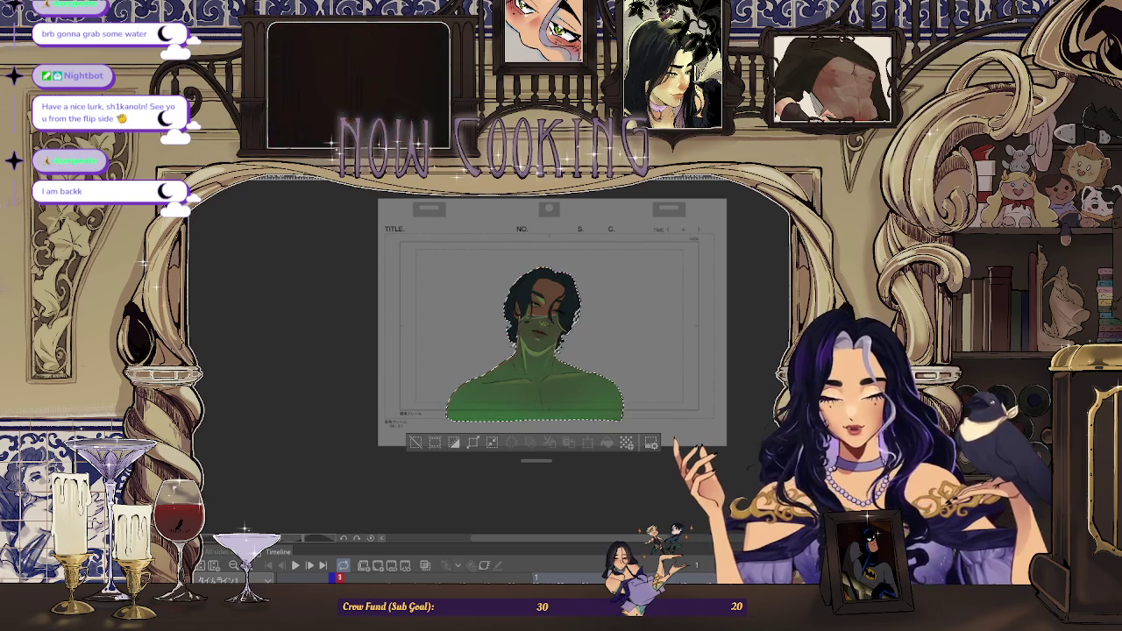
key("ctrl+y")
key("ctrl+y")
key("ctrl+z")
key("ctrl+z")
key("ctrl+y")
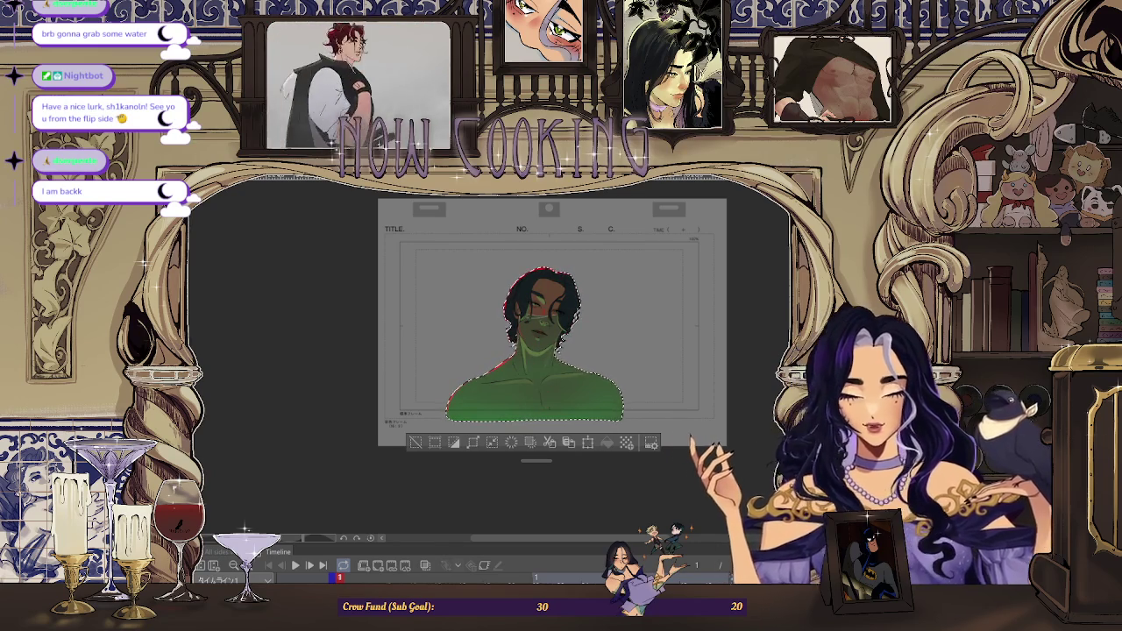
key("ctrl+plus")
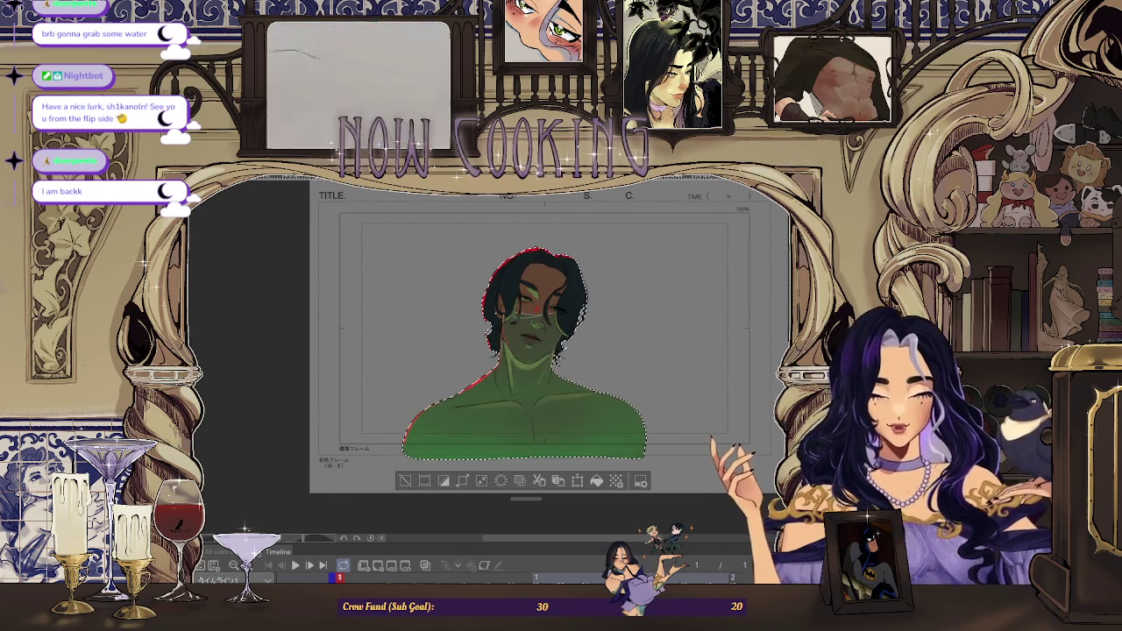
key("ctrl+minus")
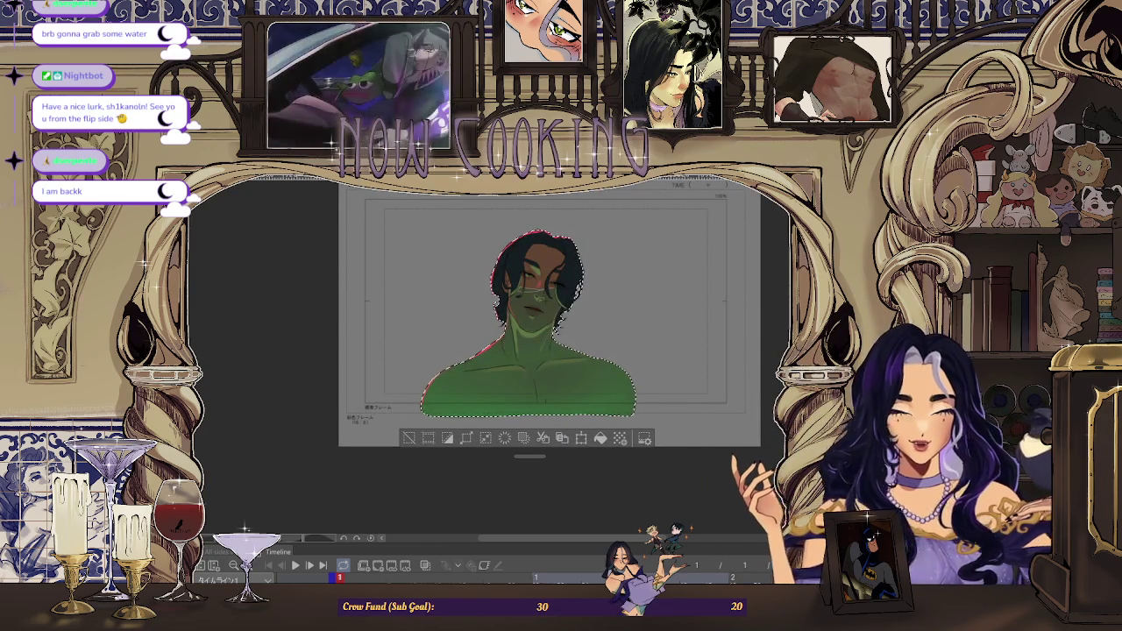
key("ctrl+plus")
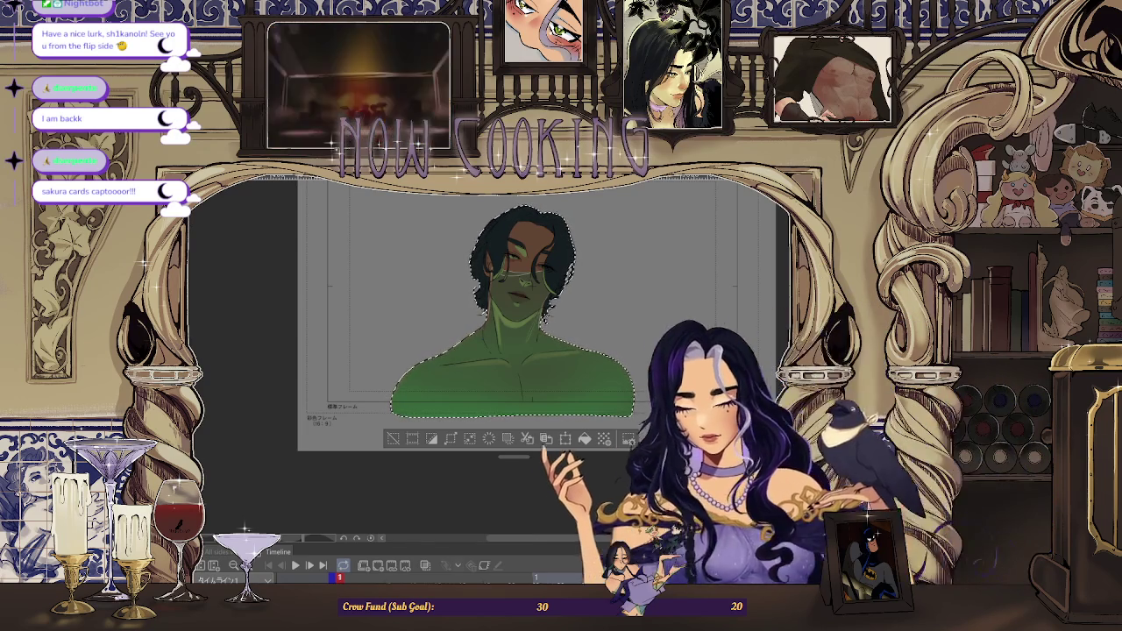
Zoom in on the mouth and adjust the selection around the hair and shoulders
scroll(496, 266, "up", 2)
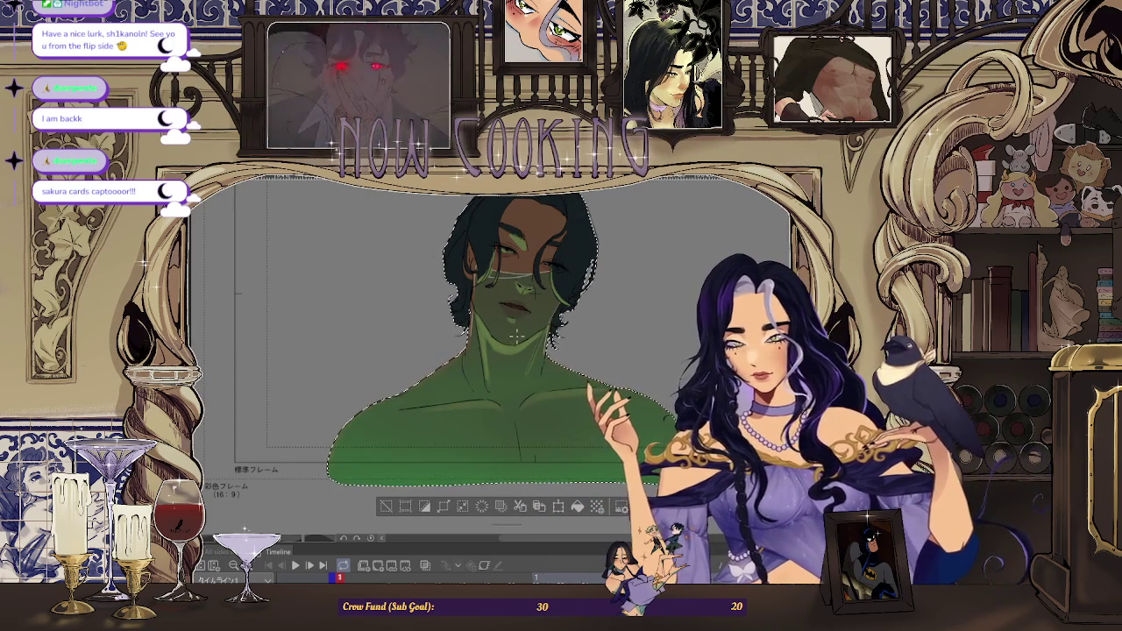
scroll(512, 265, "up", 2)
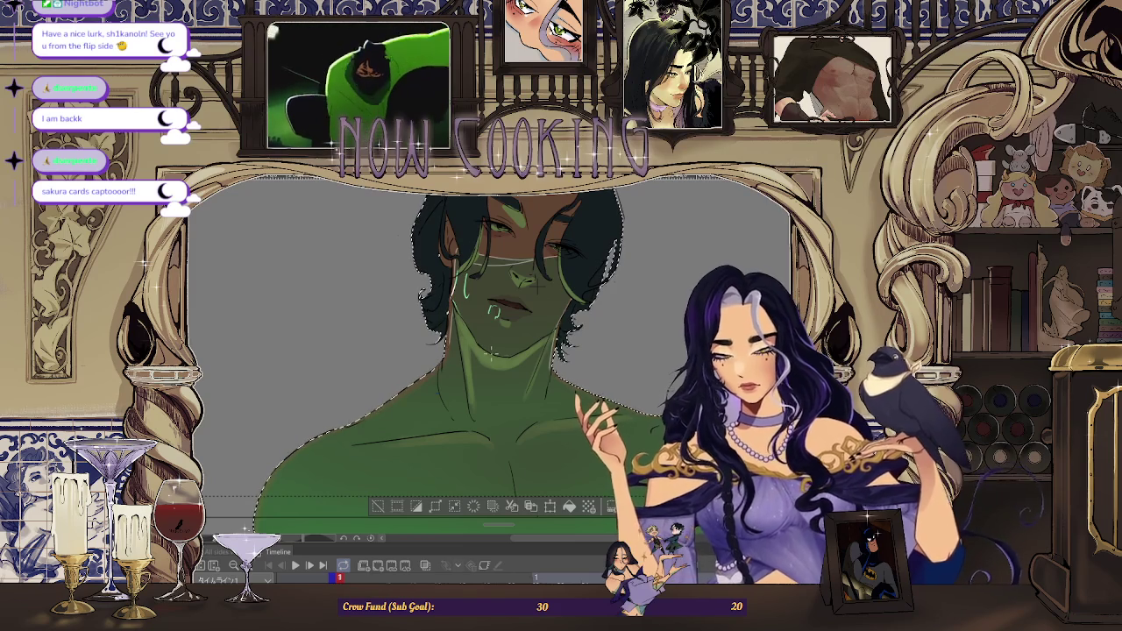
left_click(469, 265)
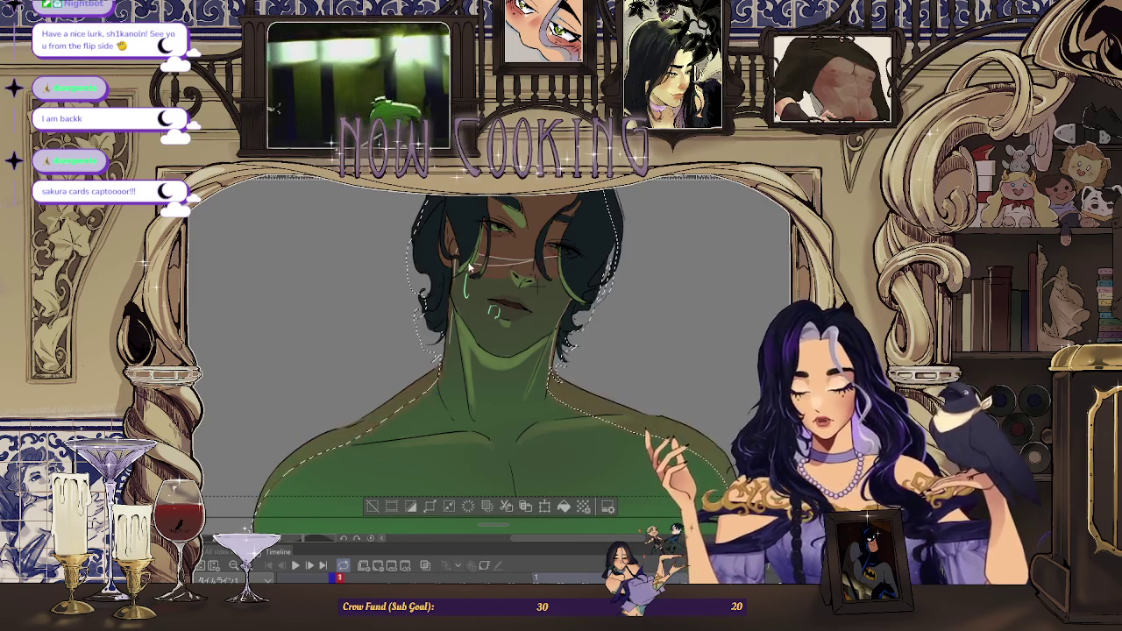
Restore the figure selection and draw a green zigzag row of teeth across the mouth
left_click(524, 282)
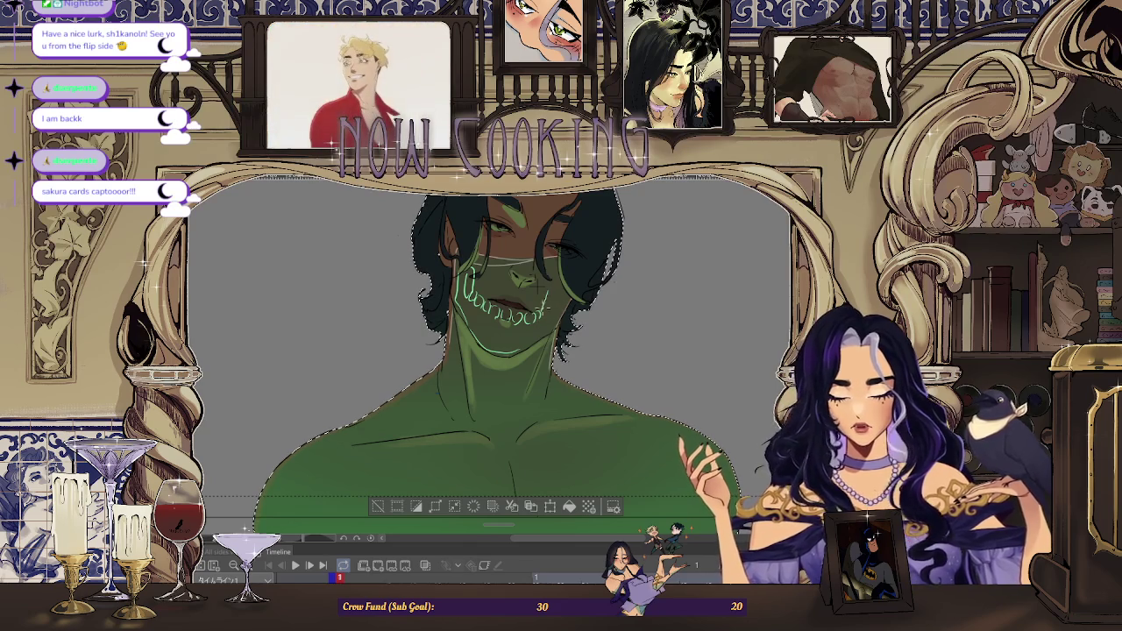
left_click_drag(542, 321, 554, 307)
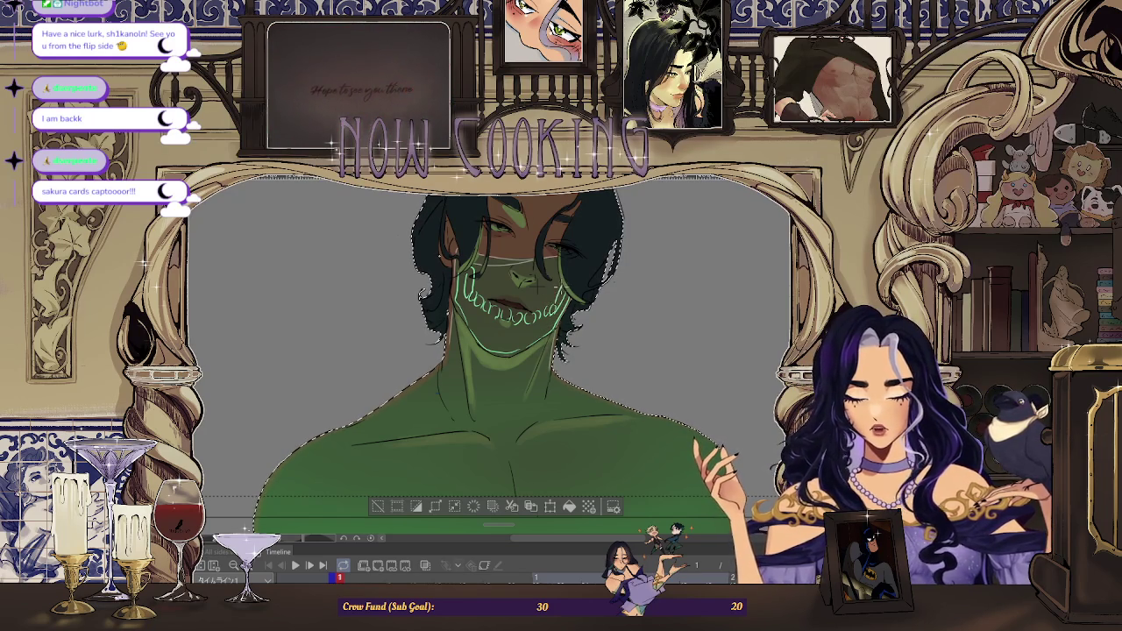
key("ctrl+minus")
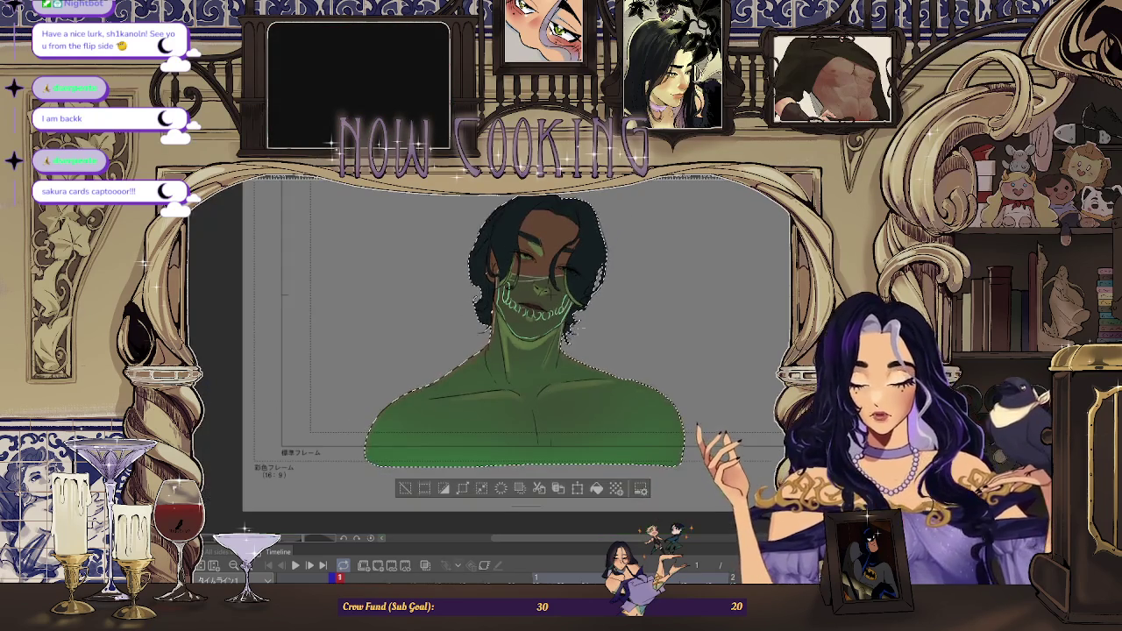
Draw the upper green teeth row above the lower one, zooming in and out to inspect it
scroll(514, 304, "up", 3)
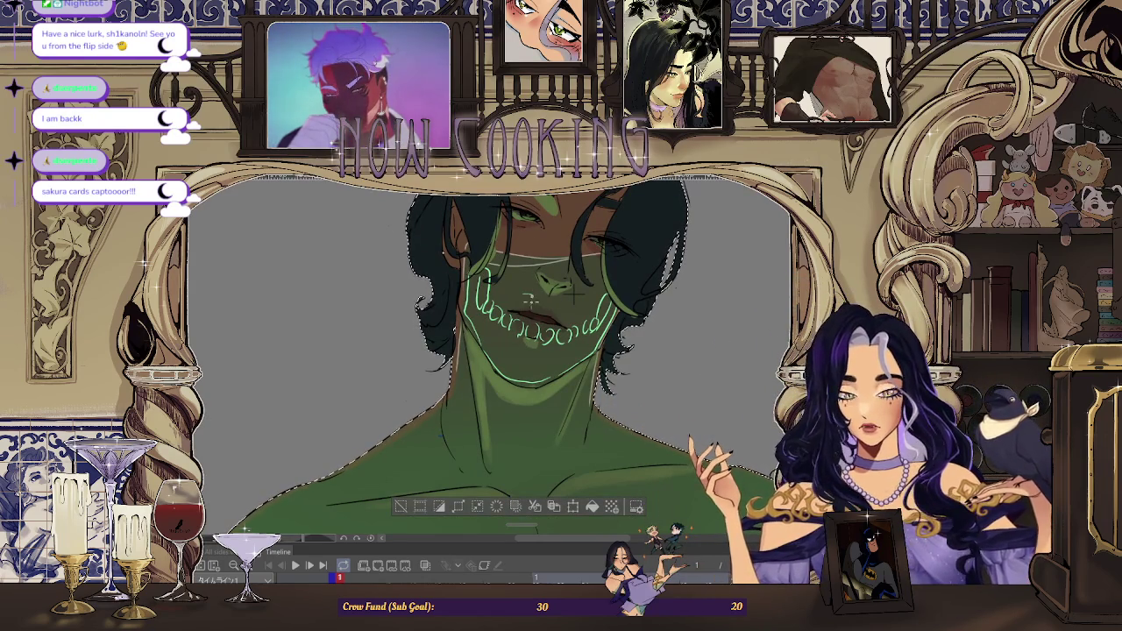
left_click_drag(513, 296, 547, 302)
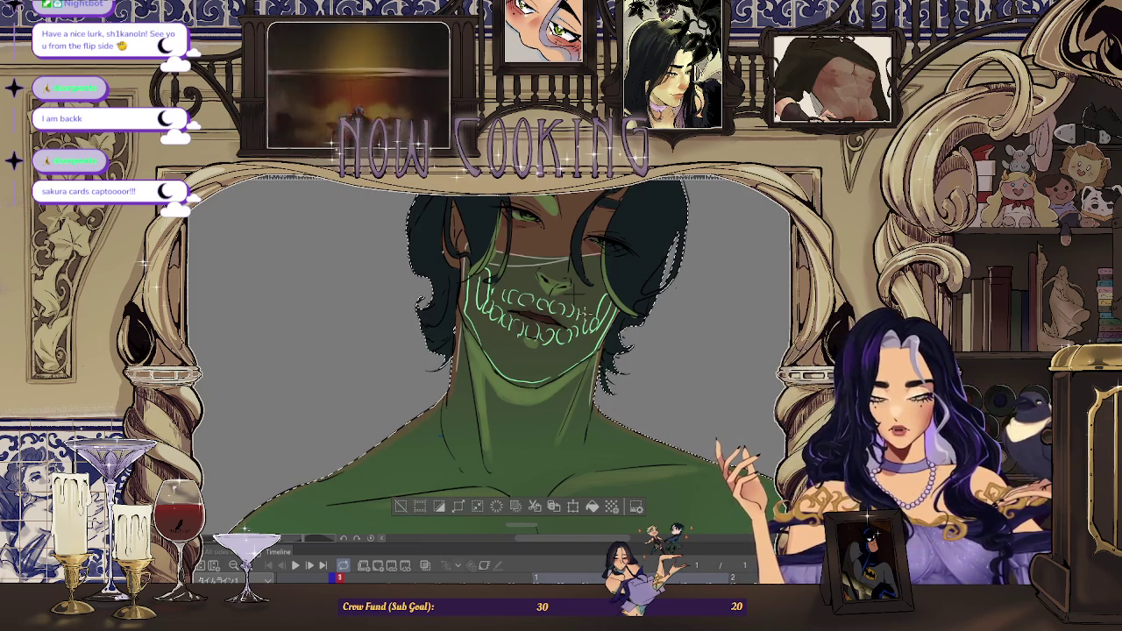
scroll(573, 292, "down", 2)
scroll(574, 292, "down", 2)
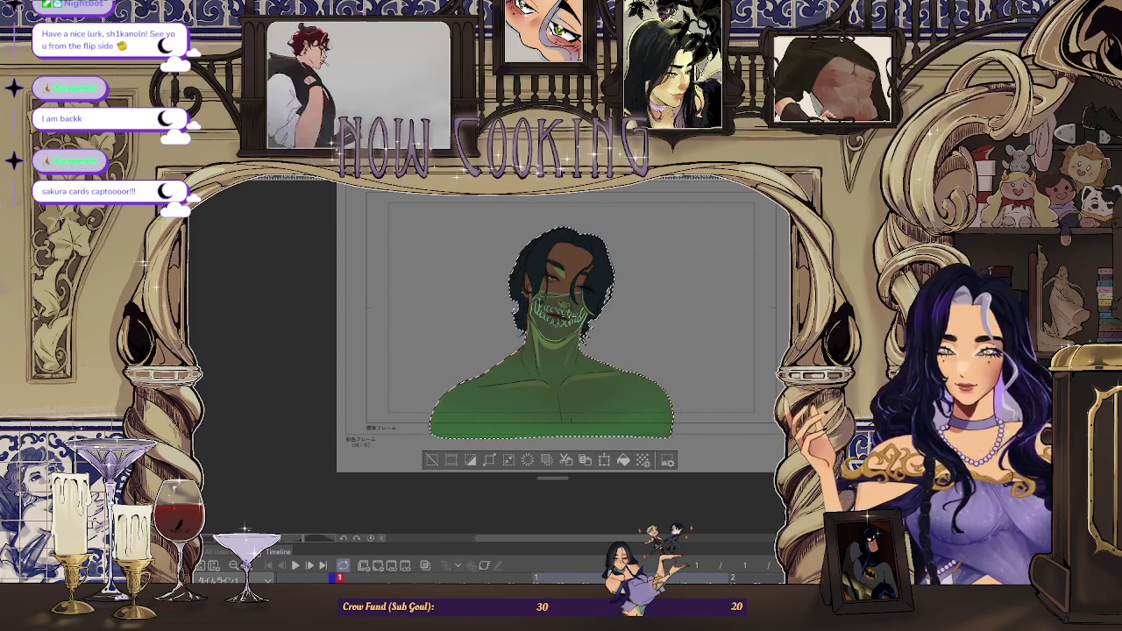
scroll(569, 262, "up", 4)
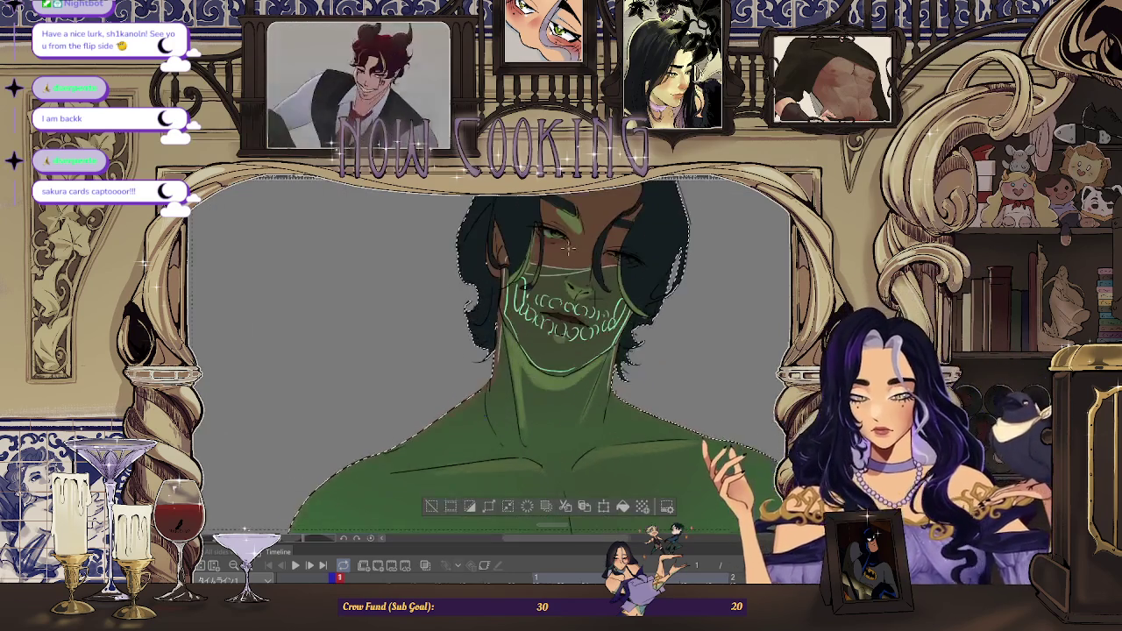
scroll(570, 262, "up", 1)
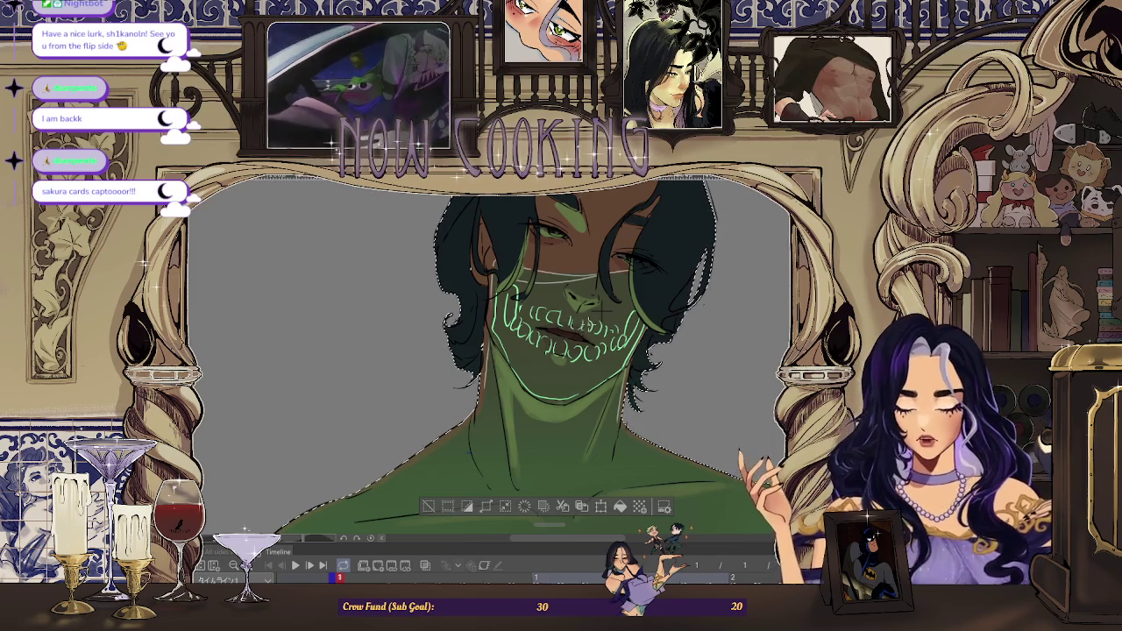
scroll(599, 307, "down", 2)
scroll(599, 307, "up", 2)
scroll(491, 351, "down", 2)
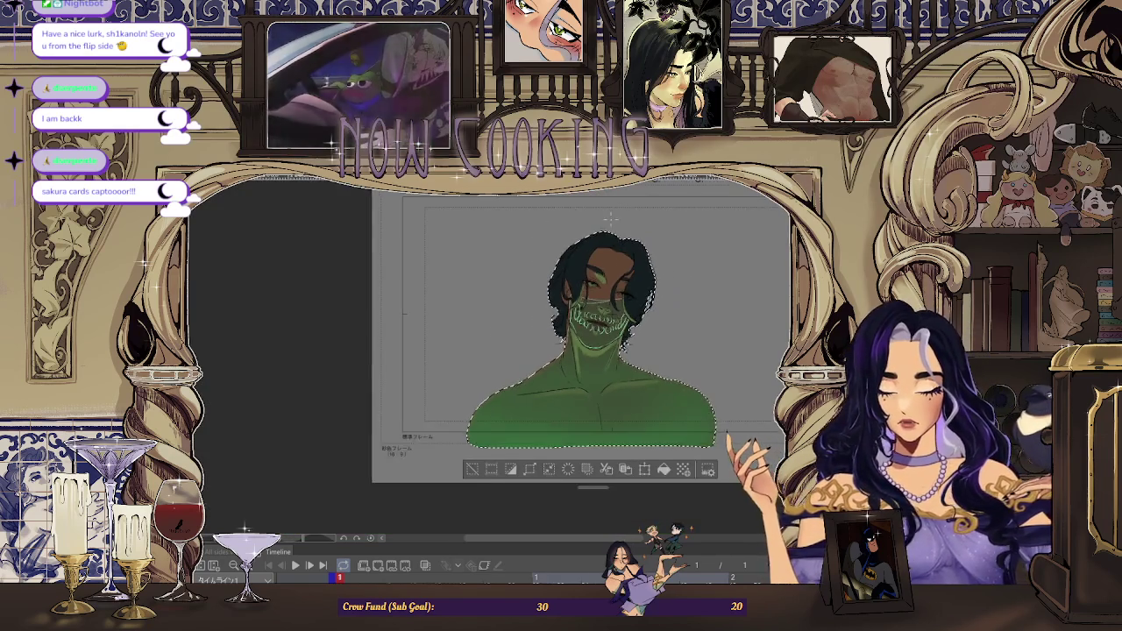
scroll(491, 351, "up", 2)
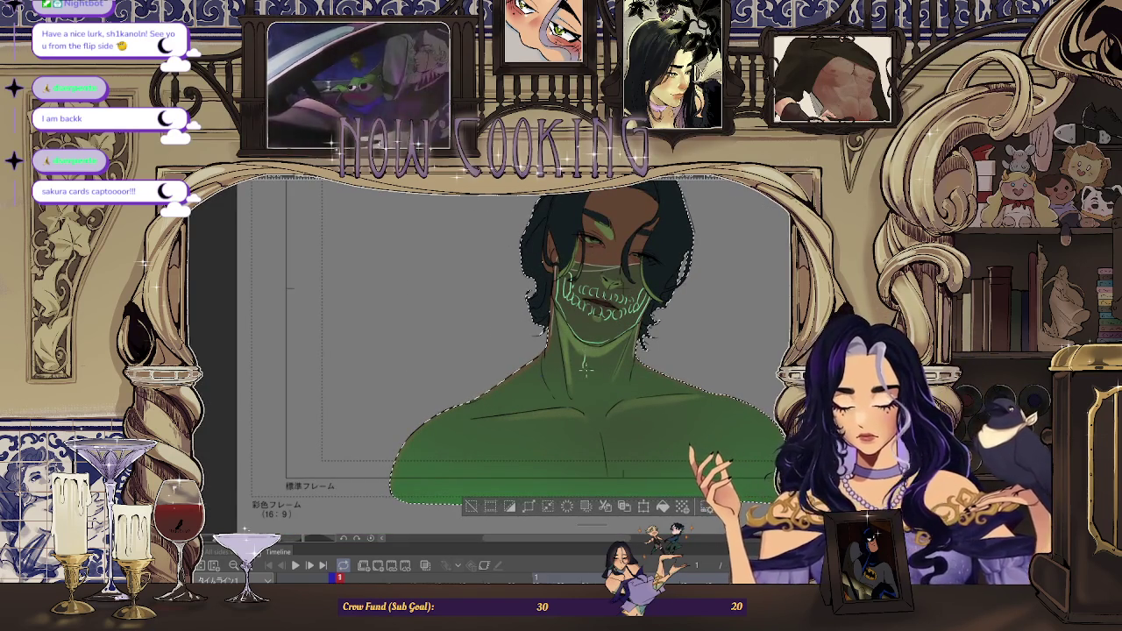
scroll(543, 351, "up", 1)
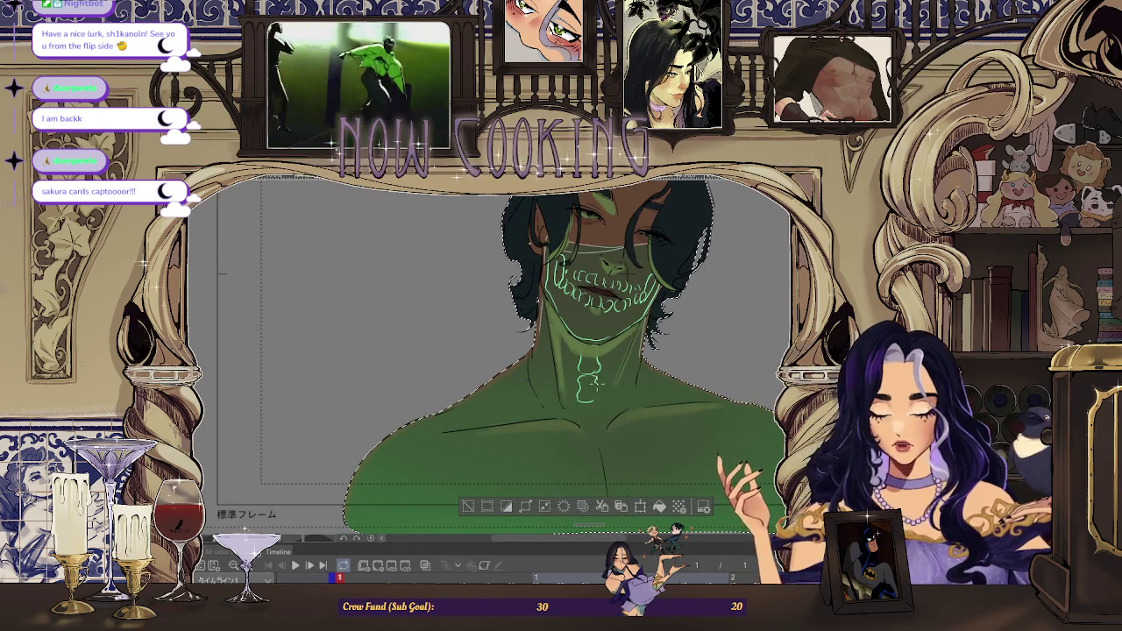
scroll(570, 351, "down", 2)
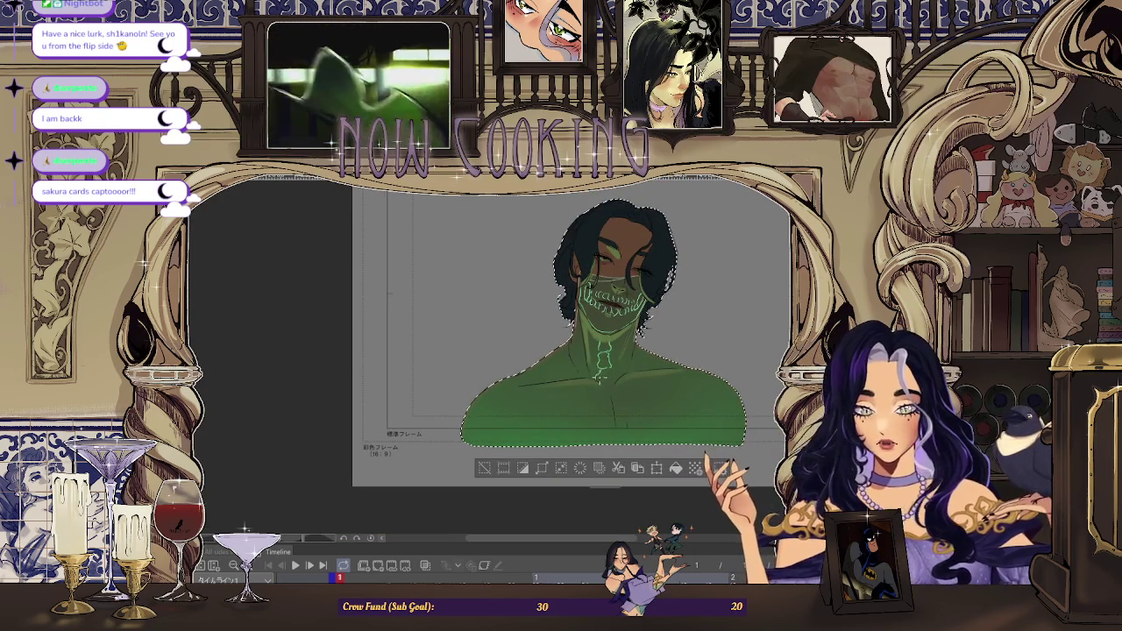
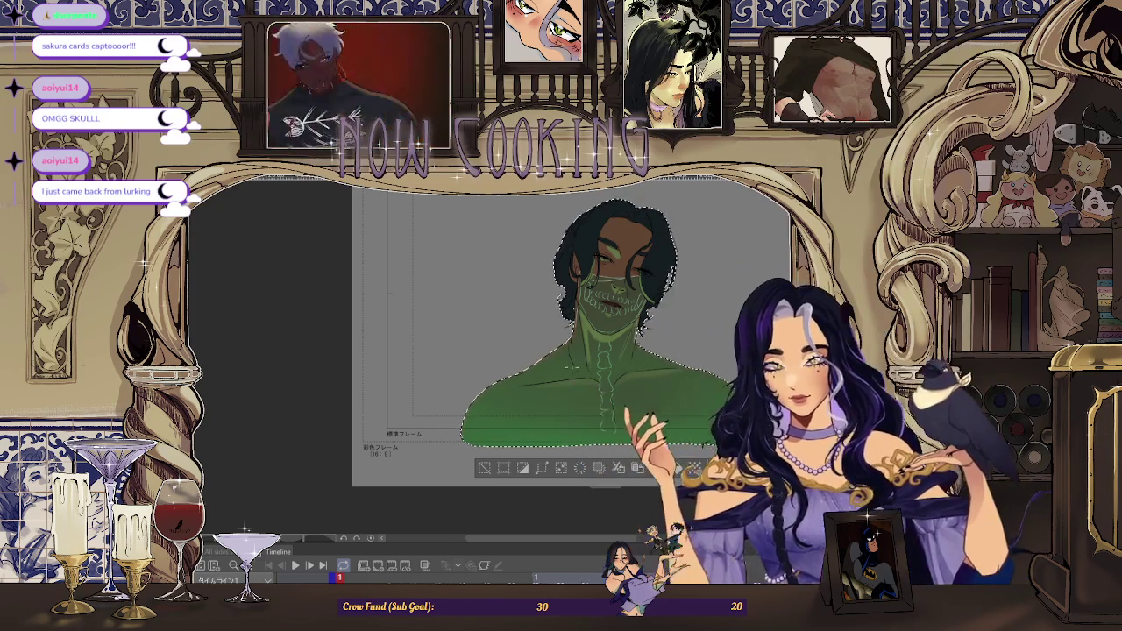
Brush a light stroke across the green shoulder
scroll(589, 397, "up", 1)
left_click_drag(565, 390, 487, 399)
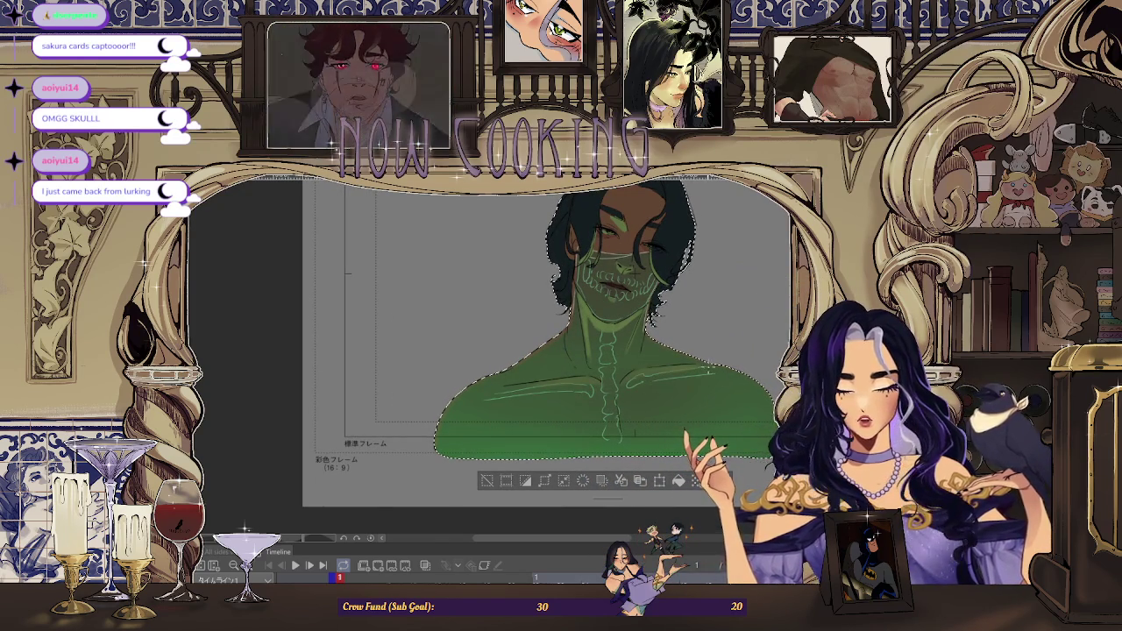
scroll(702, 377, "down", 2)
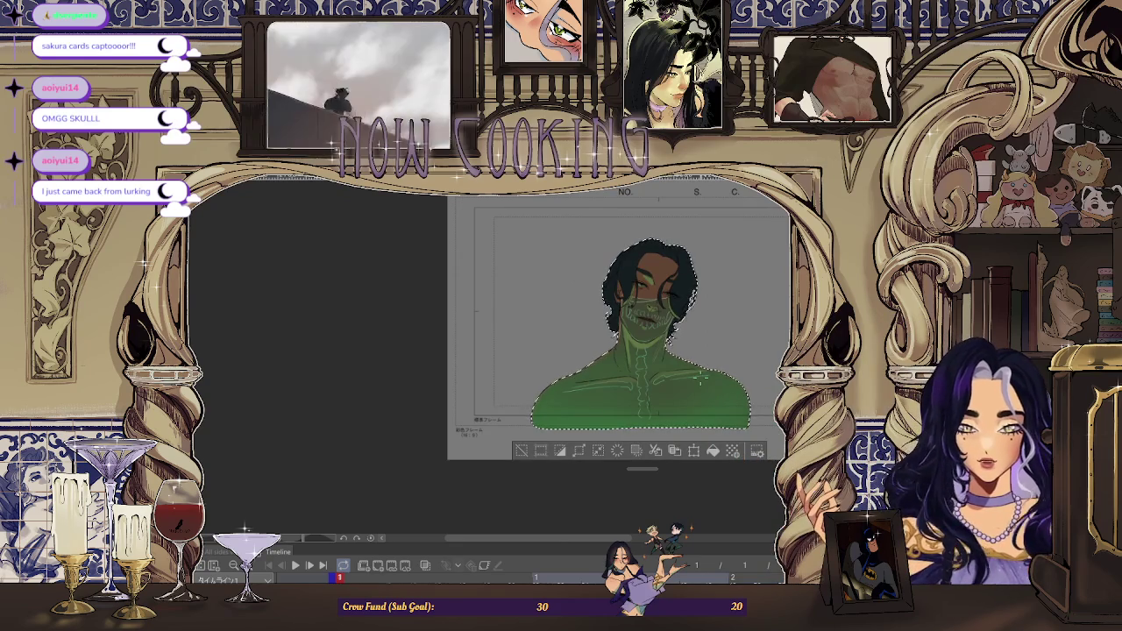
scroll(702, 377, "down", 1)
Clear the selection around the figure
scroll(710, 377, "up", 2)
scroll(727, 375, "down", 1)
scroll(729, 375, "up", 1)
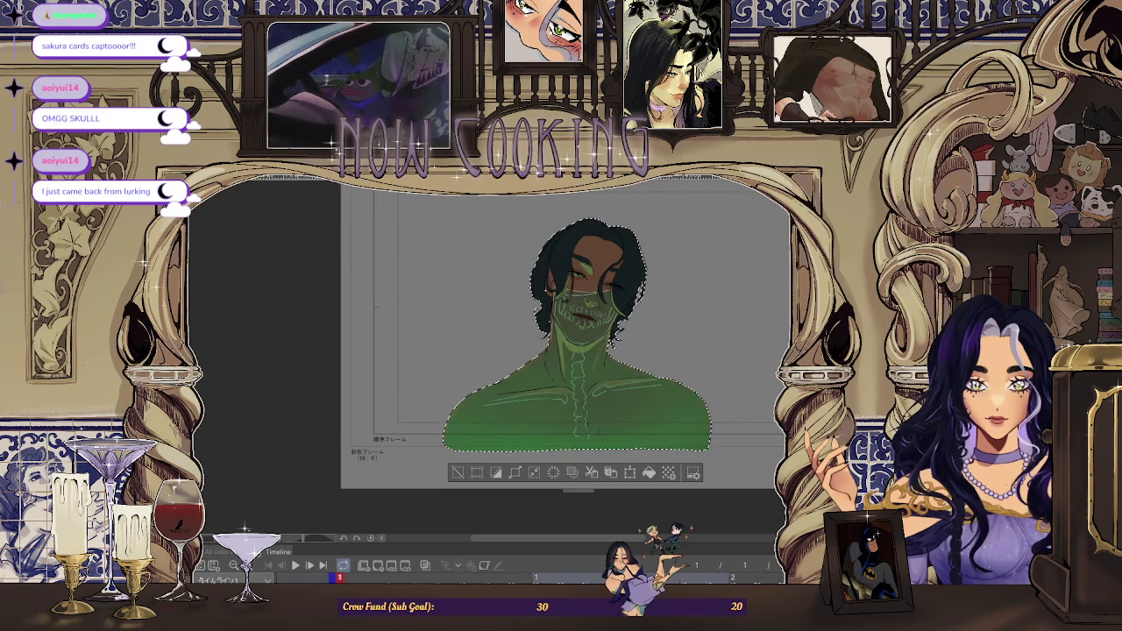
scroll(577, 279, "up", 3)
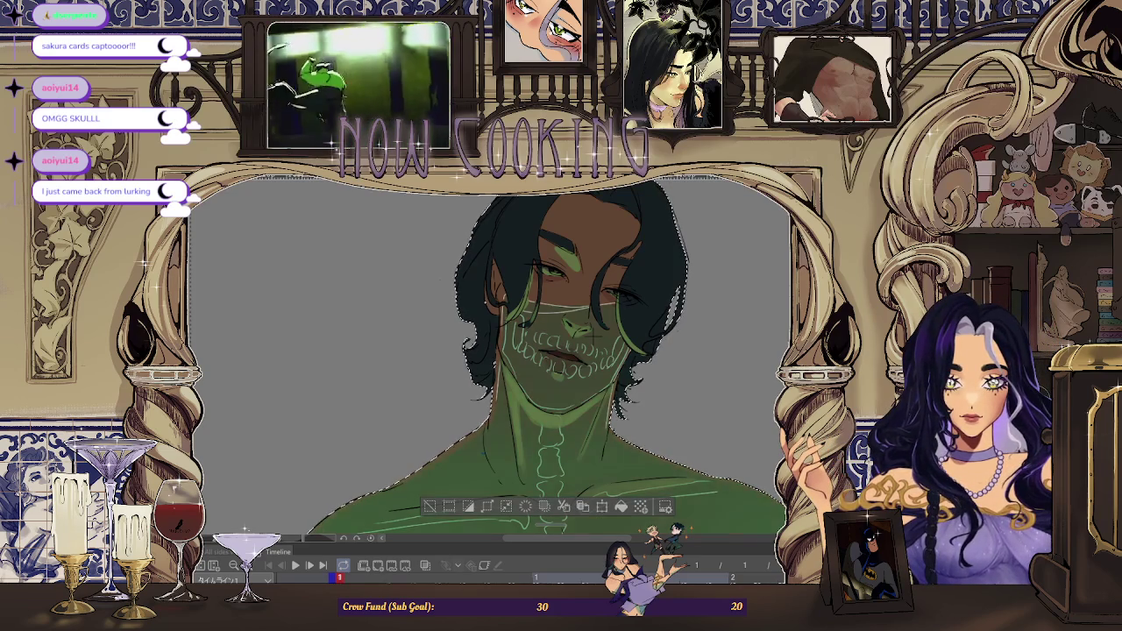
left_click(430, 507)
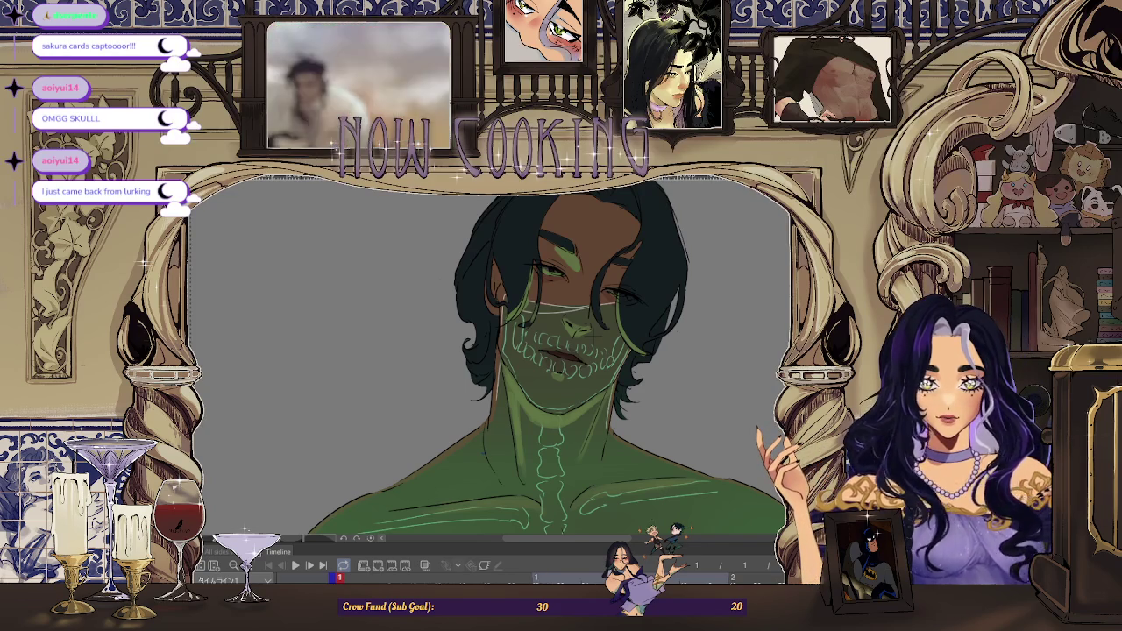
Scribble a dark stroke across the lower chest, then bring back a brighter, more opaque green overlay
scroll(577, 261, "up", 2)
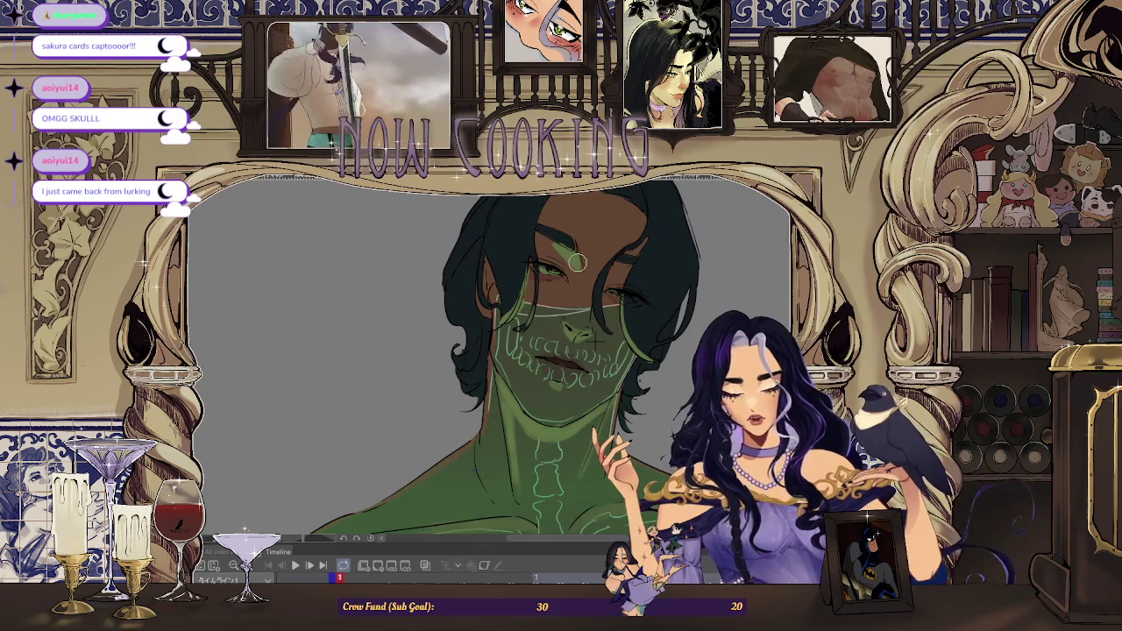
scroll(577, 261, "down", 3)
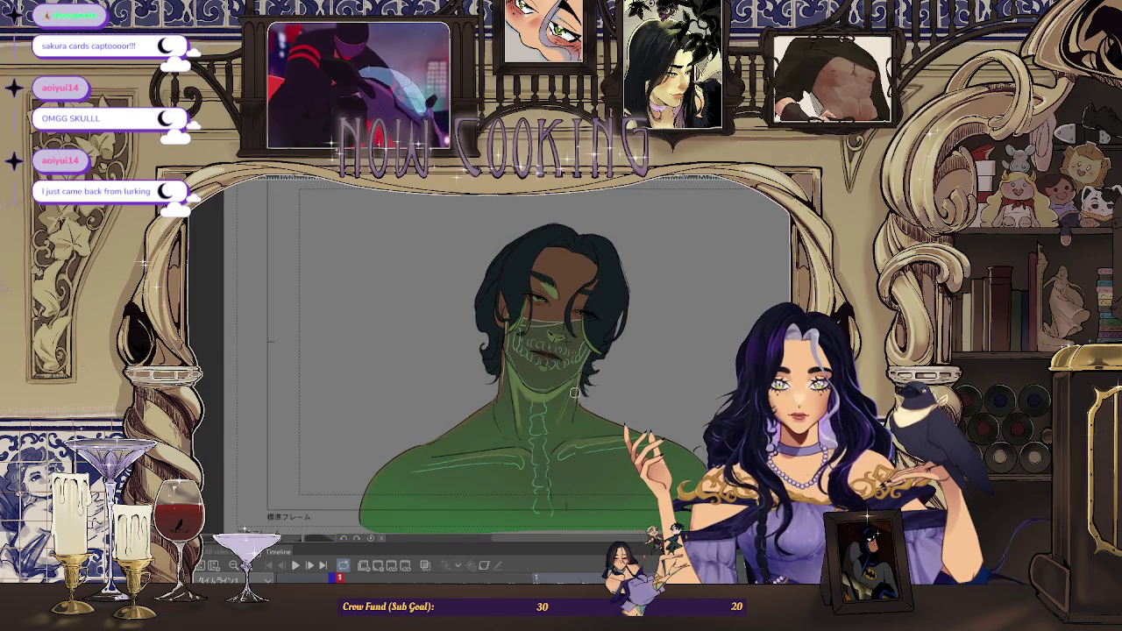
left_click_drag(519, 488, 648, 498)
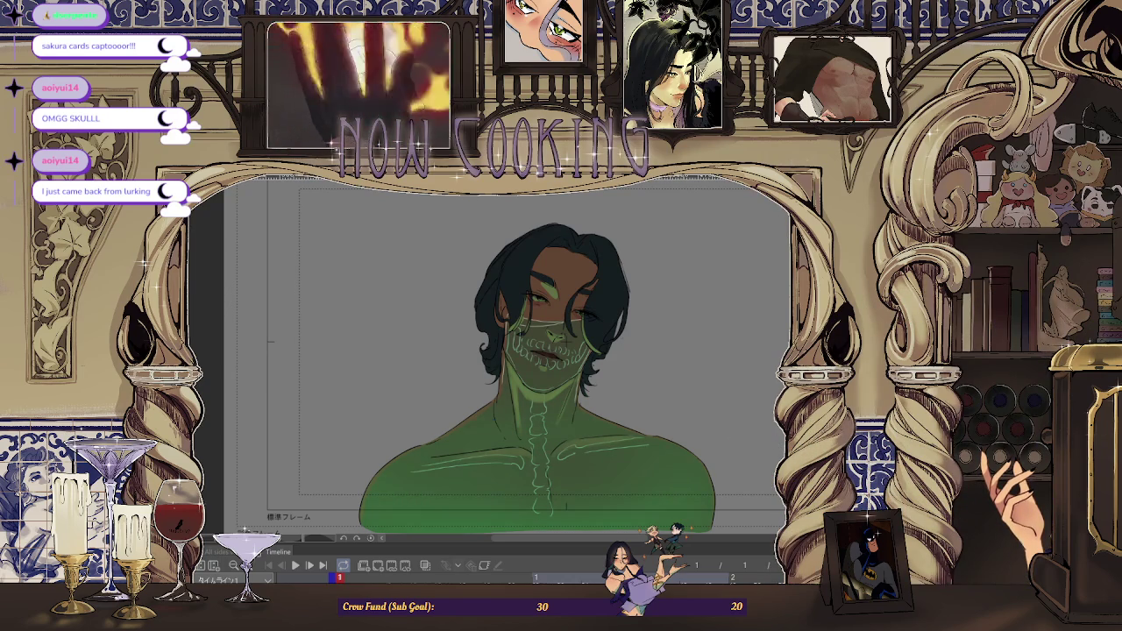
key("ctrl+y")
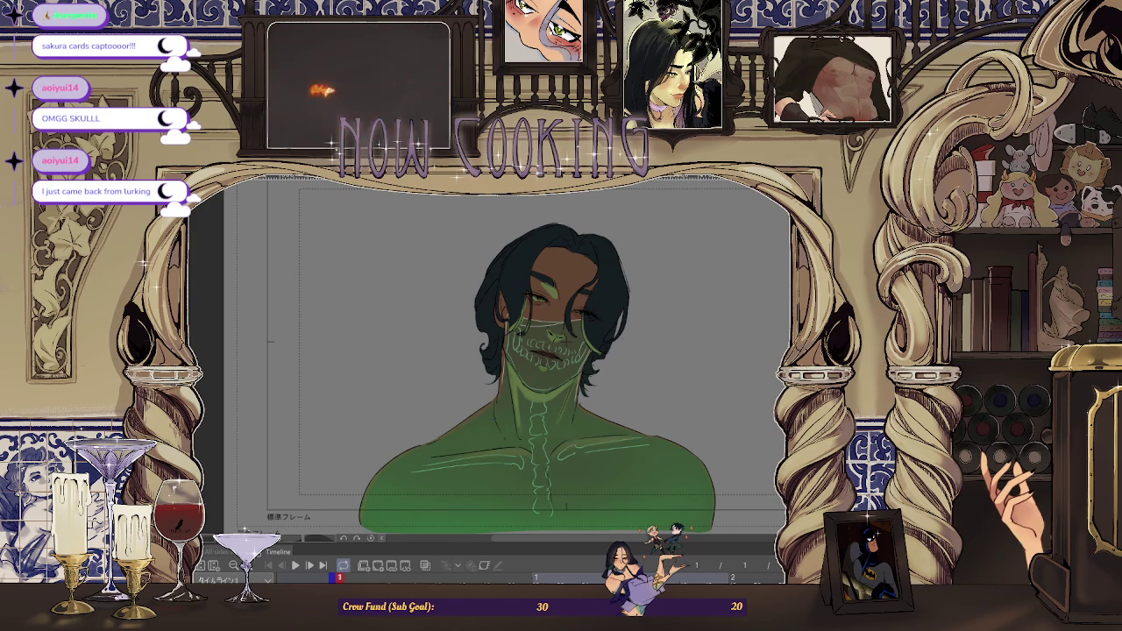
key("ctrl+y")
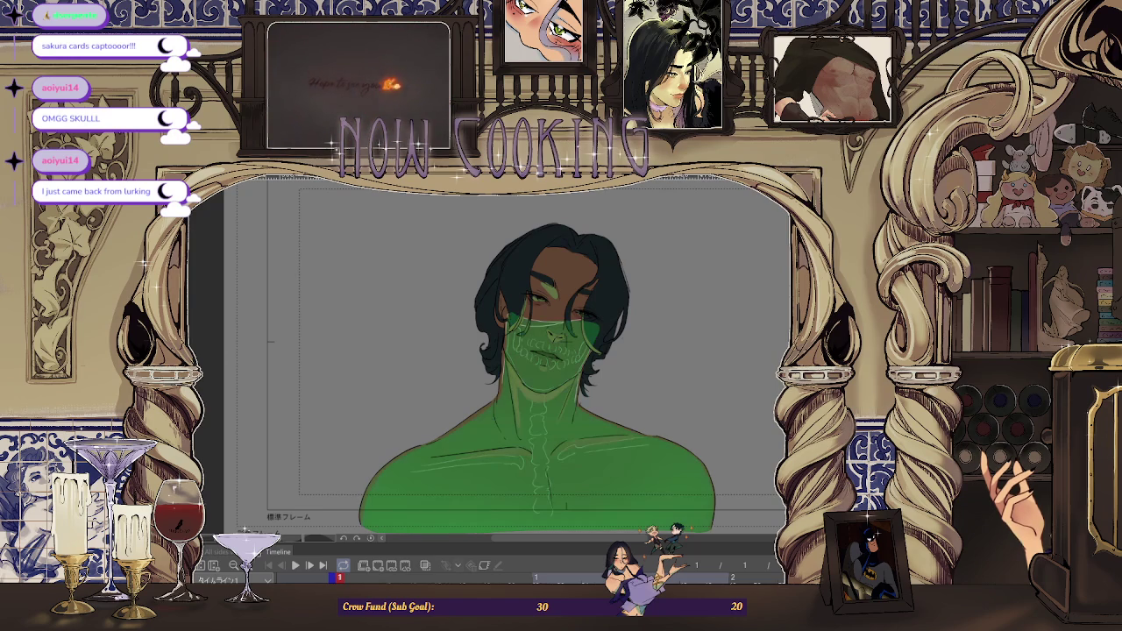
Raise the green overlay layer's opacity
scroll(685, 375, "up", 2)
scroll(686, 374, "up", 2)
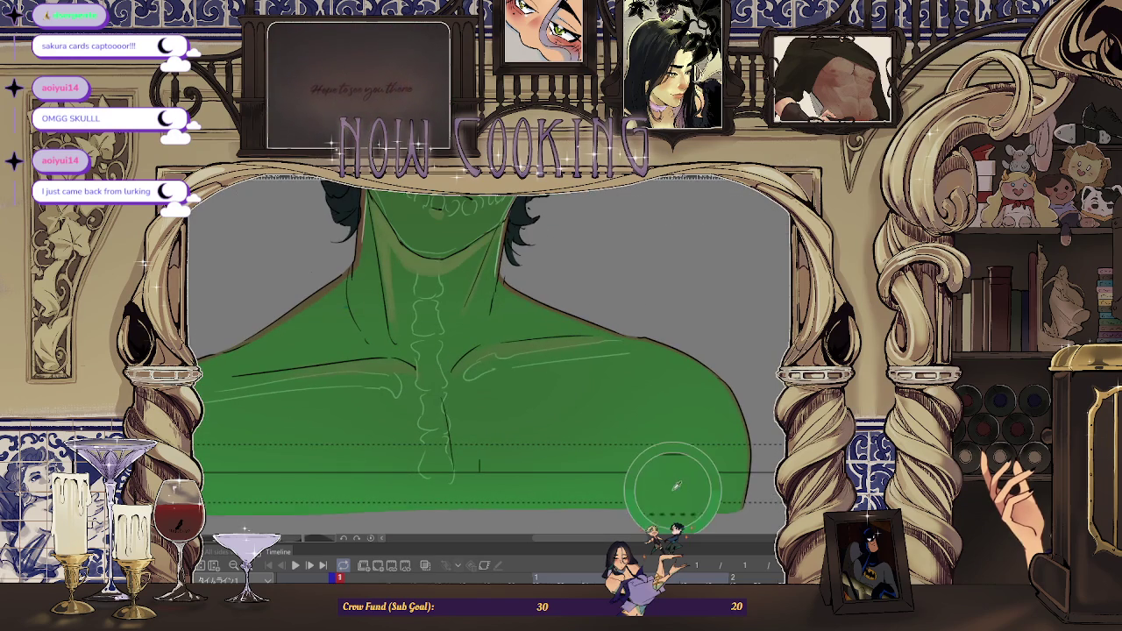
scroll(704, 372, "down", 3)
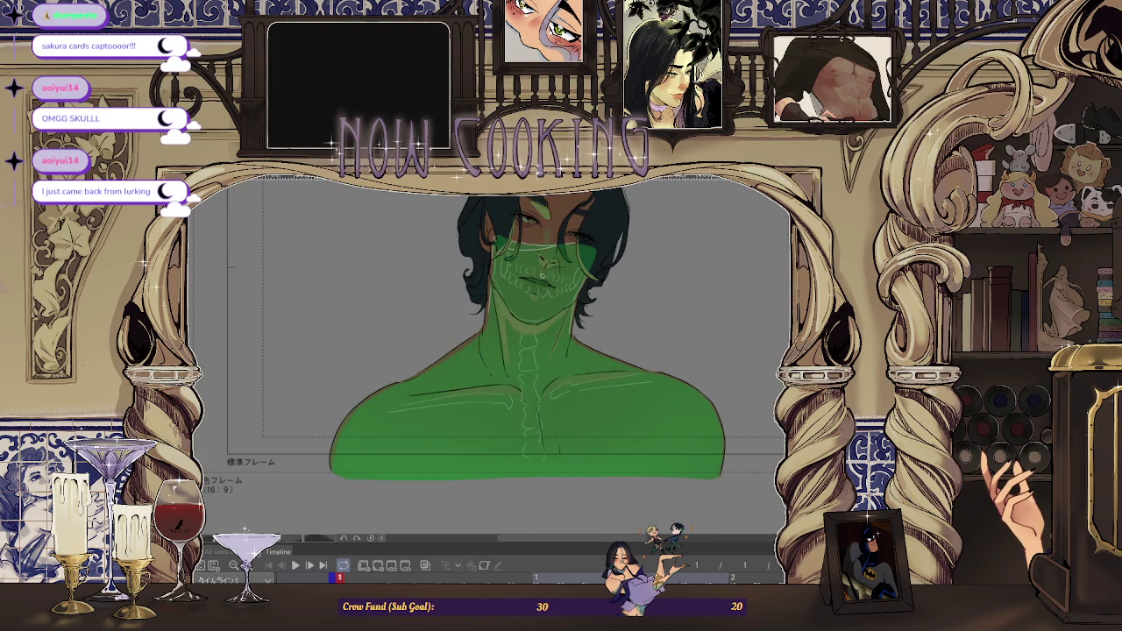
scroll(543, 218, "up", 2)
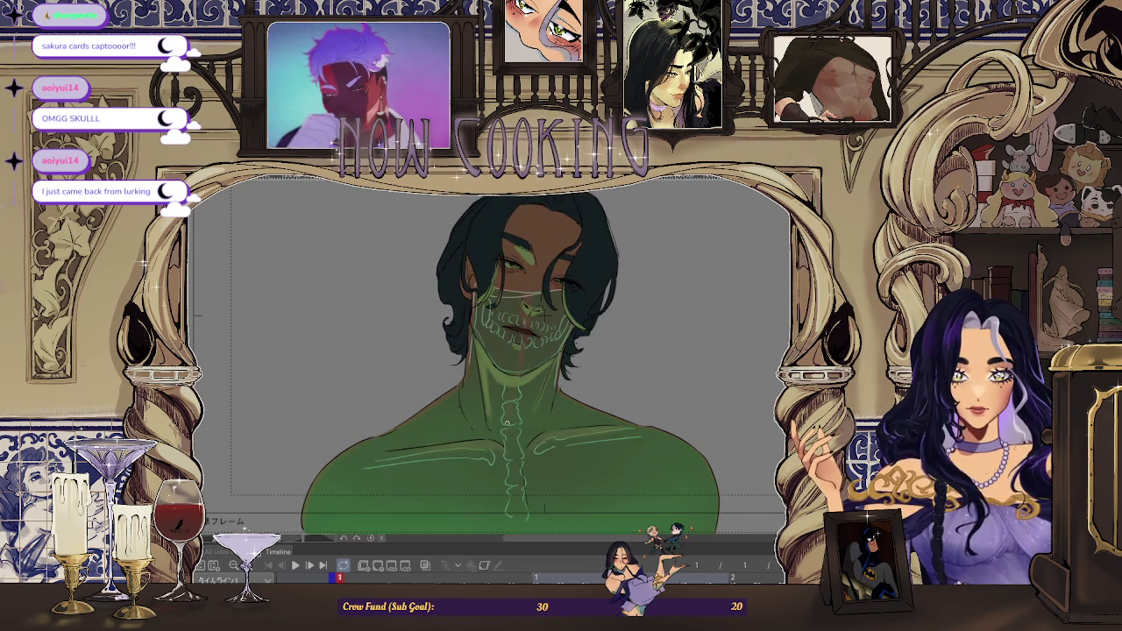
scroll(627, 324, "down", 2)
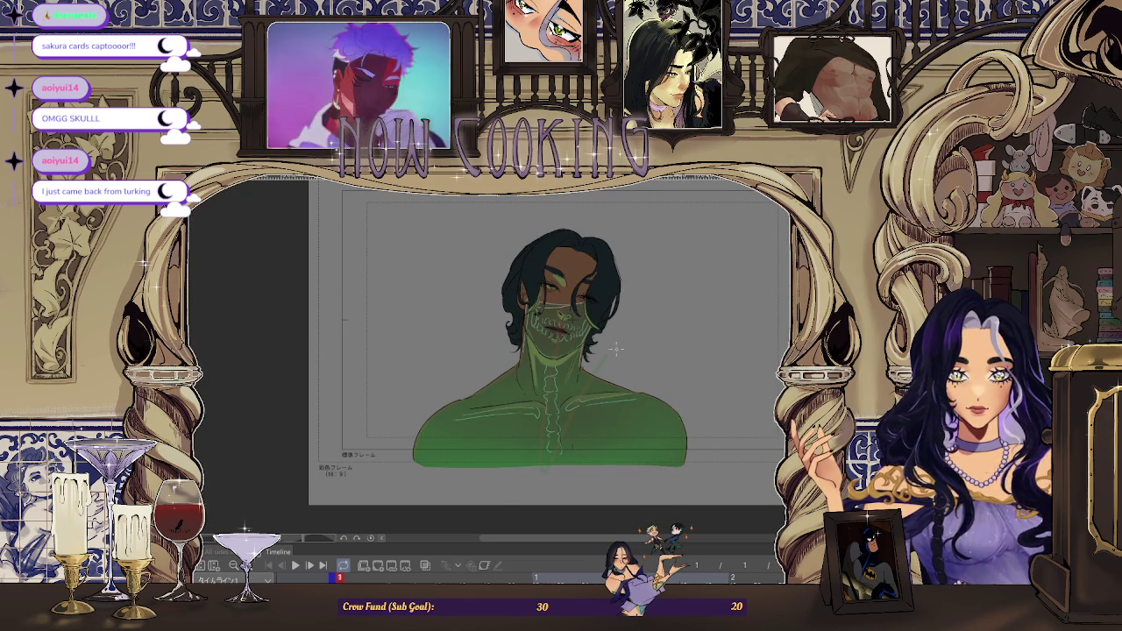
scroll(644, 341, "up", 2)
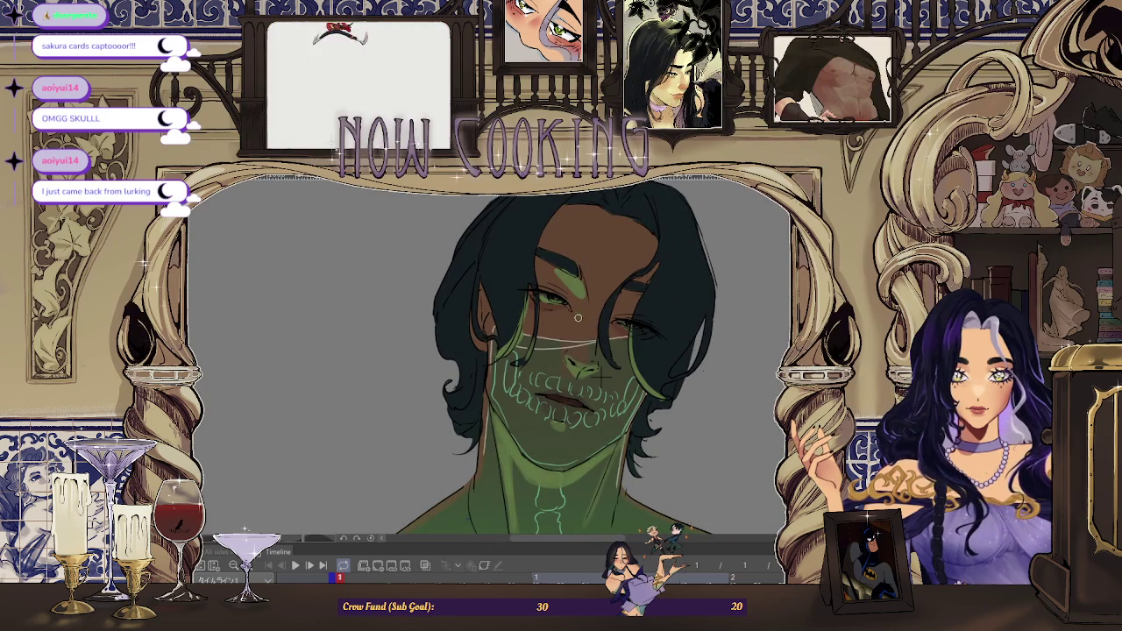
scroll(616, 215, "down", 2)
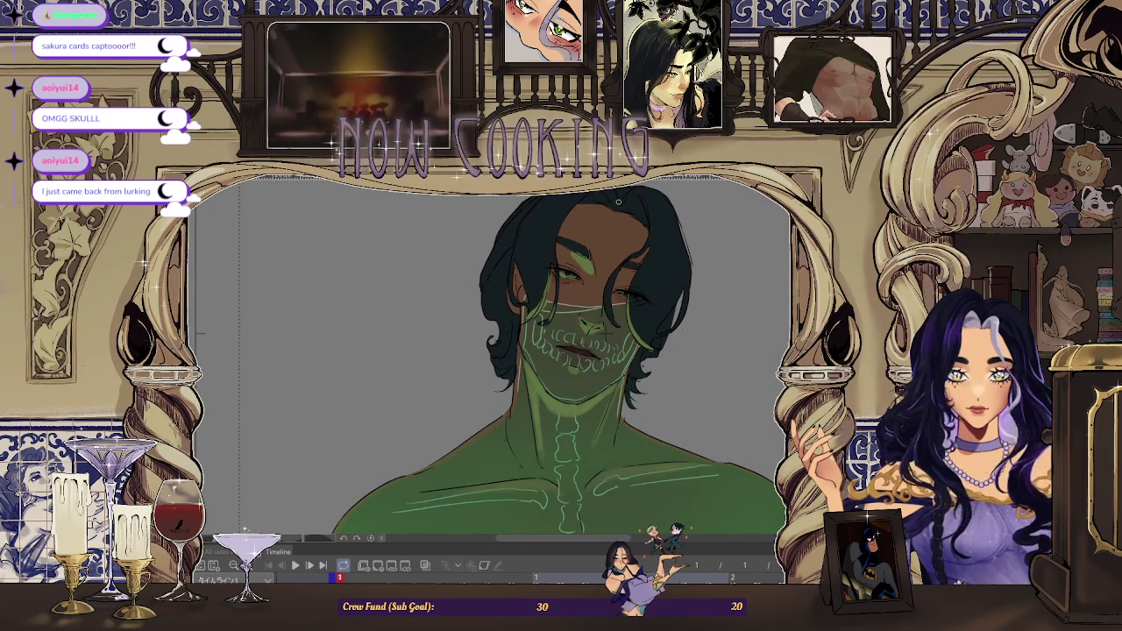
scroll(618, 202, "down", 1)
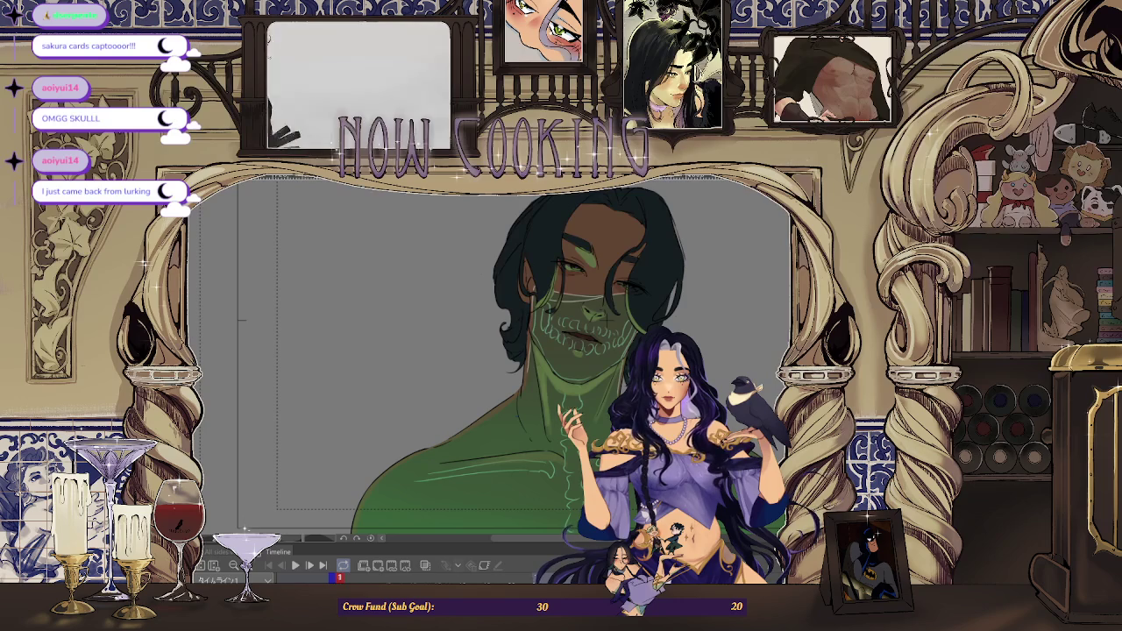
left_click(629, 270)
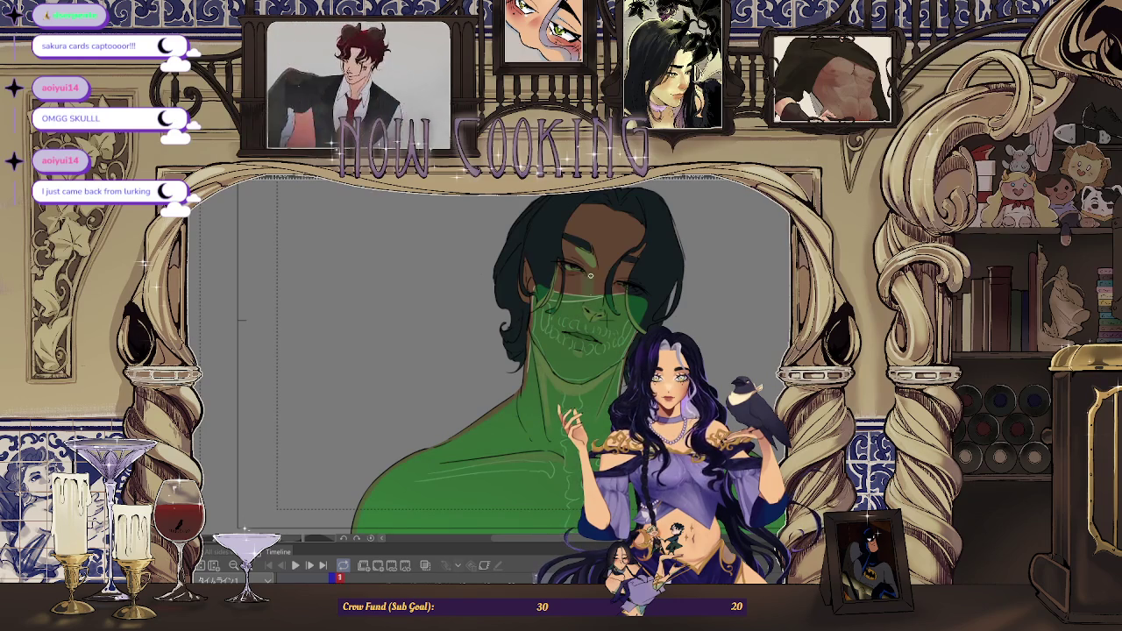
Push the green overlay's opacity further until it is nearly solid
scroll(590, 292, "up", 2)
scroll(591, 280, "down", 2)
scroll(592, 261, "down", 1)
scroll(591, 260, "down", 1)
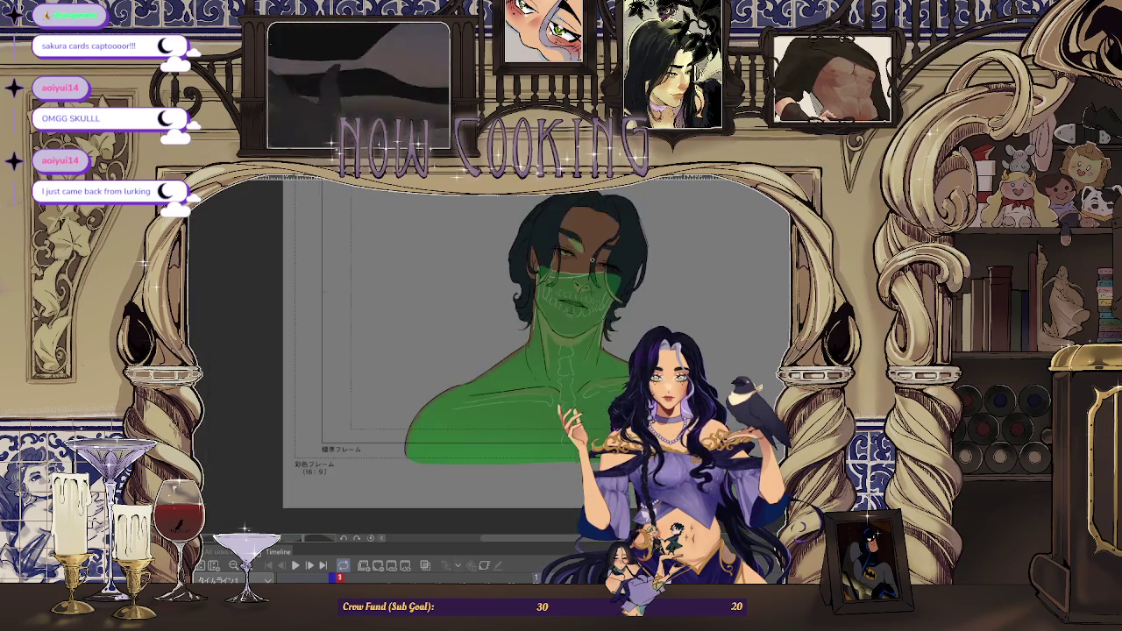
left_click(584, 285)
scroll(579, 284, "up", 2)
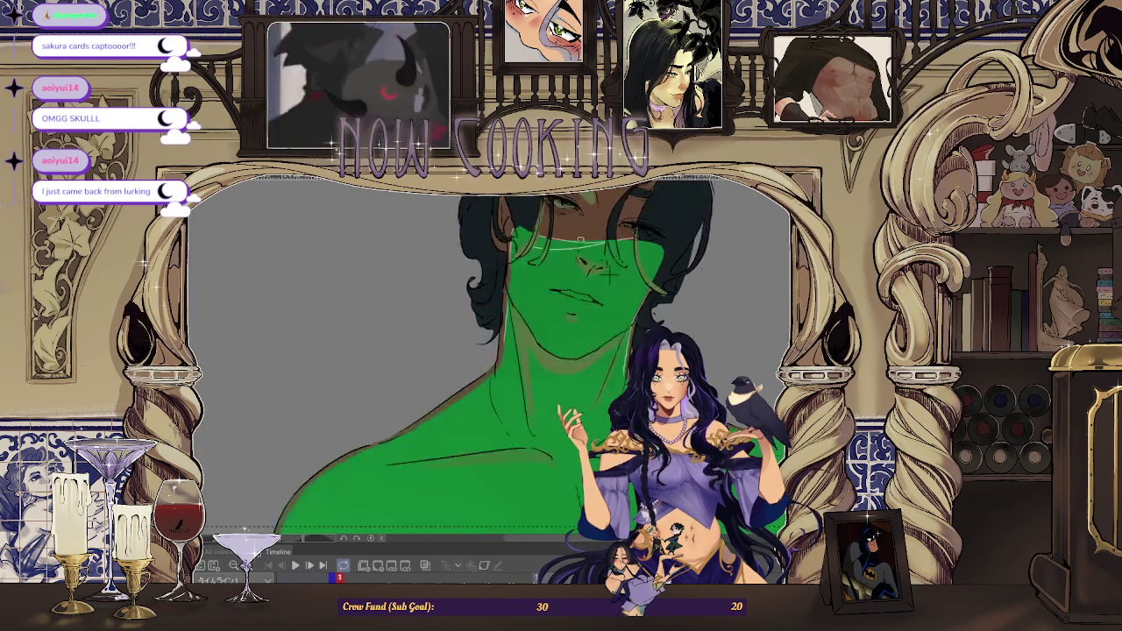
scroll(590, 261, "down", 2)
scroll(601, 351, "down", 2)
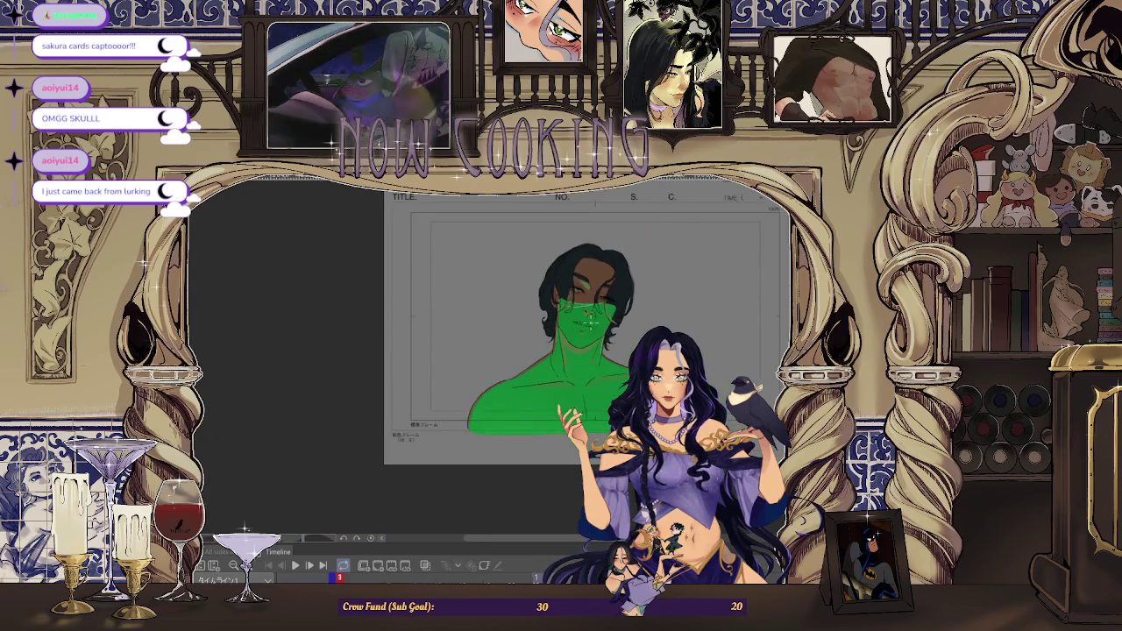
scroll(587, 280, "down", 1)
scroll(579, 239, "up", 2)
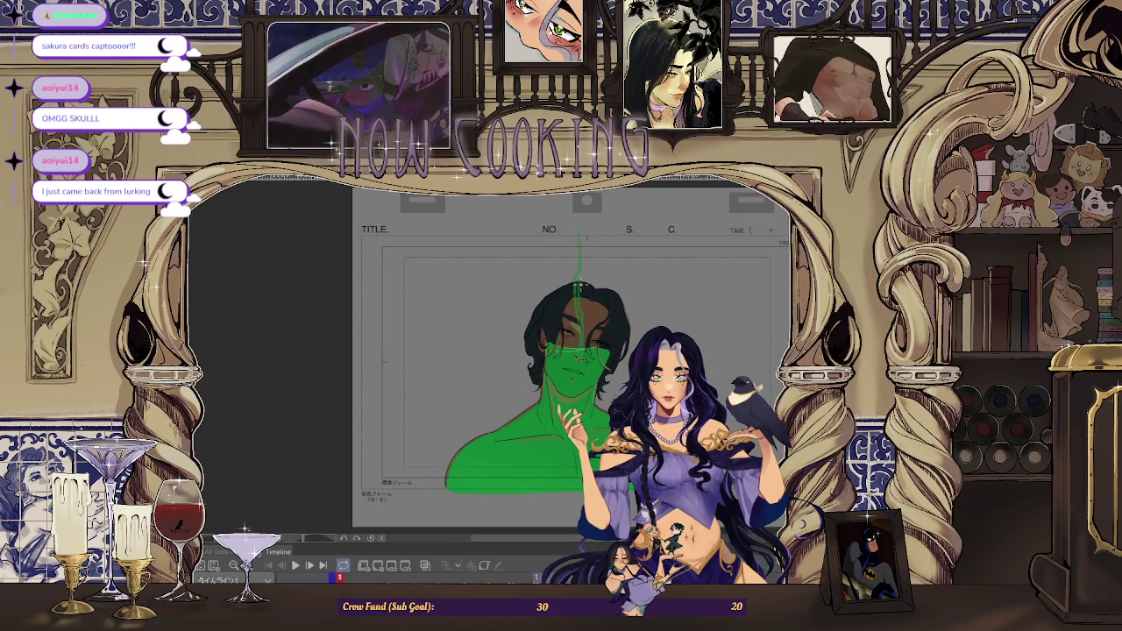
Extend the green vertical stroke down through the man's hair and face
scroll(586, 229, "up", 1)
scroll(584, 219, "up", 1)
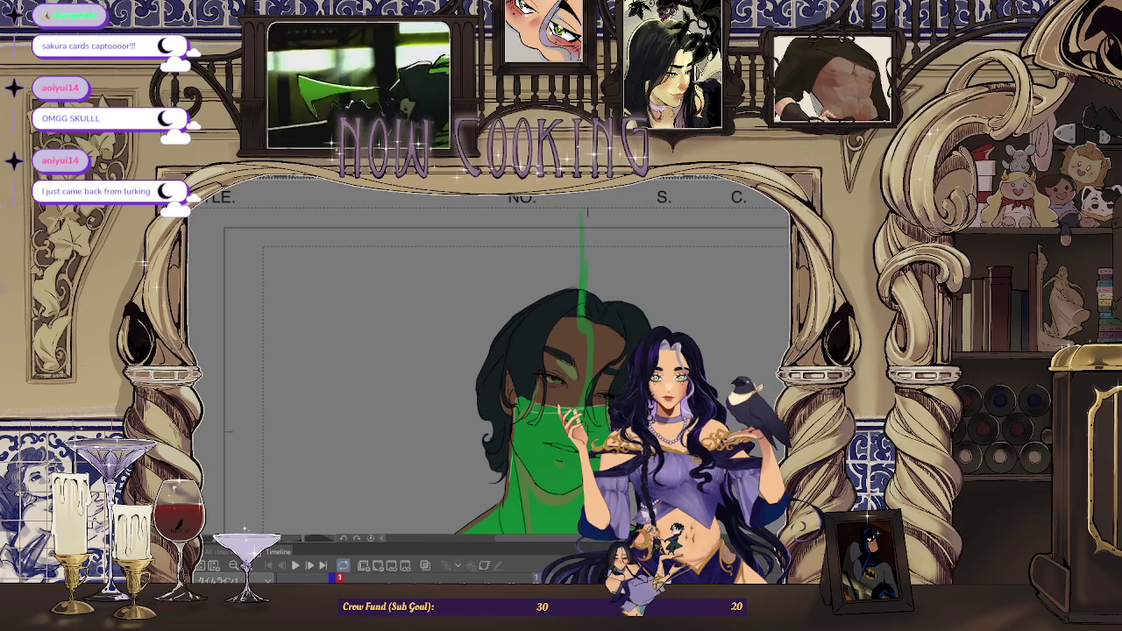
scroll(548, 263, "up", 1)
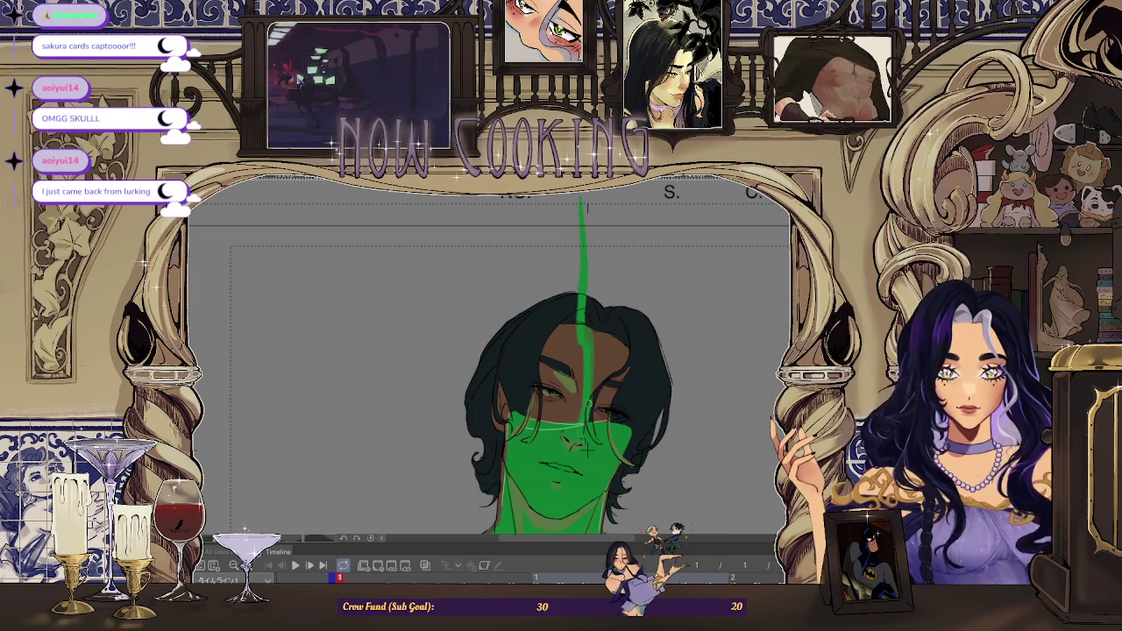
scroll(587, 446, "down", 1)
scroll(596, 271, "down", 1)
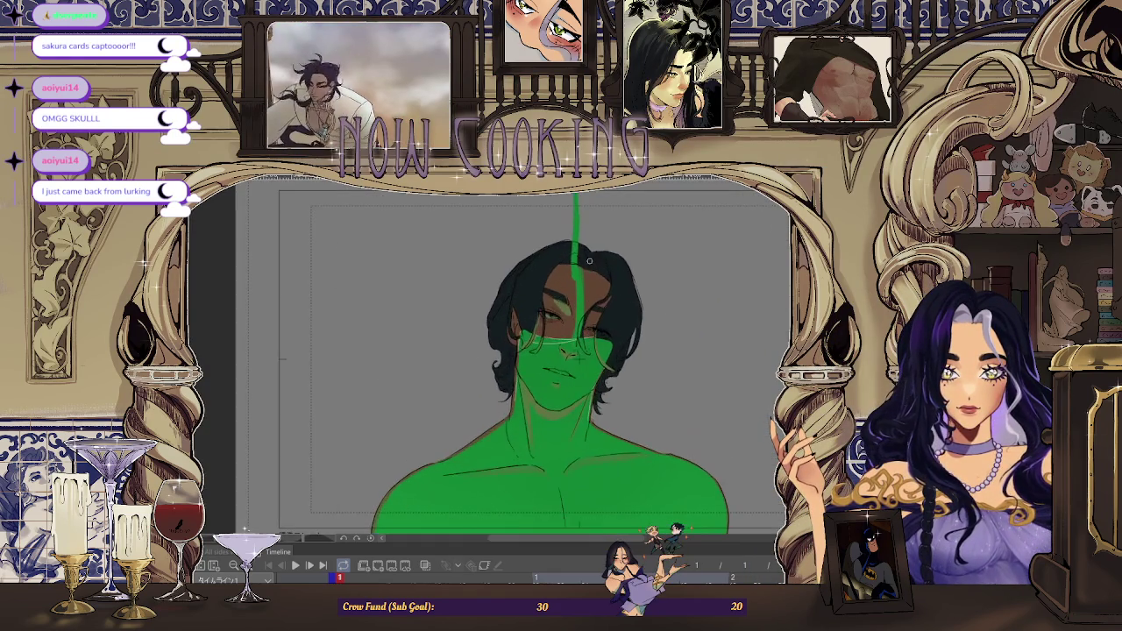
scroll(597, 304, "down", 1)
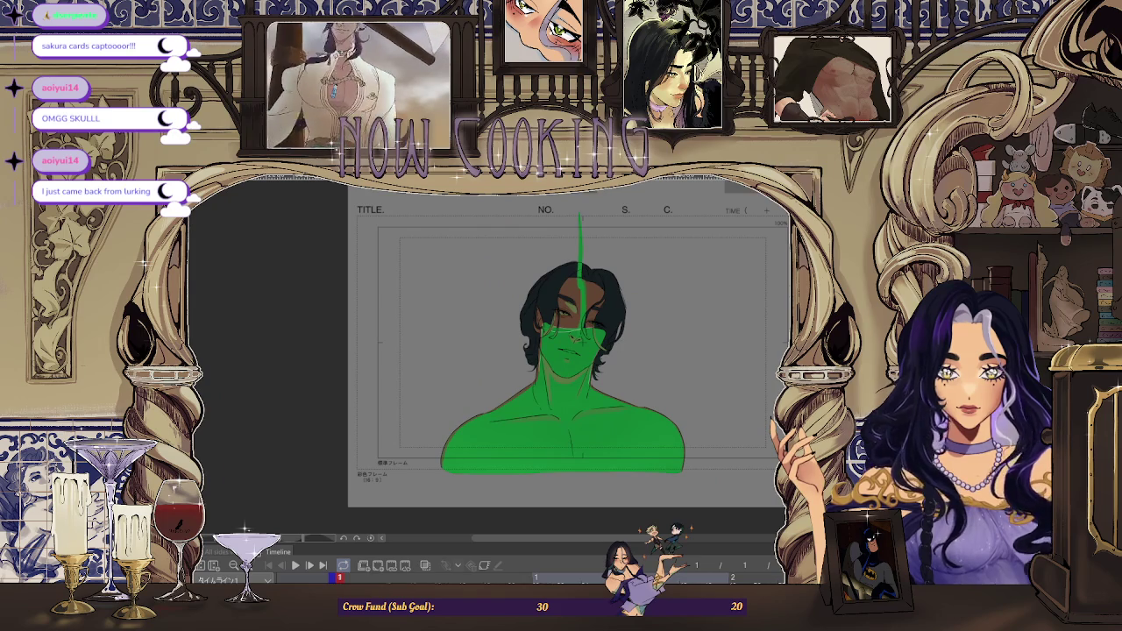
scroll(575, 334, "up", 2)
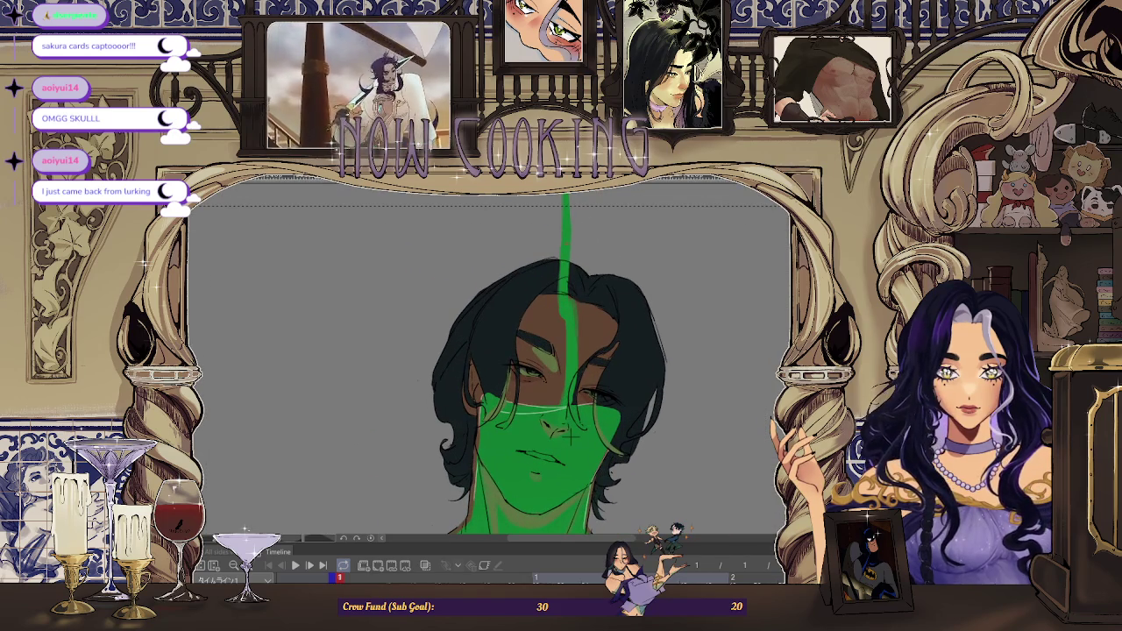
scroll(575, 294, "up", 1)
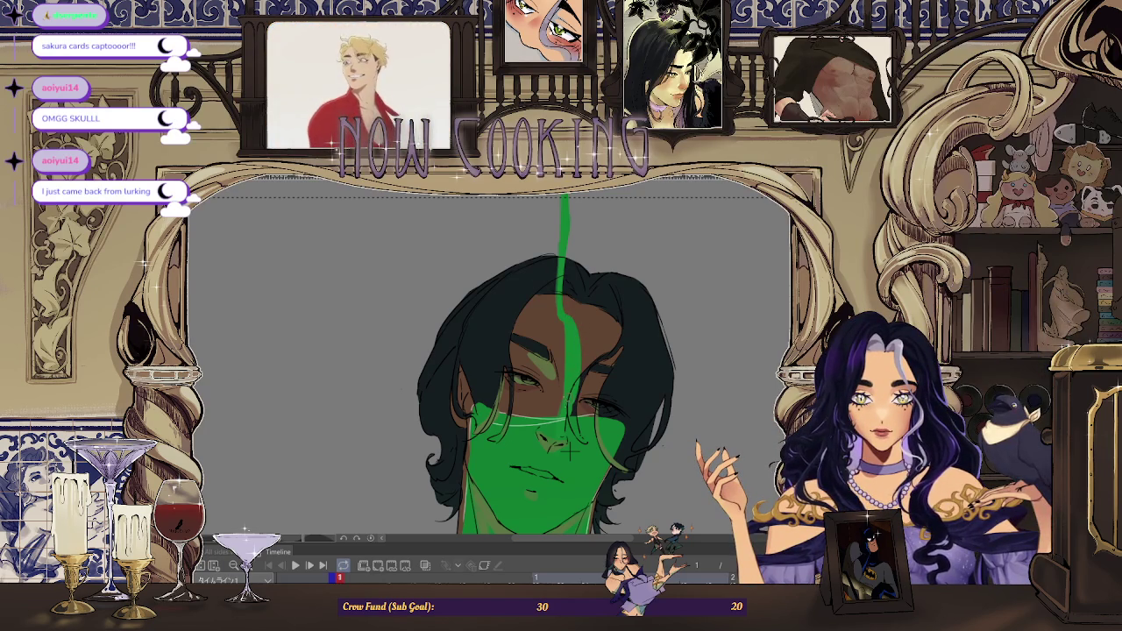
scroll(570, 452, "down", 2)
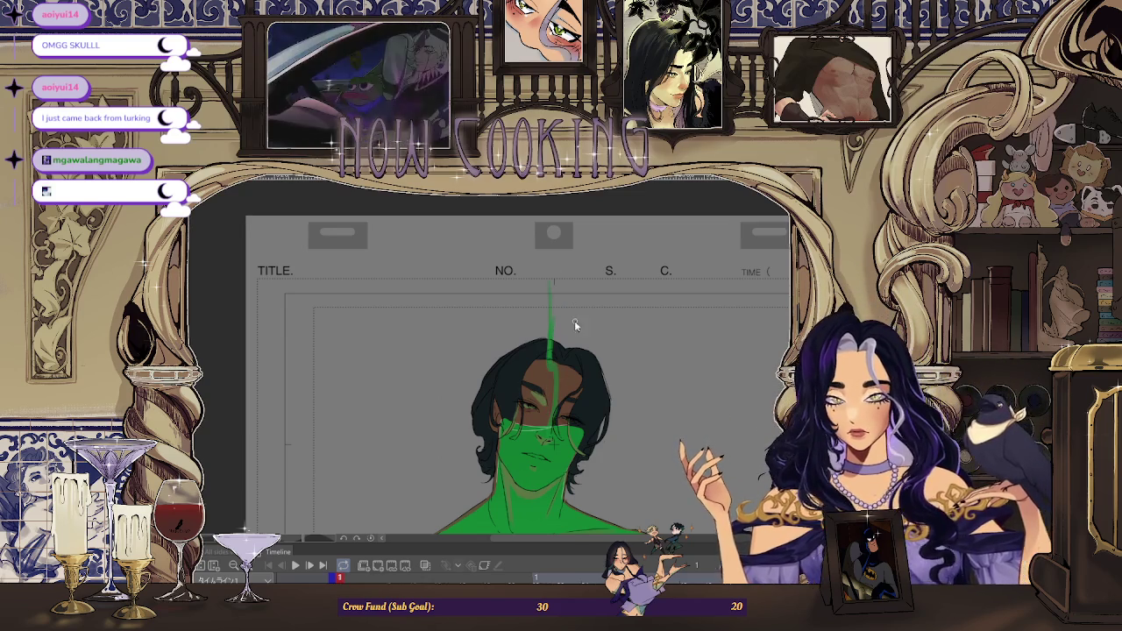
Undo the green vertical stroke over the face, leaving the overlay translucent
key("ctrl+z")
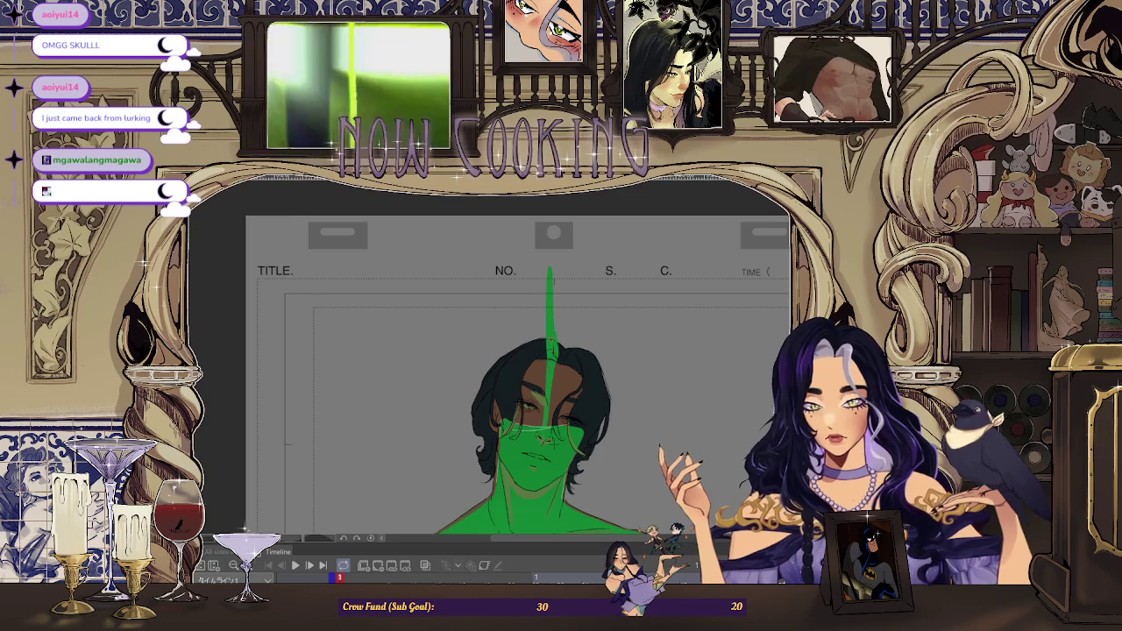
scroll(551, 277, "down", 2)
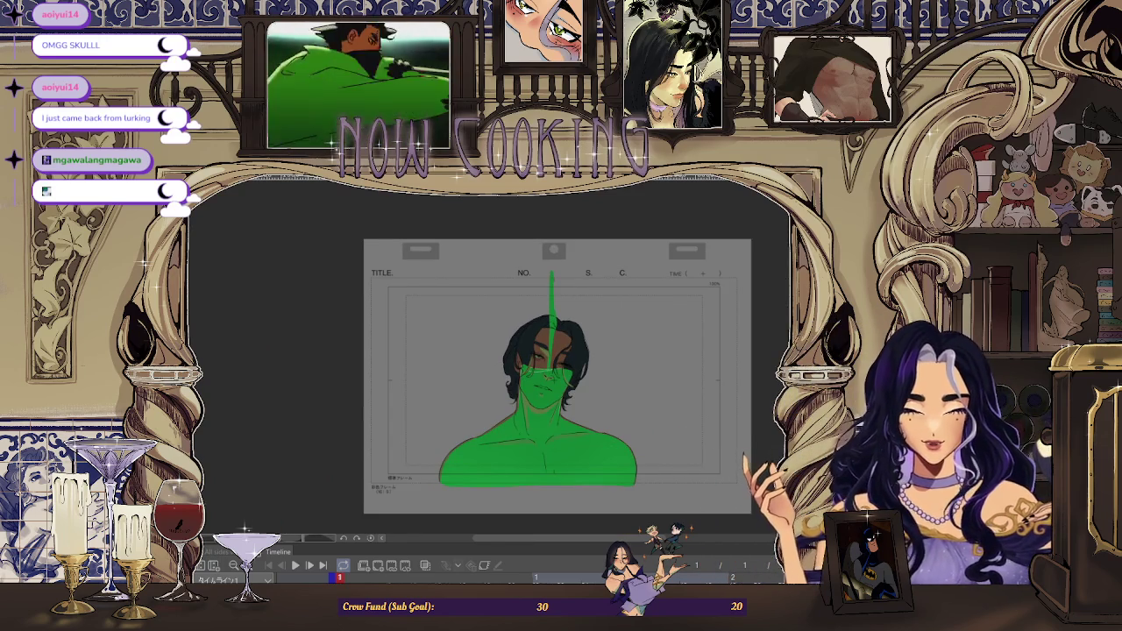
scroll(594, 391, "up", 2)
scroll(593, 380, "down", 2)
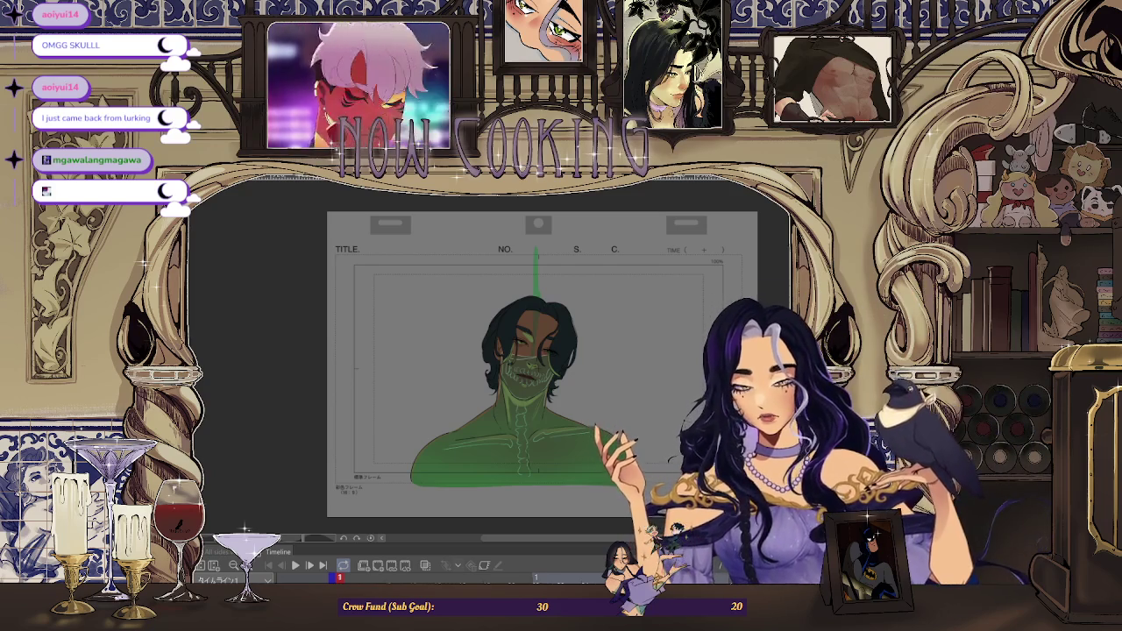
scroll(672, 405, "up", 3)
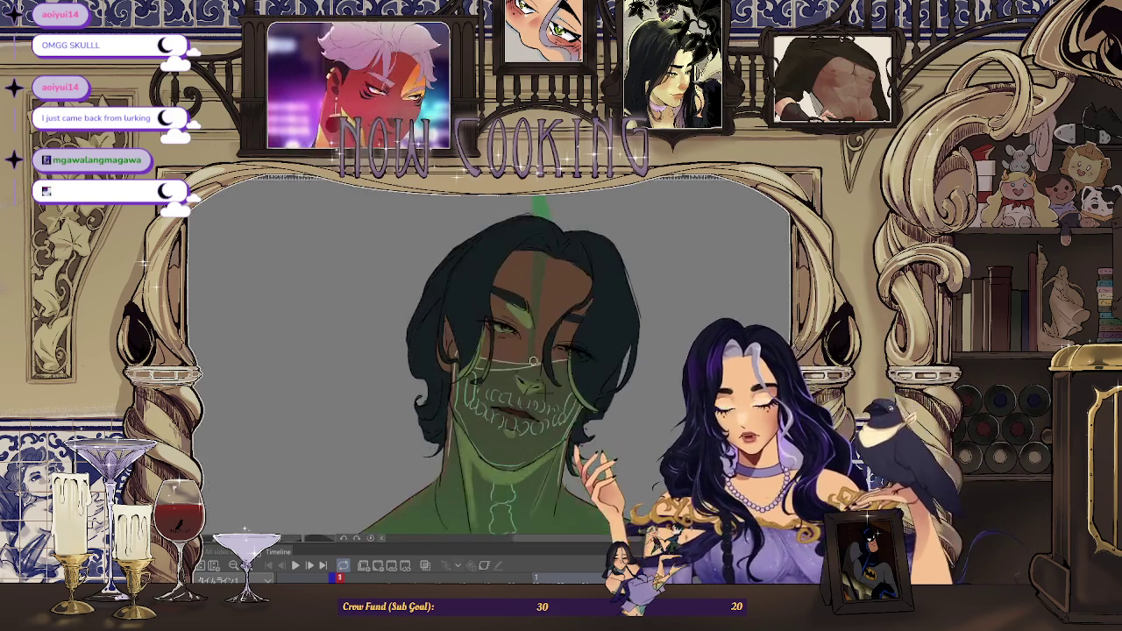
scroll(672, 405, "down", 4)
scroll(671, 405, "down", 2)
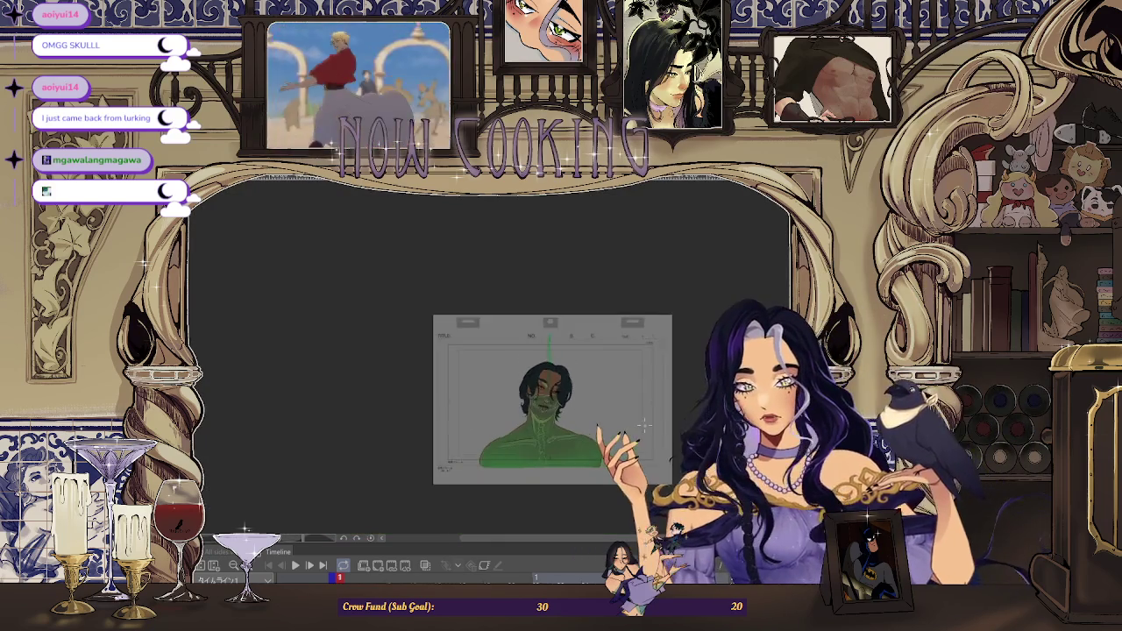
scroll(672, 405, "up", 4)
scroll(482, 506, "up", 2)
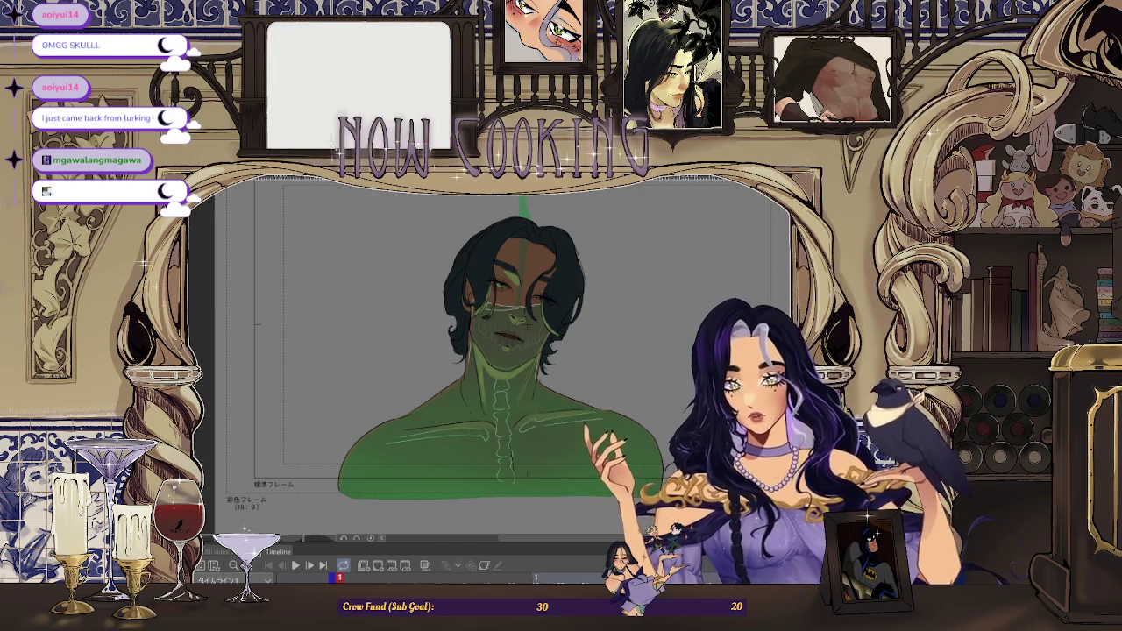
scroll(626, 325, "down", 1)
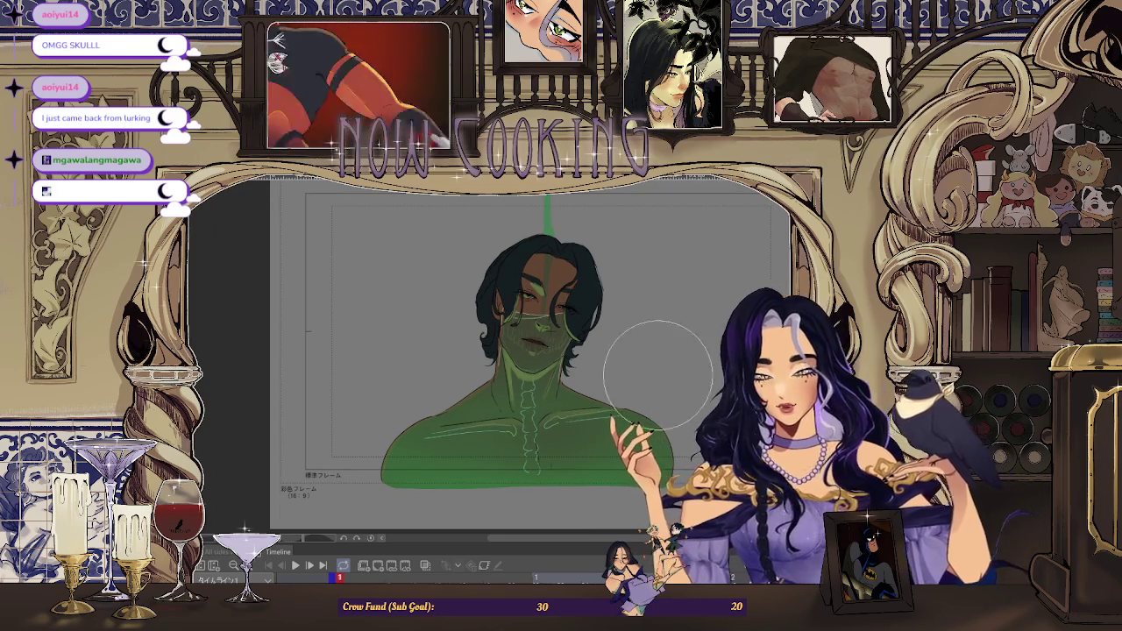
scroll(693, 403, "down", 2)
scroll(666, 371, "up", 1)
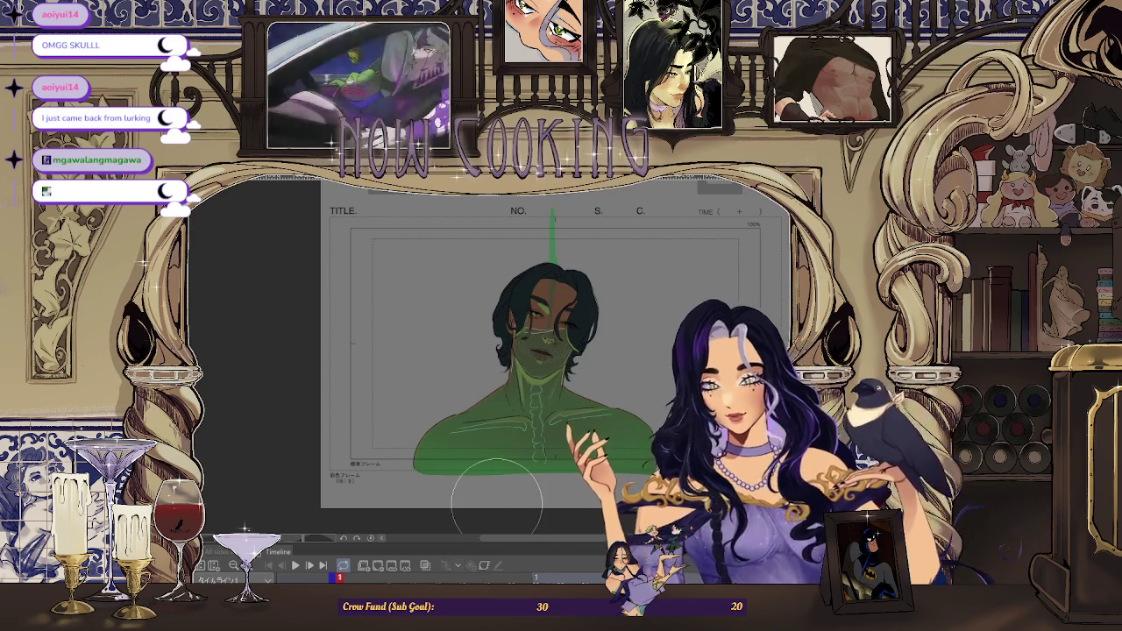
scroll(496, 500, "up", 1)
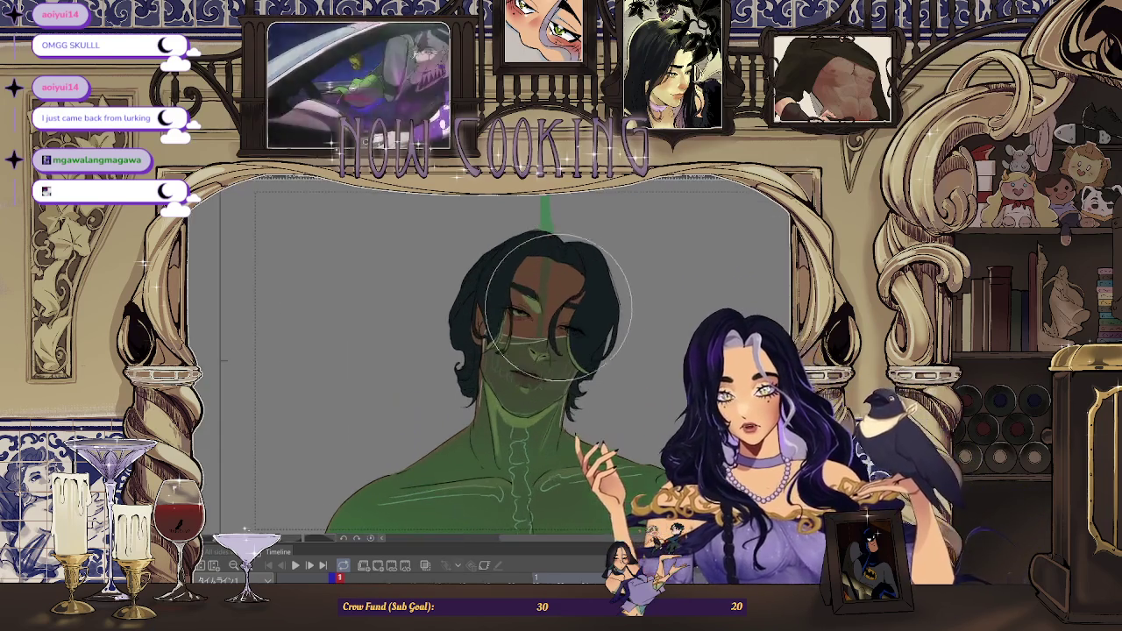
scroll(496, 501, "up", 1)
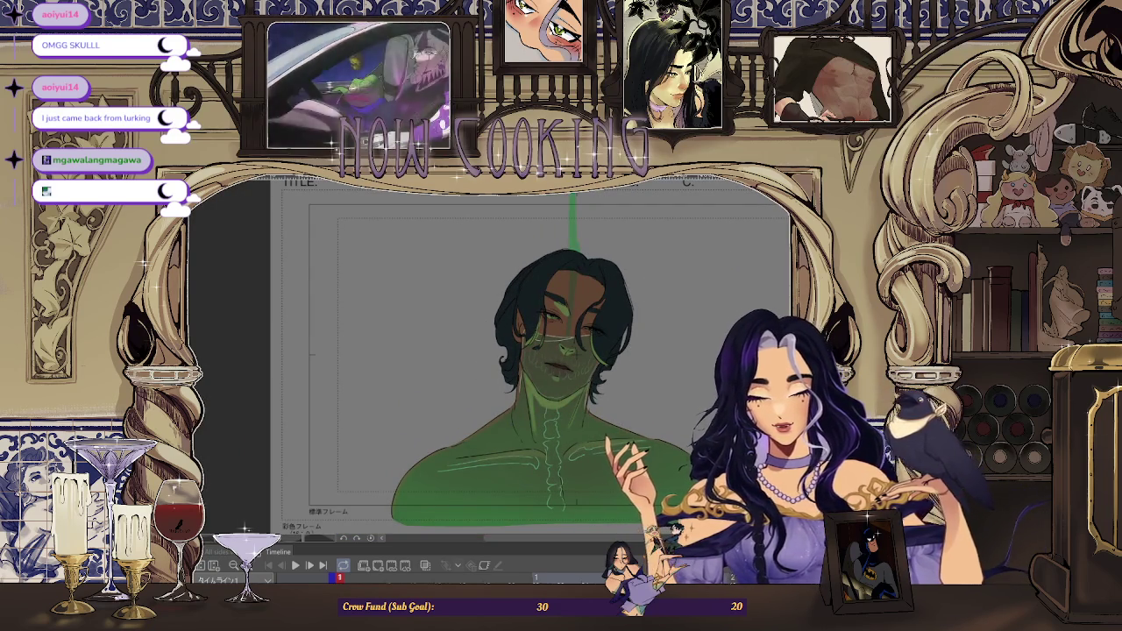
scroll(496, 501, "up", 1)
scroll(497, 501, "up", 1)
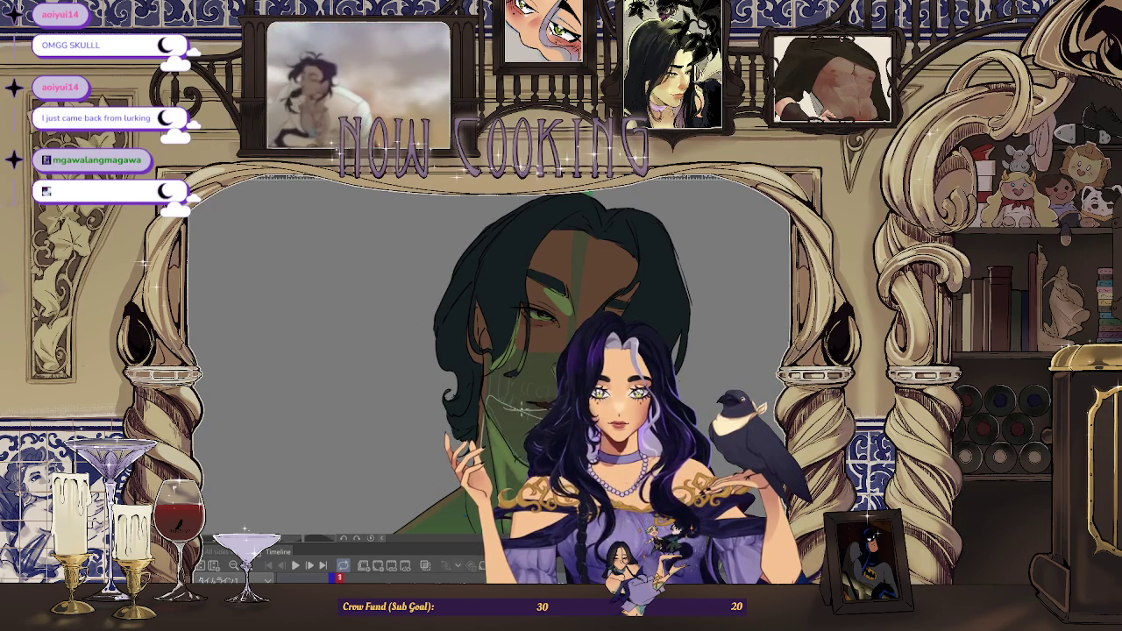
scroll(520, 407, "up", 2)
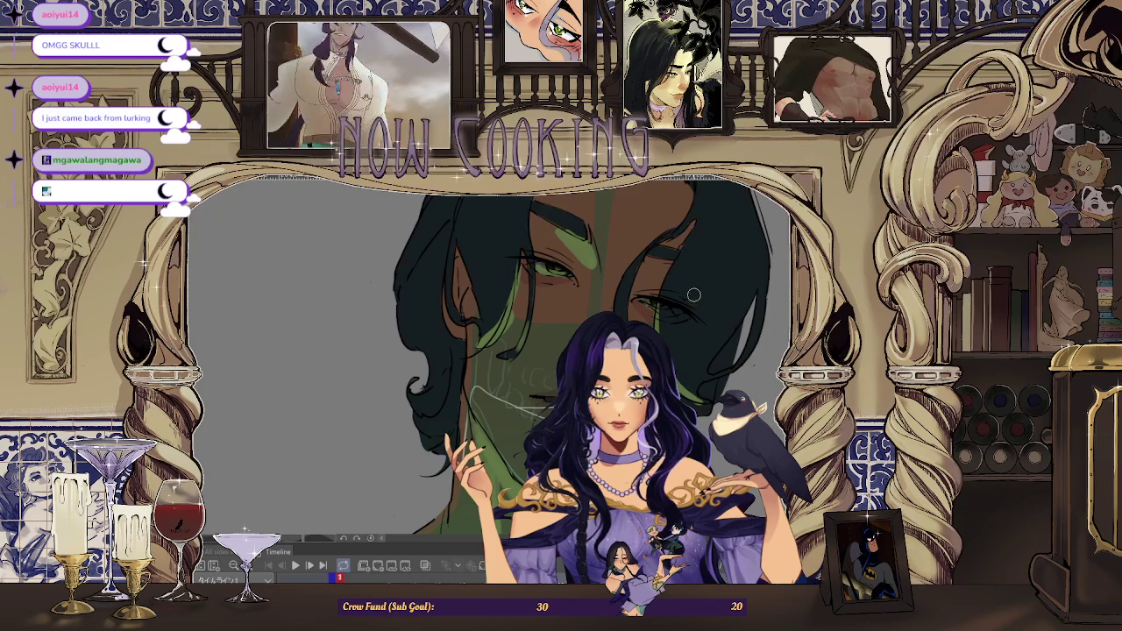
scroll(694, 296, "up", 2)
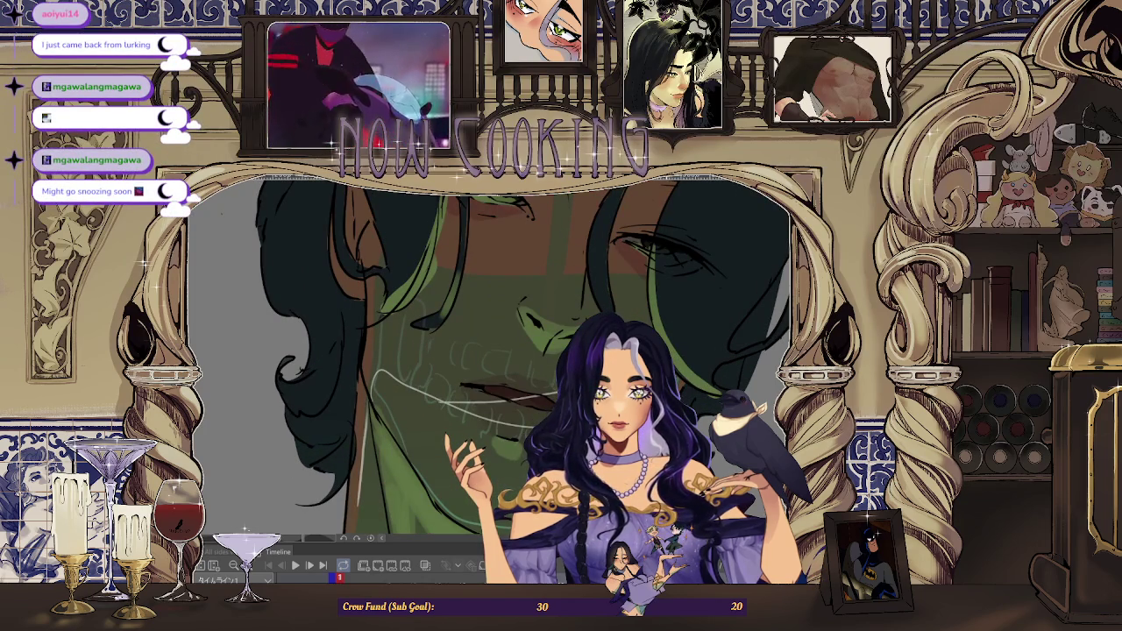
scroll(486, 368, "down", 2)
scroll(486, 368, "down", 2)
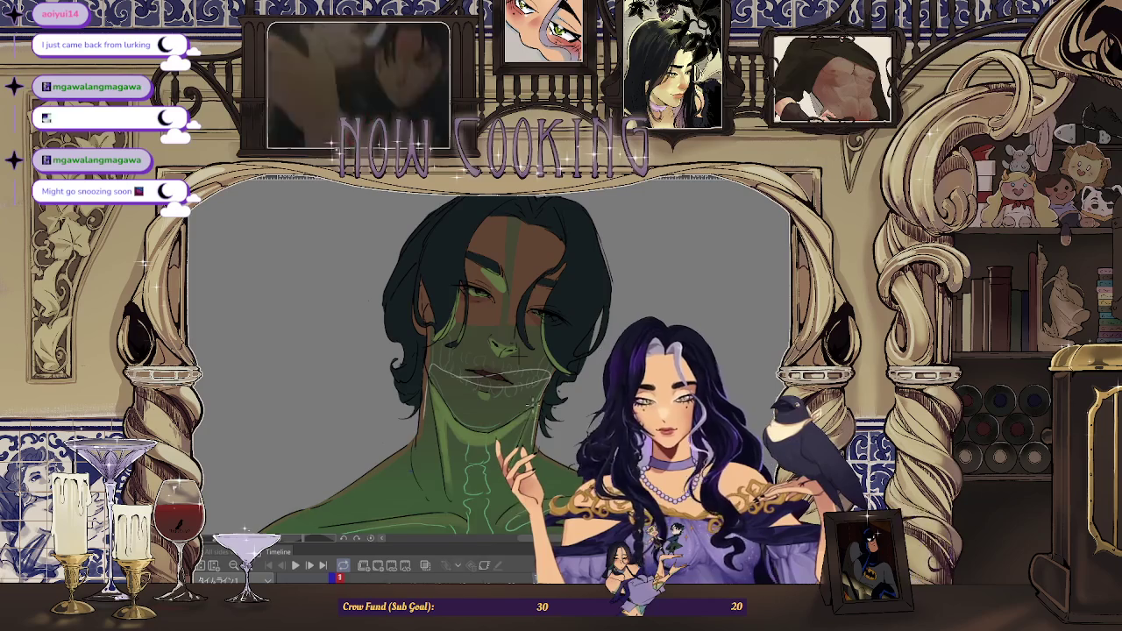
scroll(520, 354, "up", 1)
scroll(517, 324, "up", 1)
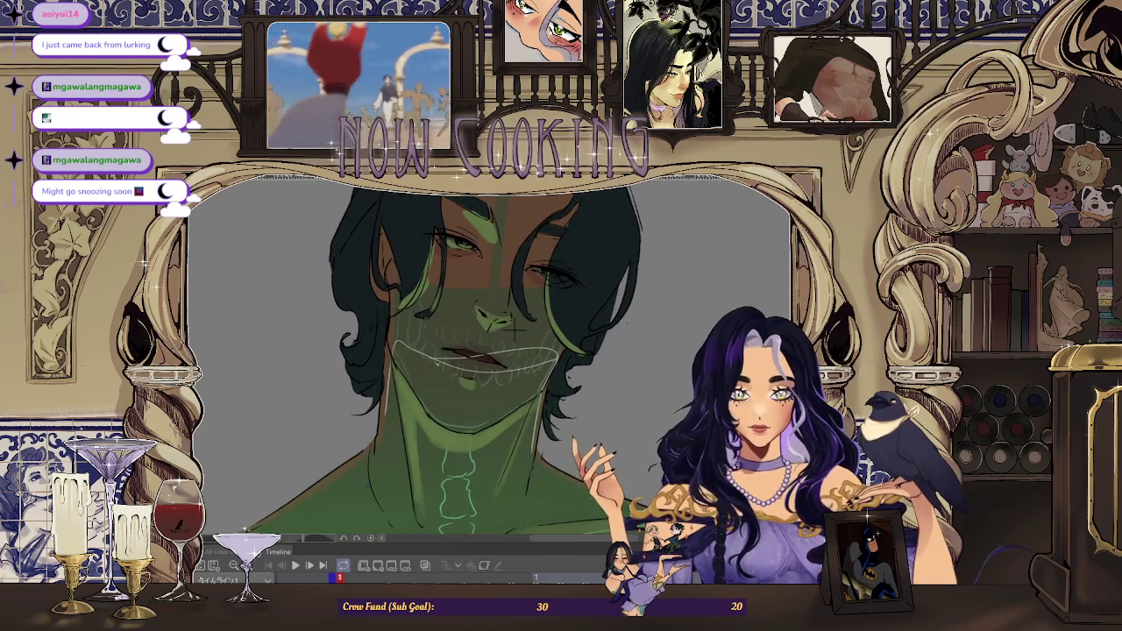
scroll(517, 326, "down", 2)
scroll(503, 347, "up", 1)
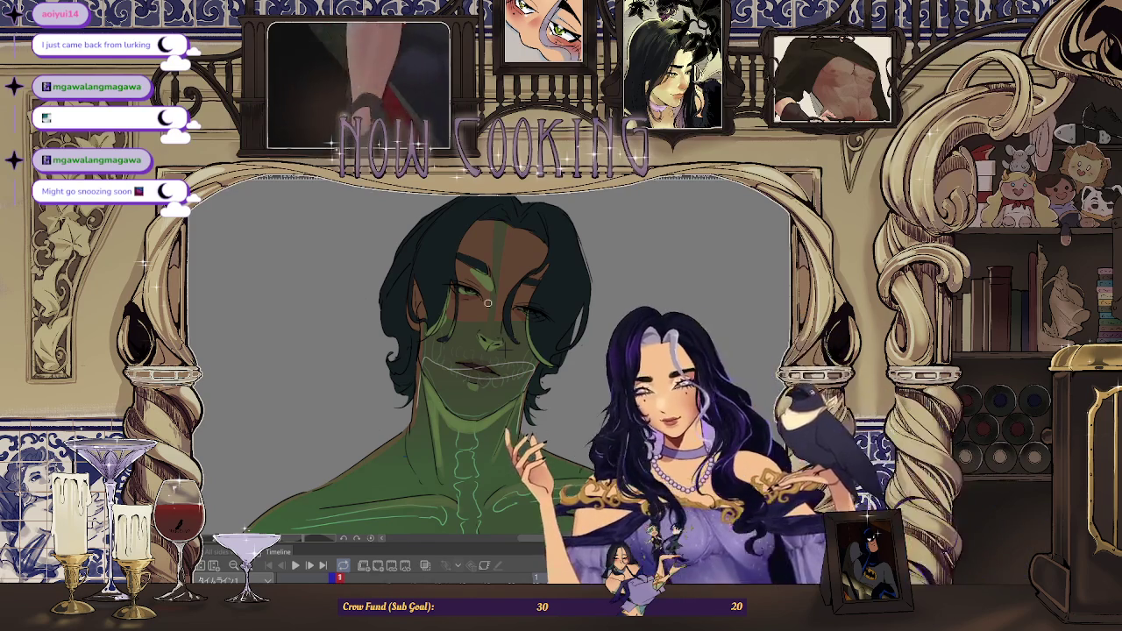
scroll(505, 348, "up", 2)
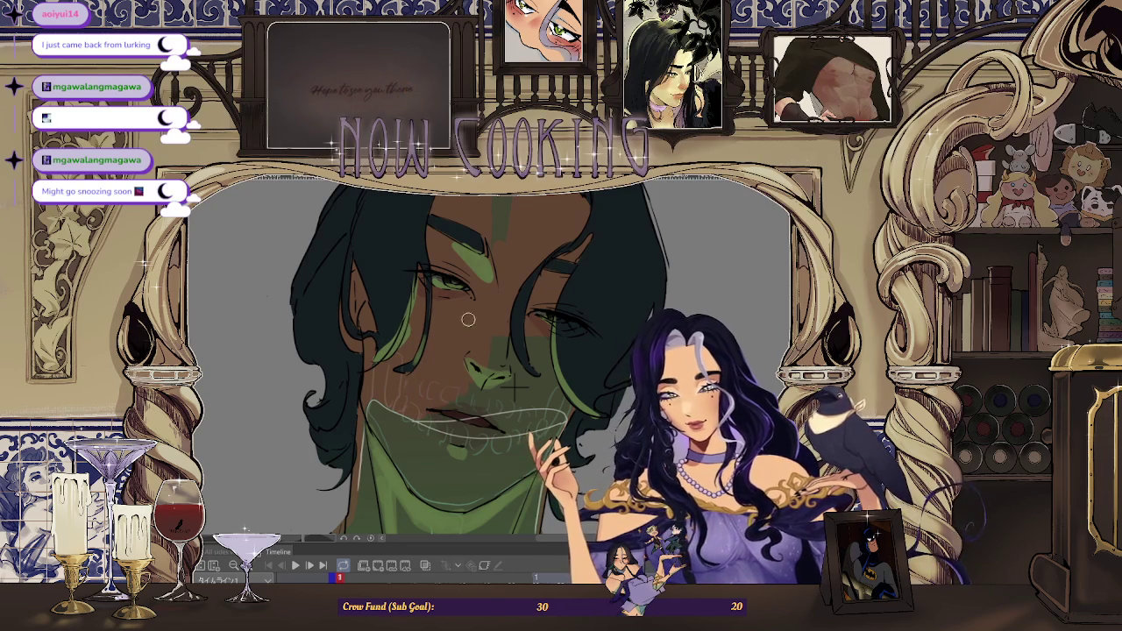
scroll(432, 360, "down", 2)
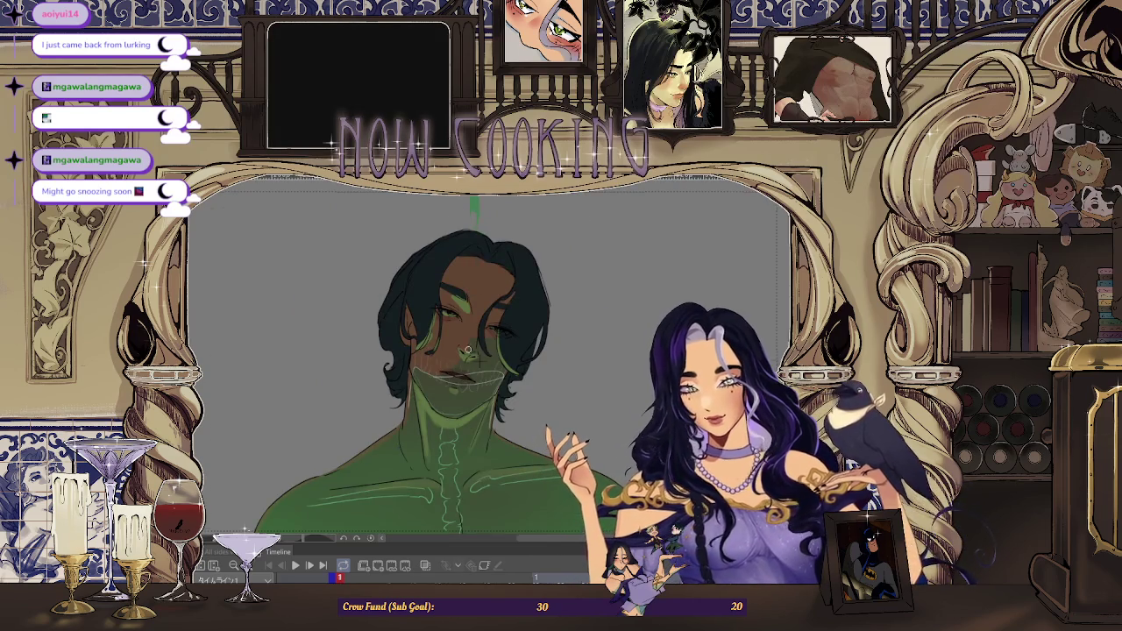
scroll(487, 341, "up", 2)
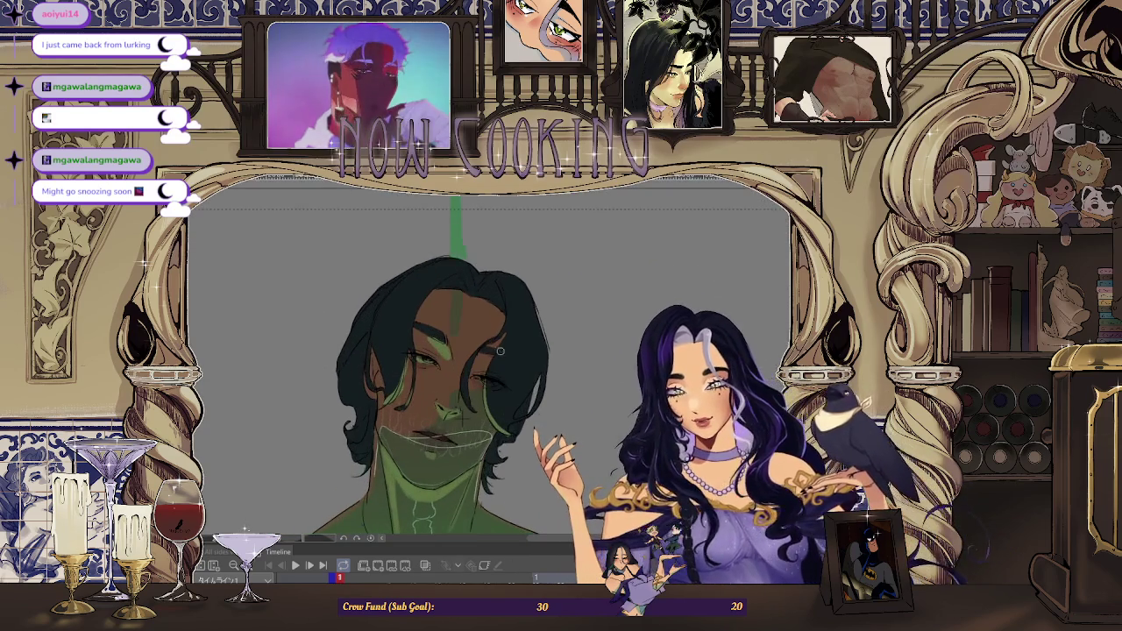
scroll(500, 359, "up", 1)
scroll(463, 424, "up", 1)
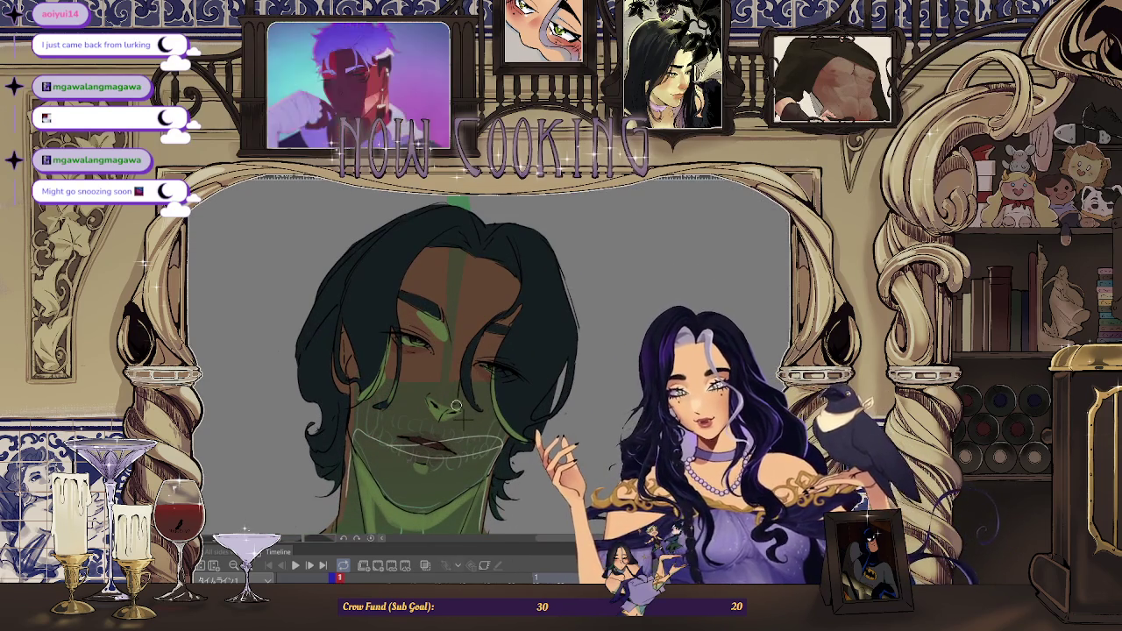
scroll(435, 384, "up", 1)
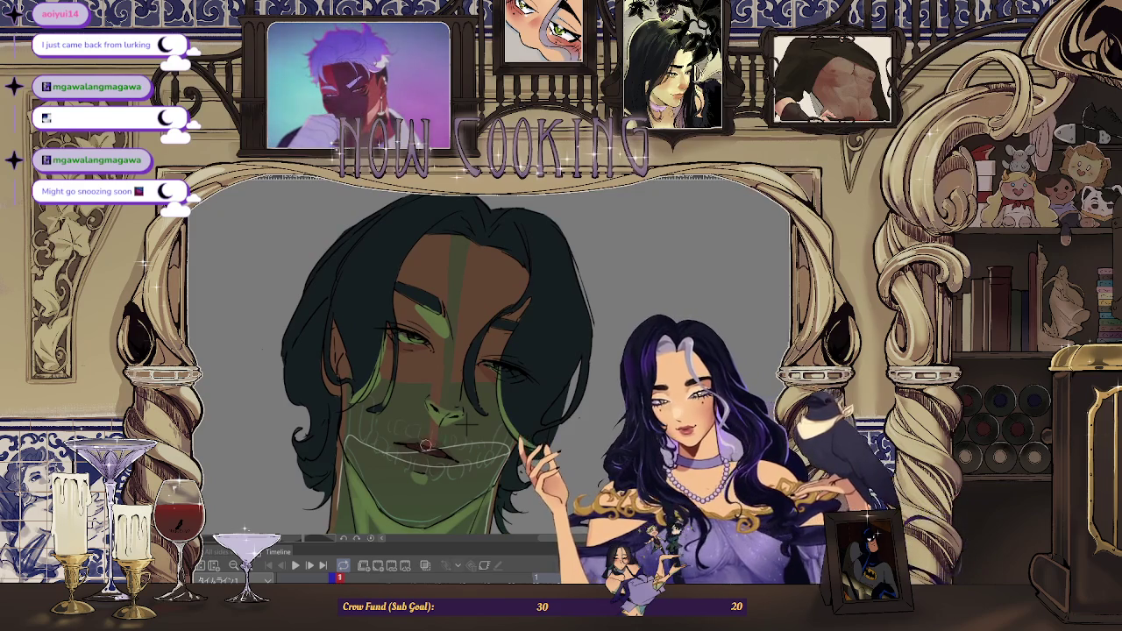
scroll(429, 443, "up", 2)
scroll(457, 430, "up", 1)
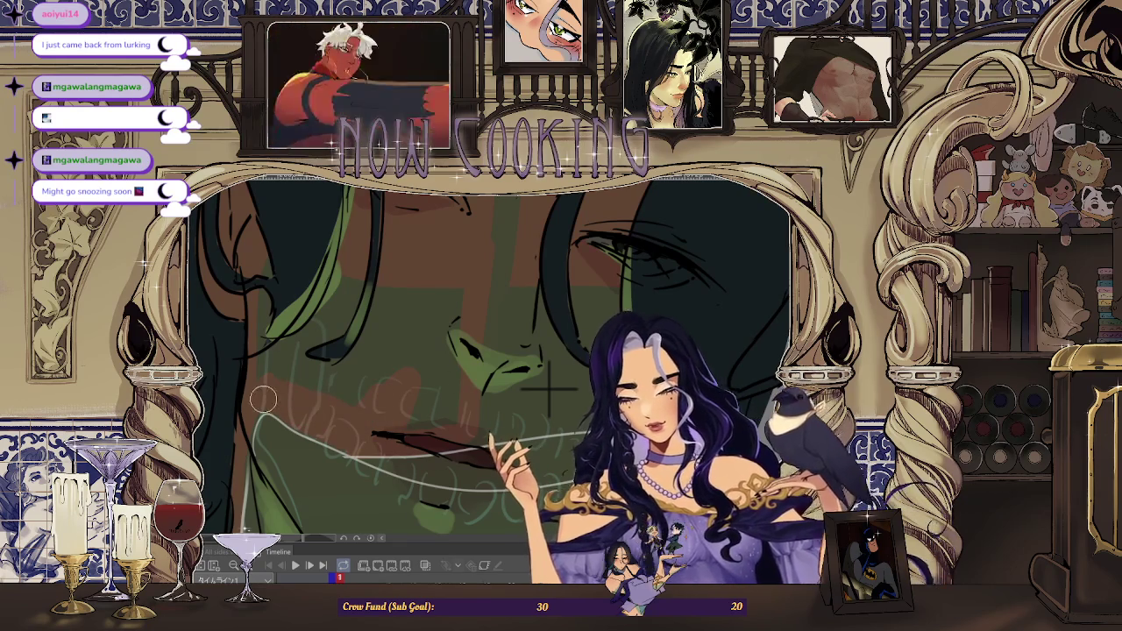
scroll(363, 260, "down", 1)
scroll(363, 260, "down", 1)
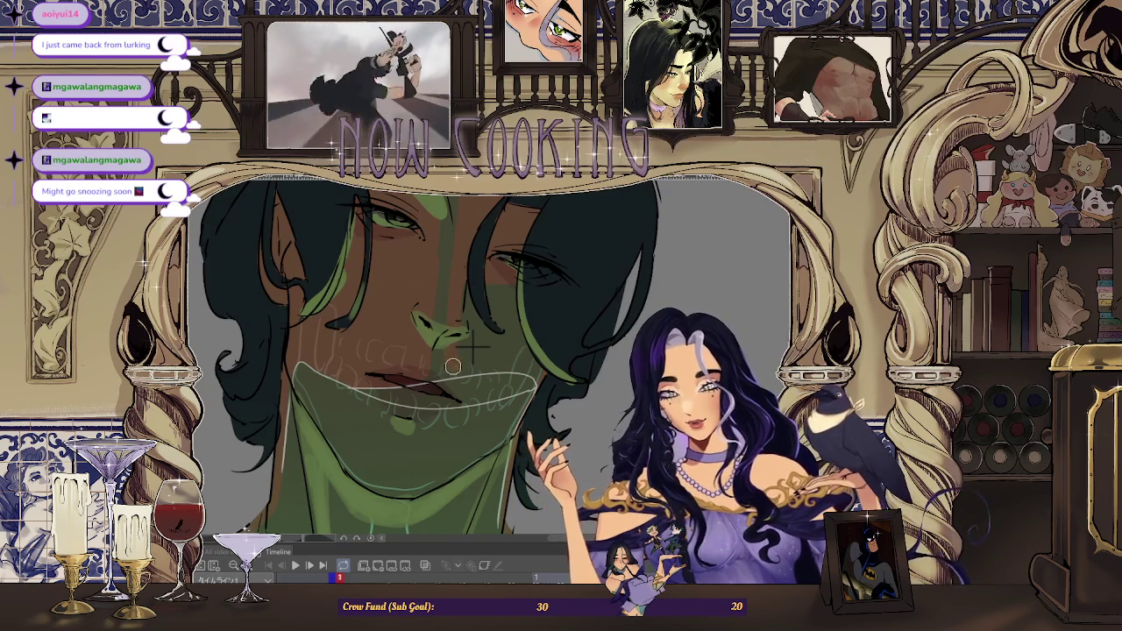
scroll(481, 362, "up", 2)
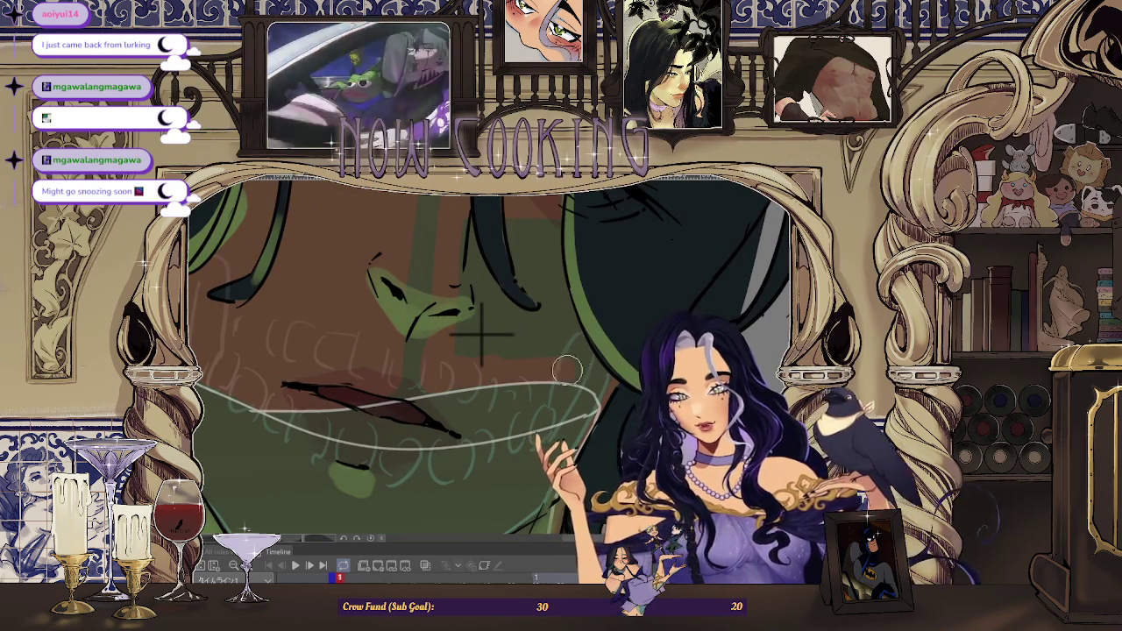
scroll(561, 346, "down", 1)
scroll(508, 325, "down", 1)
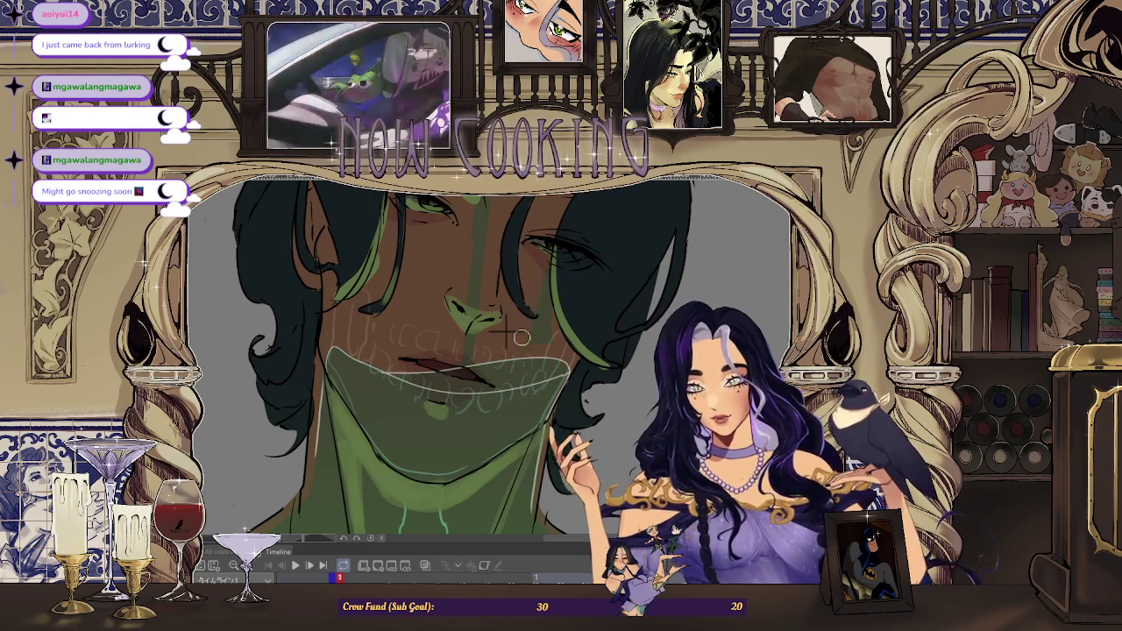
scroll(532, 292, "down", 1)
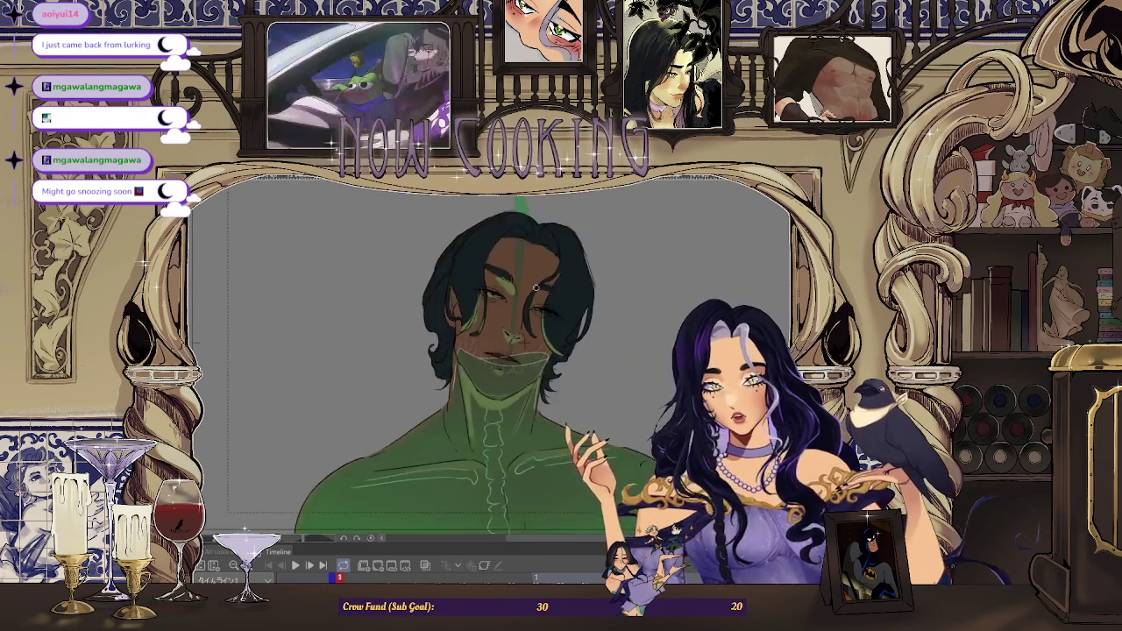
scroll(578, 267, "down", 1)
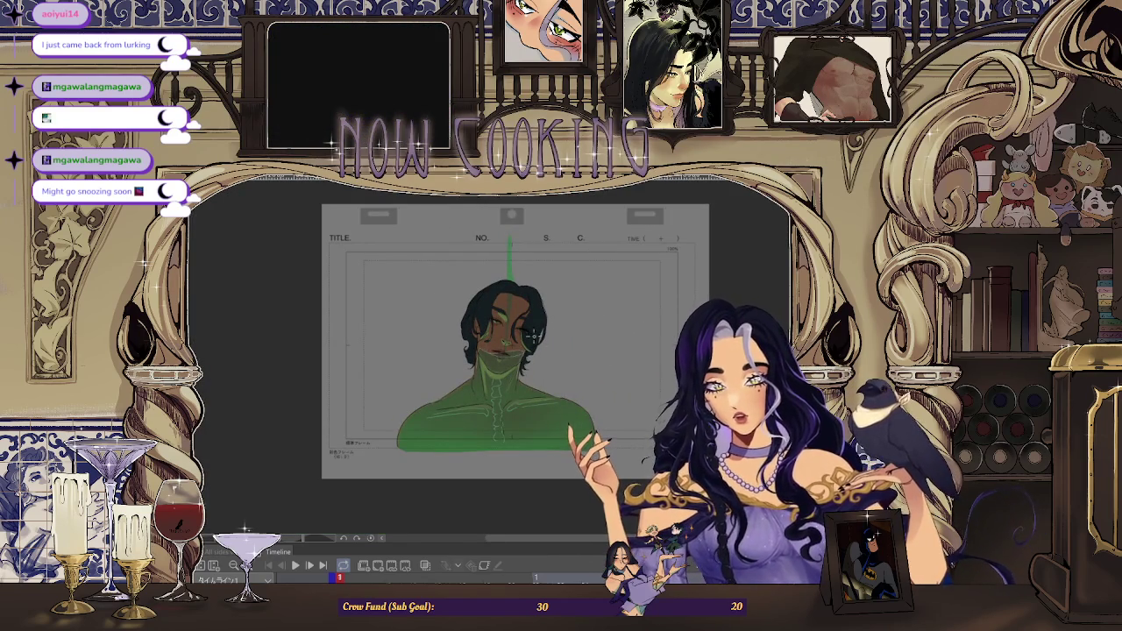
Zoom out to see more of the drawing
scroll(561, 305, "up", 1)
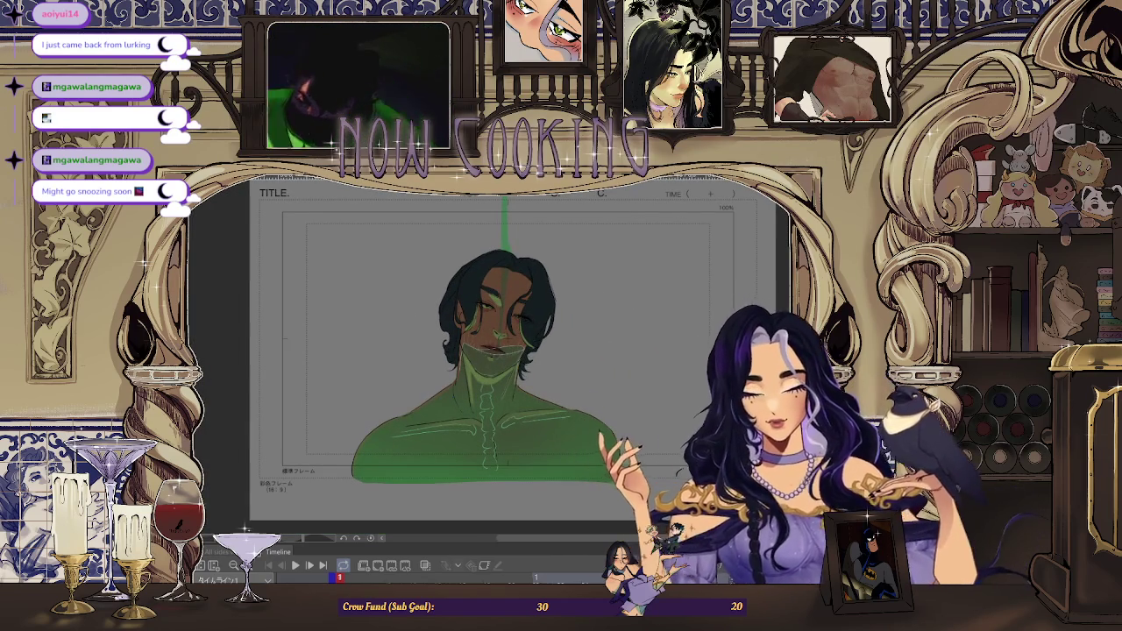
scroll(482, 322, "up", 1)
scroll(480, 322, "up", 1)
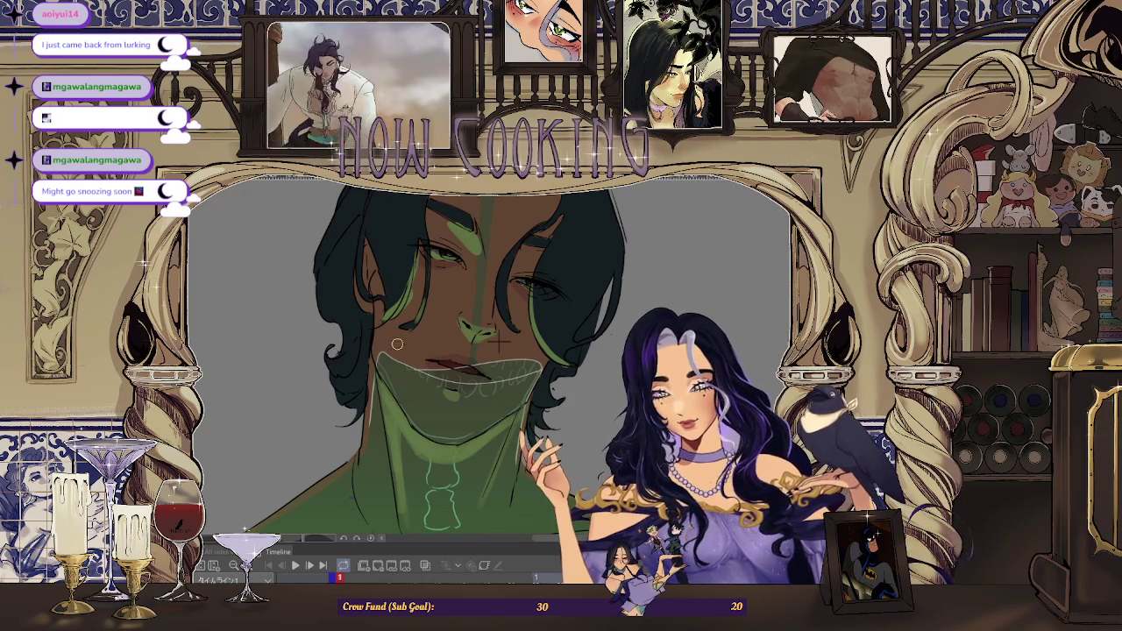
key("ctrl+minus")
scroll(532, 320, "down", 3)
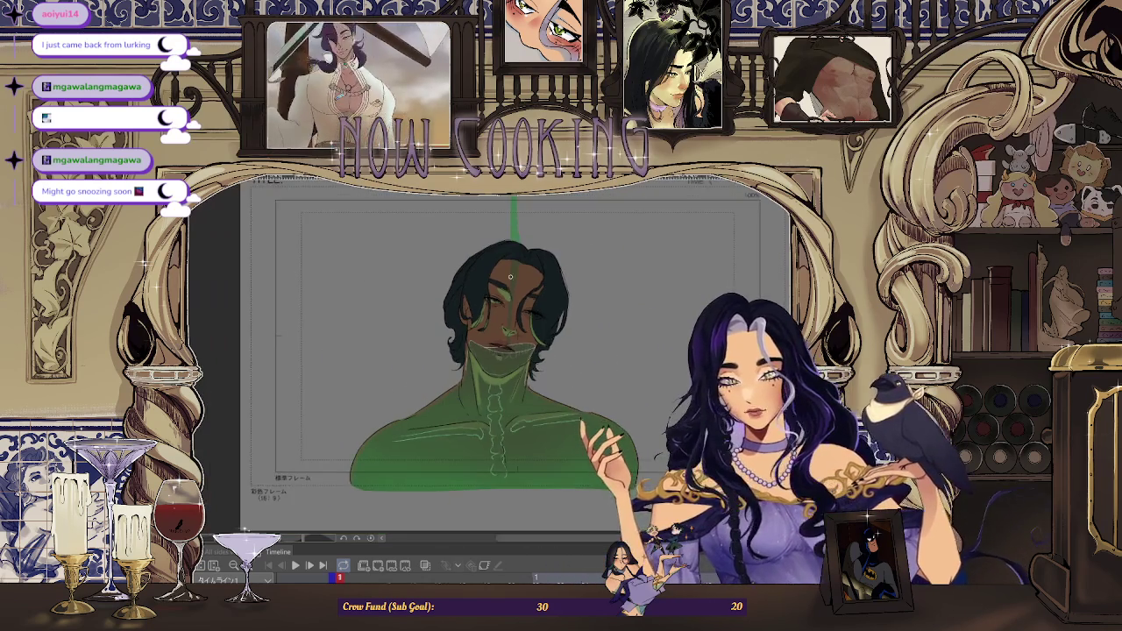
scroll(489, 336, "up", 4)
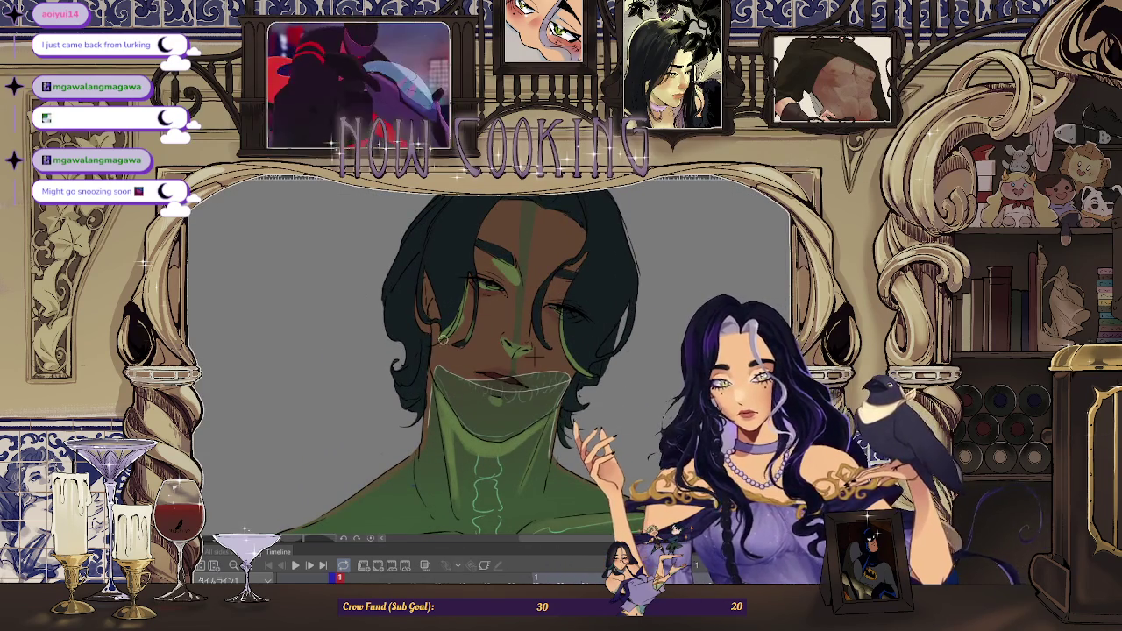
scroll(443, 320, "down", 2)
scroll(443, 320, "down", 2)
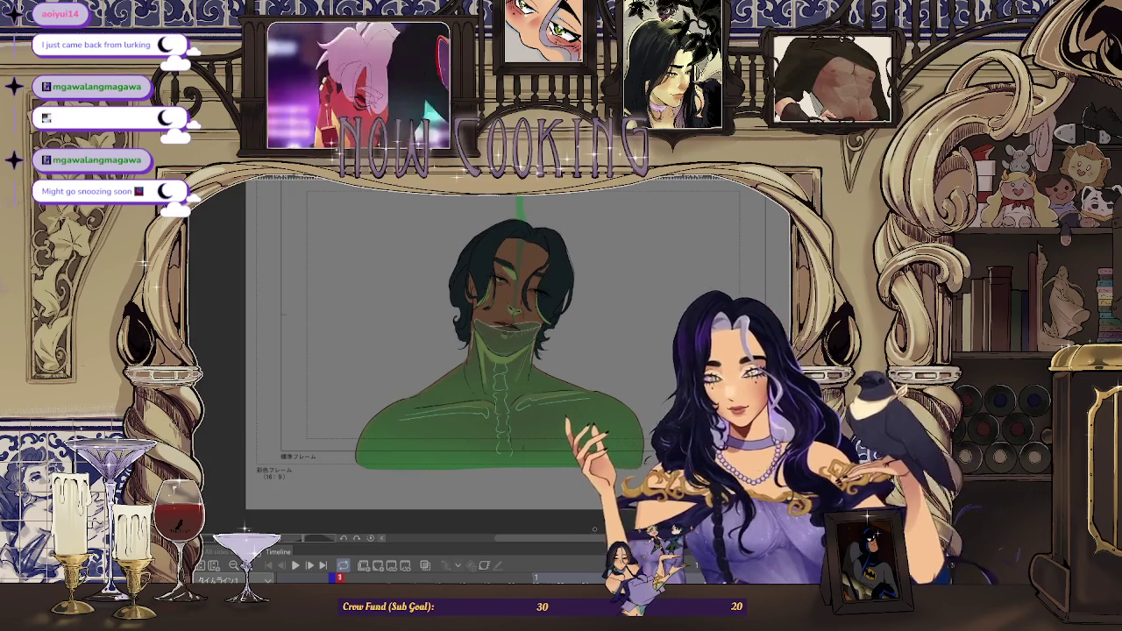
scroll(562, 369, "down", 2)
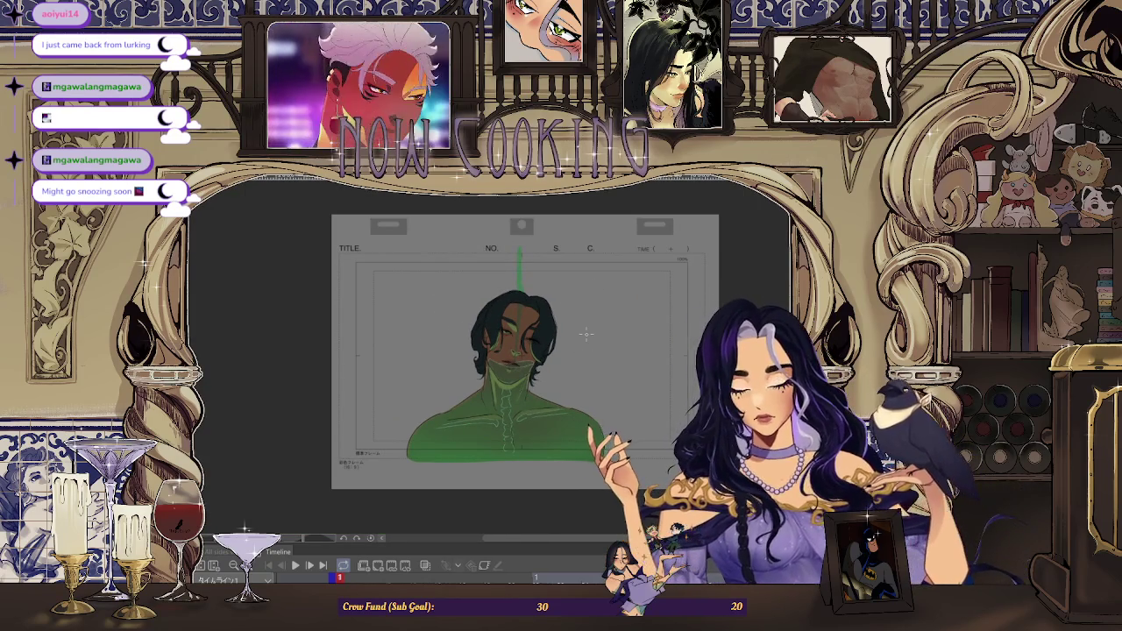
Show the black fill background layer behind the green-lit figure
scroll(584, 393, "up", 2)
scroll(562, 399, "up", 1)
scroll(540, 408, "up", 1)
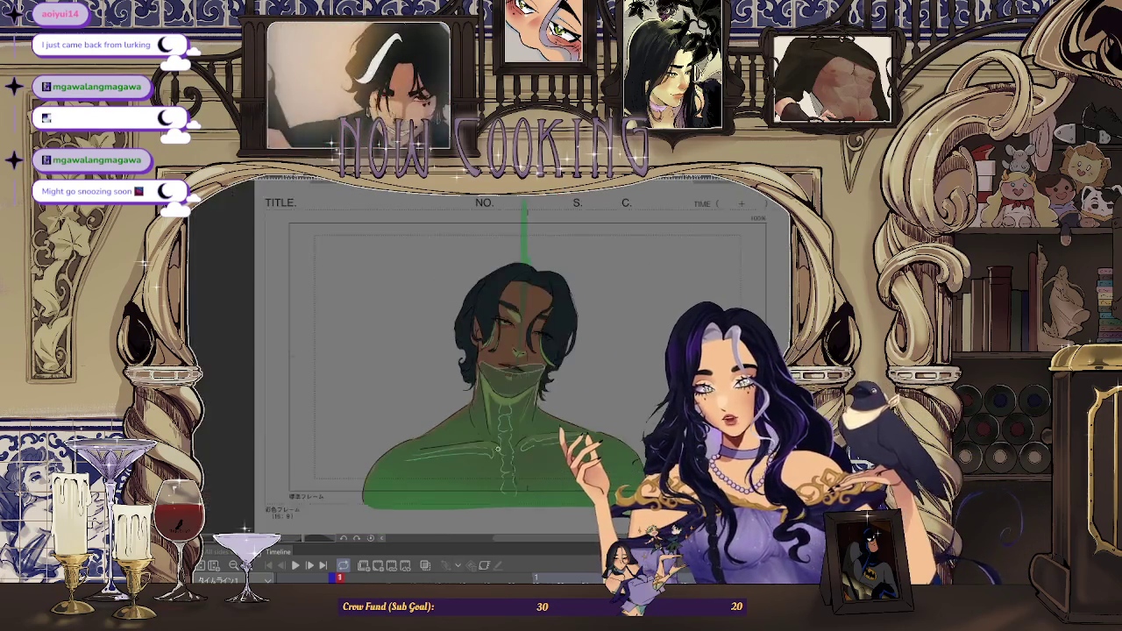
scroll(515, 420, "up", 1)
scroll(517, 426, "up", 1)
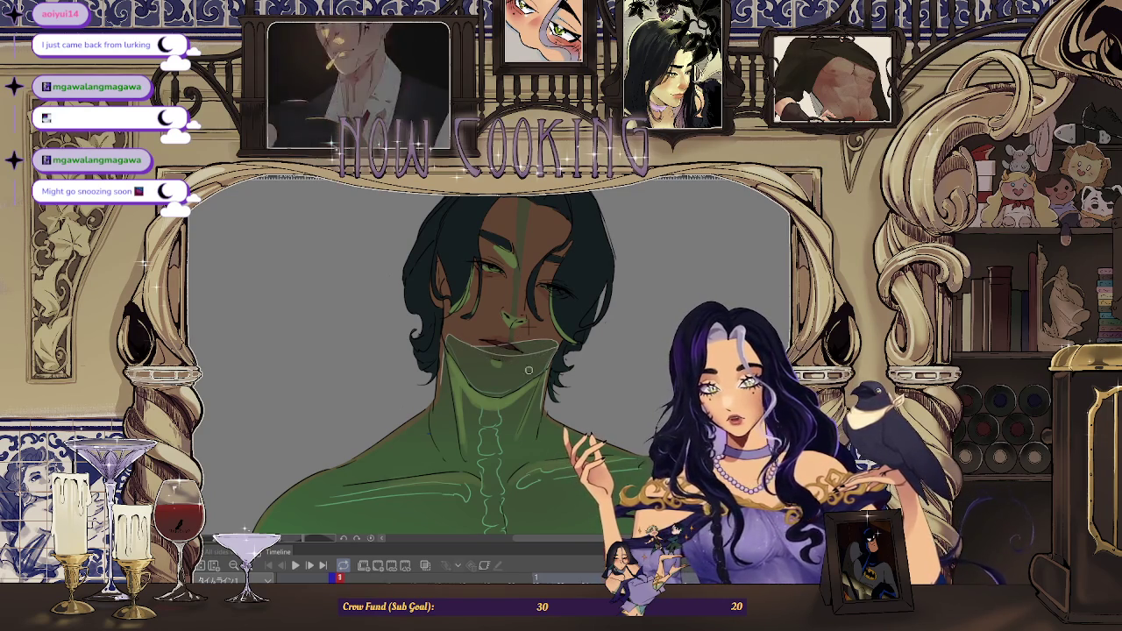
scroll(489, 330, "down", 3)
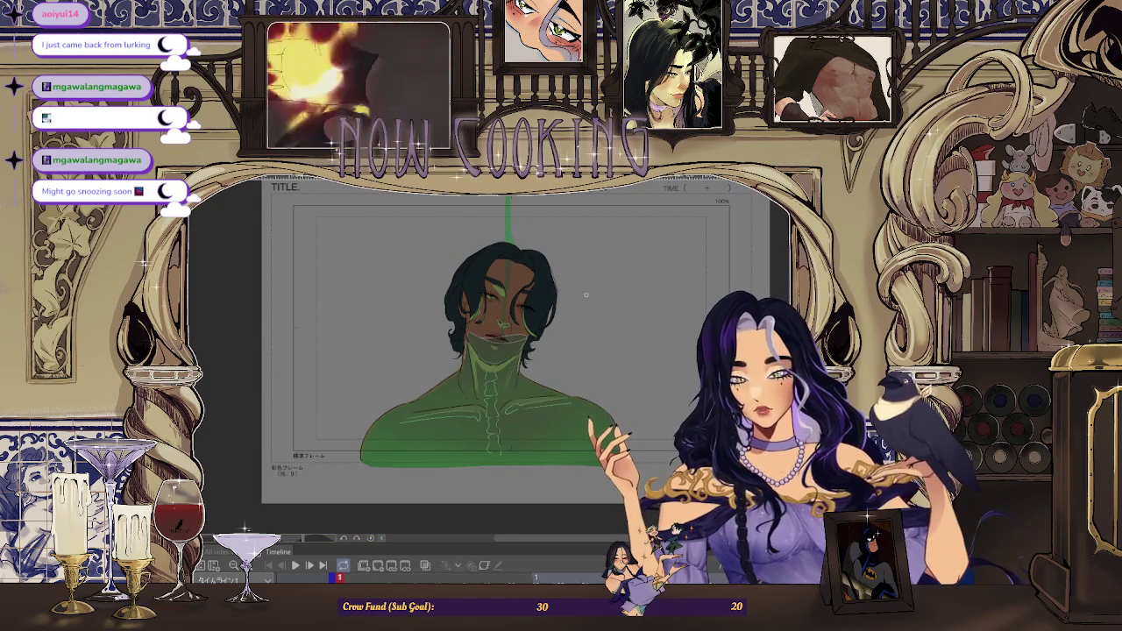
scroll(585, 295, "down", 2)
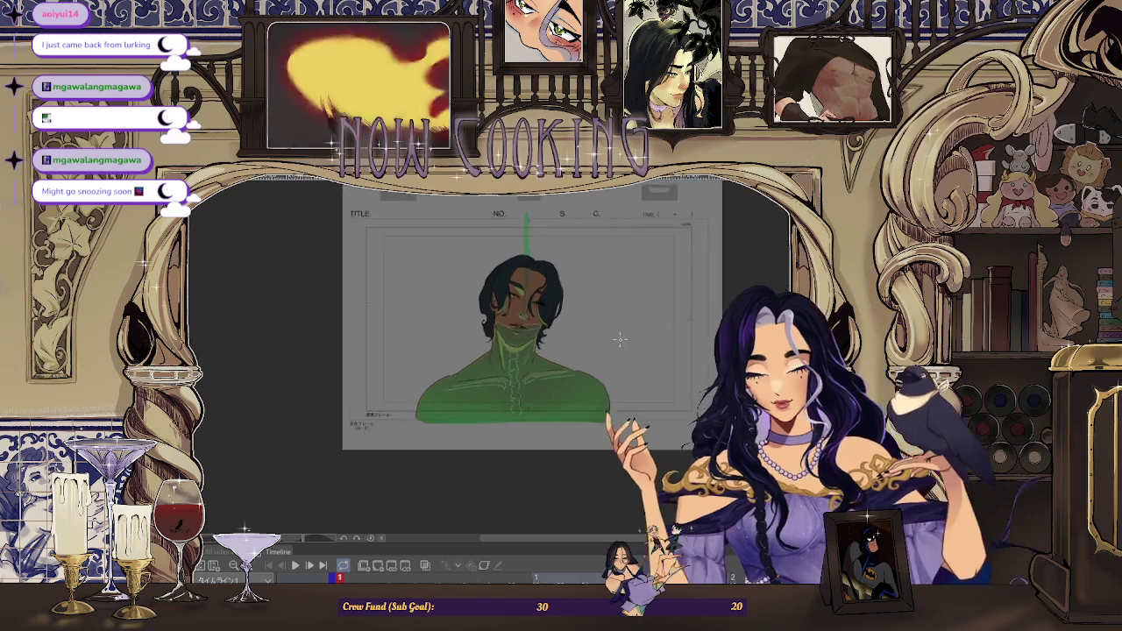
scroll(592, 367, "down", 1)
scroll(592, 367, "up", 1)
scroll(578, 350, "down", 1)
scroll(567, 333, "up", 1)
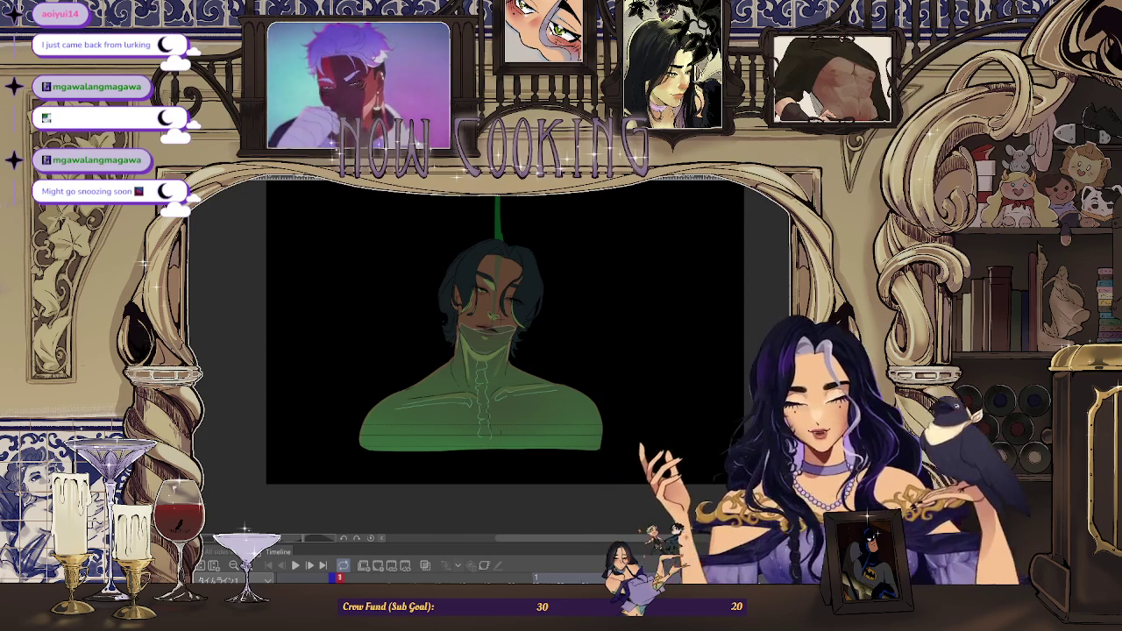
Tint the hair on the man's left side reddish-brown as a rim light
scroll(530, 387, "up", 2)
scroll(530, 388, "down", 2)
scroll(531, 388, "up", 2)
scroll(530, 387, "up", 1)
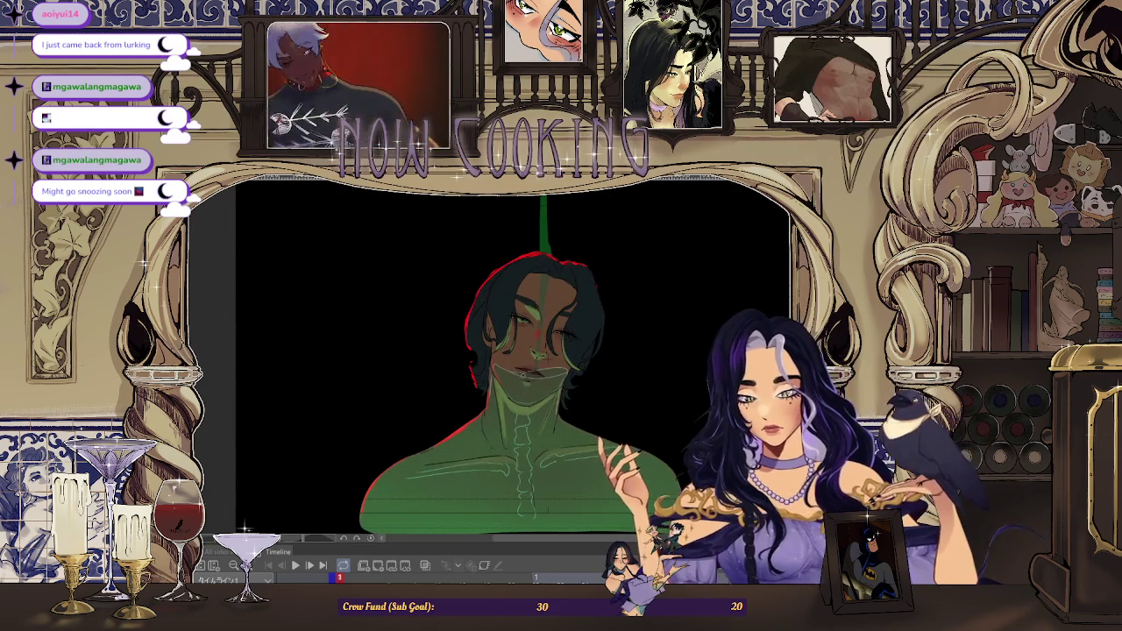
scroll(543, 368, "down", 2)
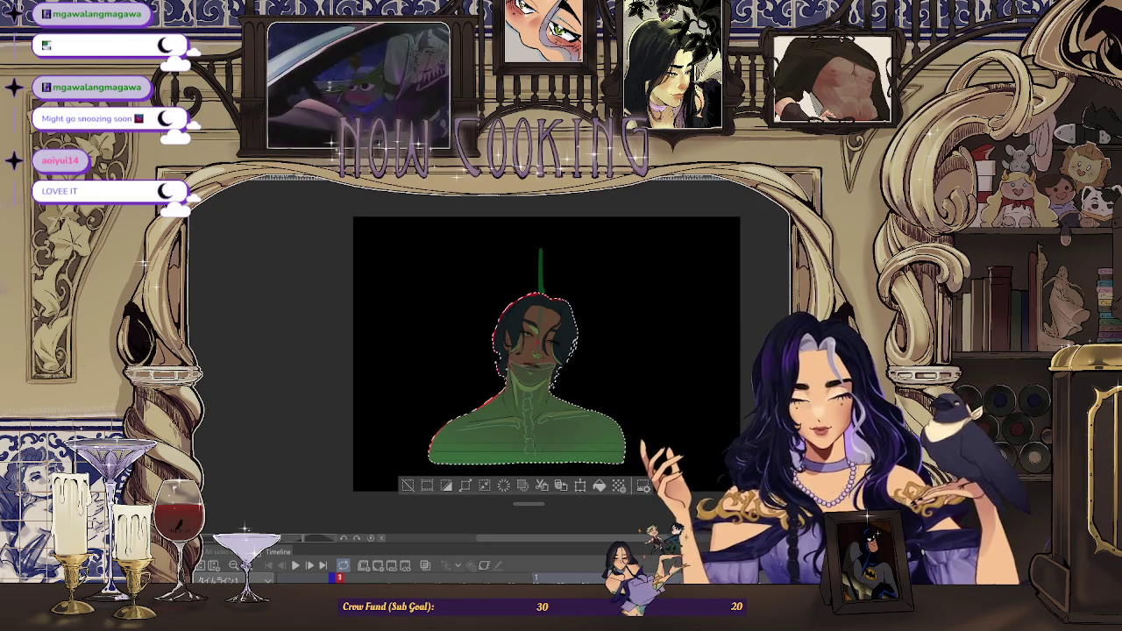
left_click_drag(504, 342, 526, 263)
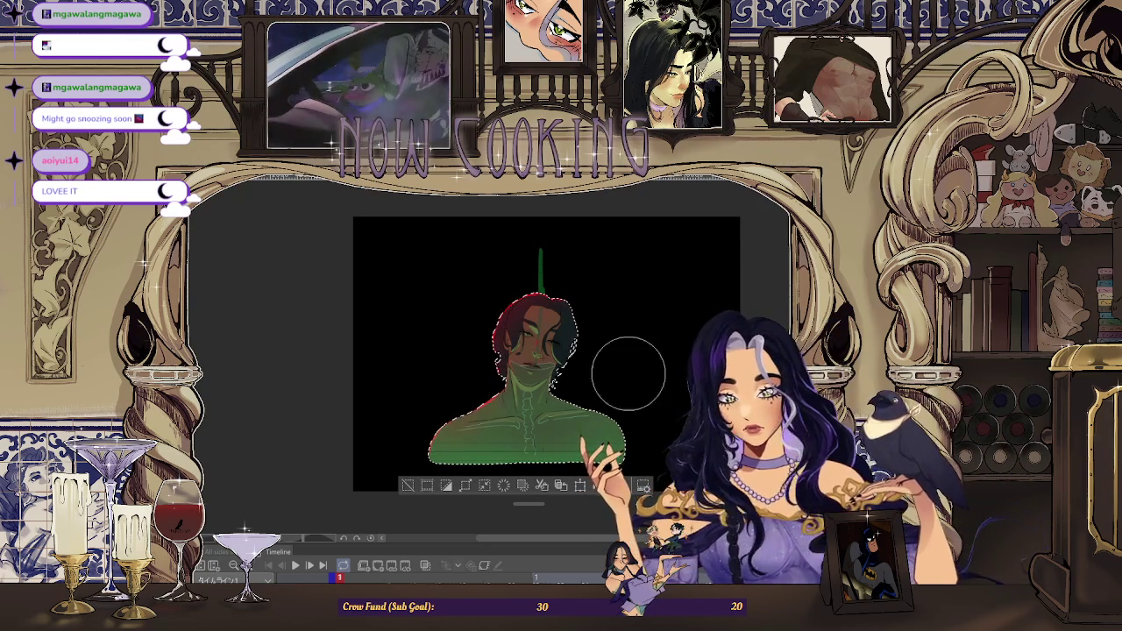
Drop the selection around the figure, leaving the red rim-lit hair
key("ctrl+d")
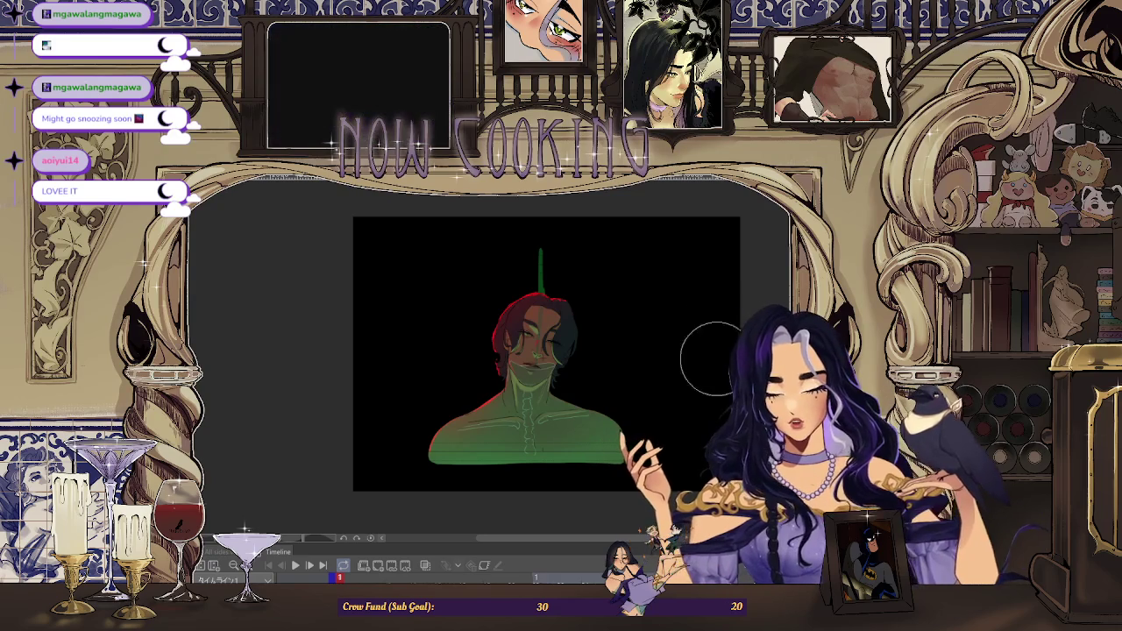
scroll(689, 354, "up", 2)
scroll(616, 311, "down", 2)
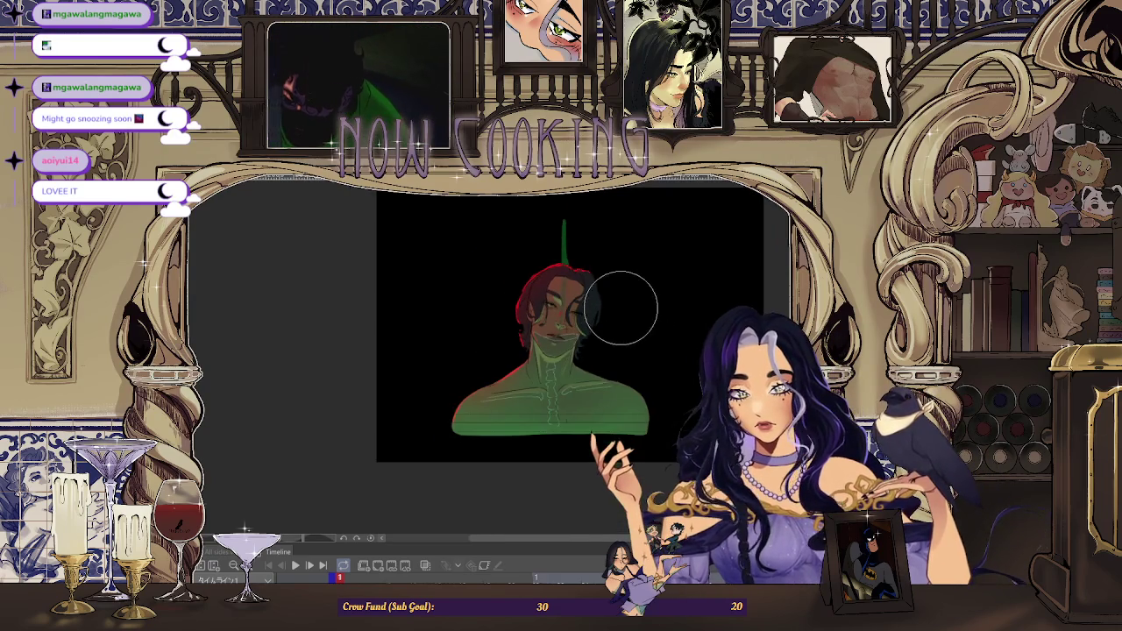
scroll(622, 306, "up", 2)
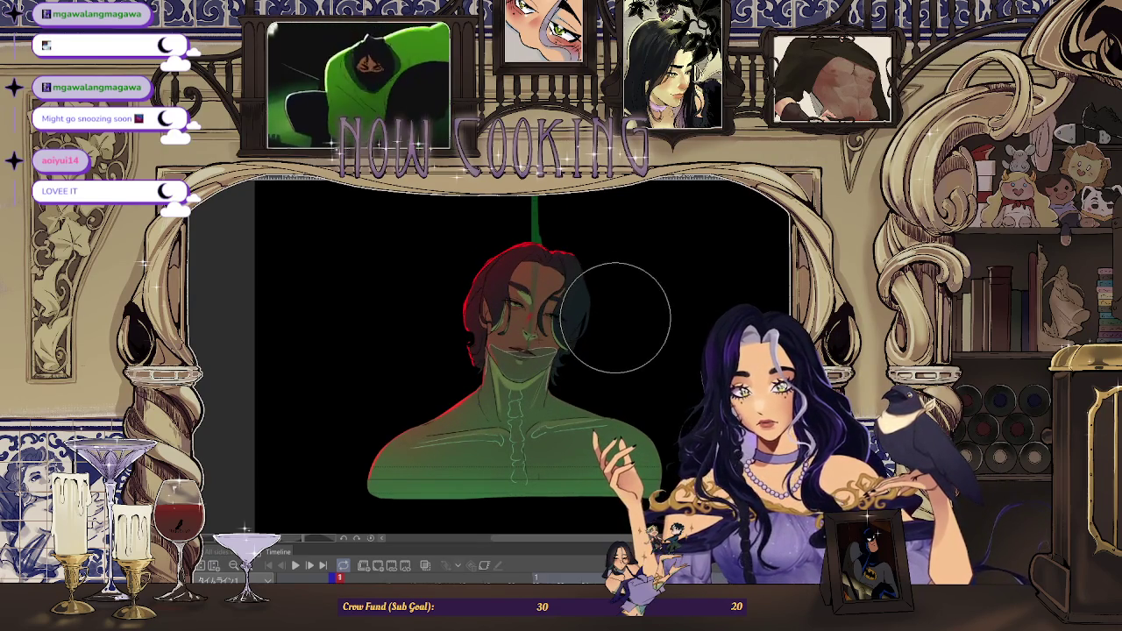
scroll(617, 317, "down", 2)
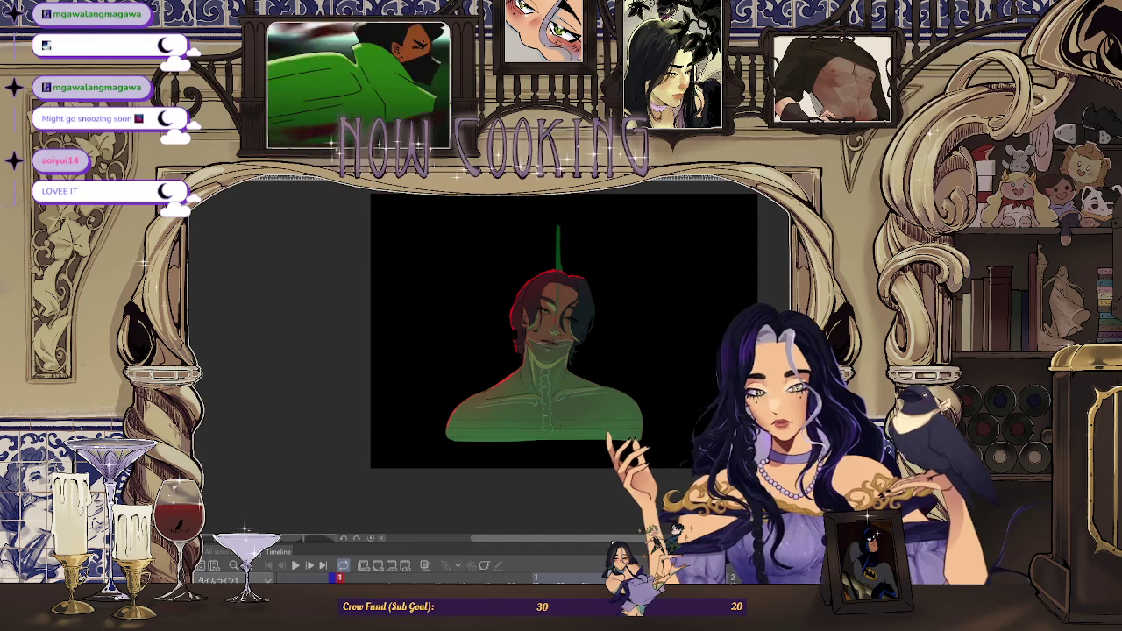
scroll(539, 426, "down", 3)
scroll(579, 412, "up", 2)
scroll(620, 404, "up", 2)
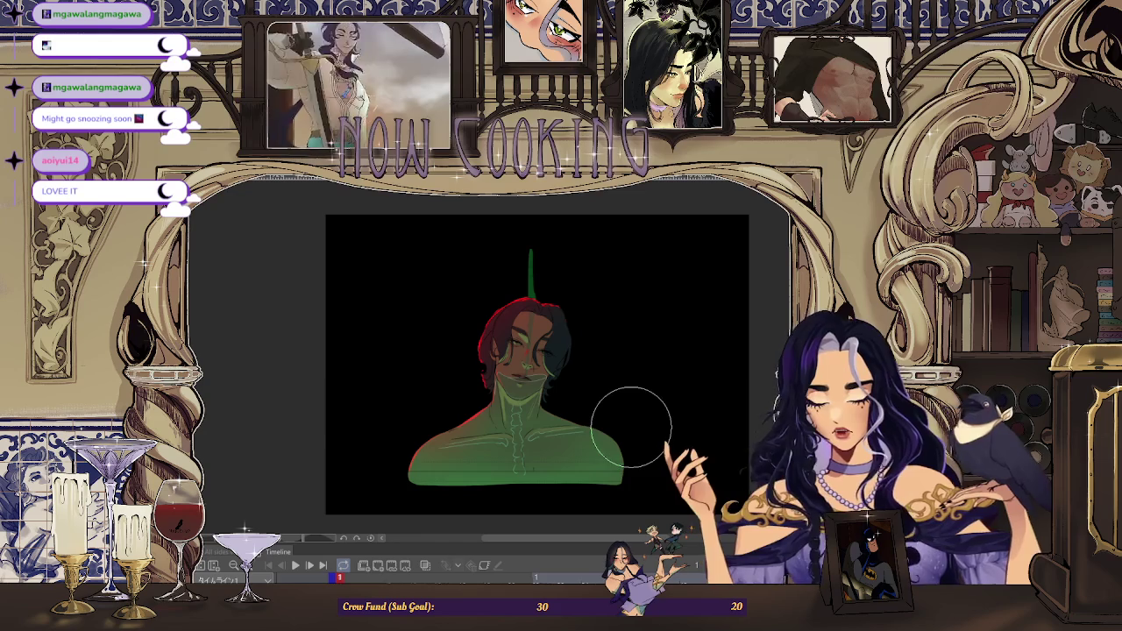
scroll(556, 297, "up", 3)
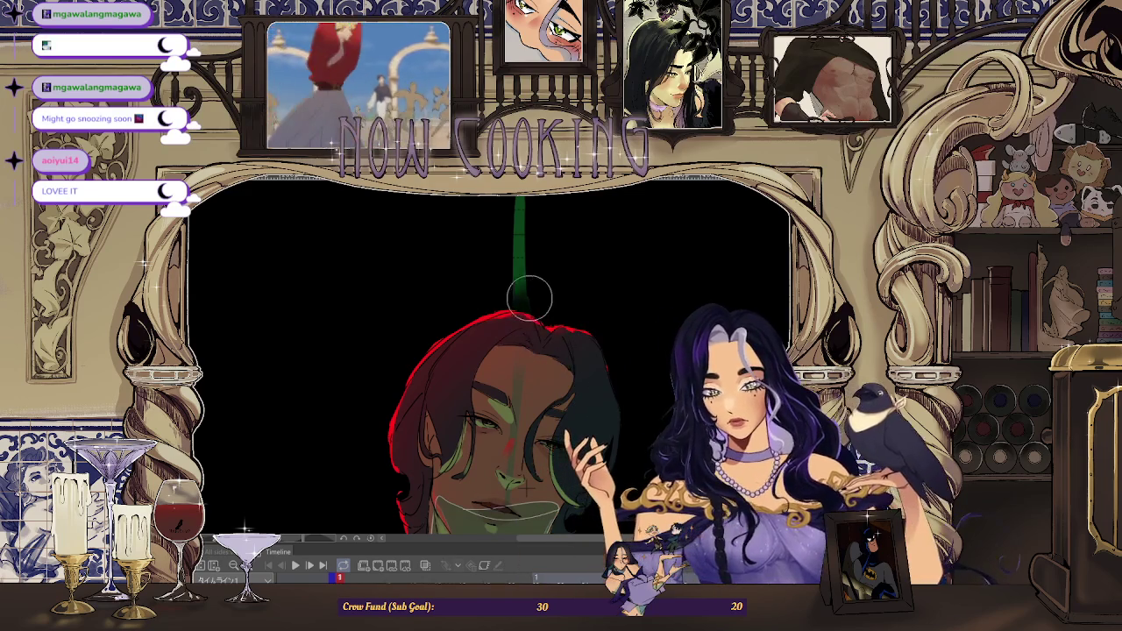
Paint a soft green vertical airbrush stroke above the man's head
scroll(605, 341, "down", 2)
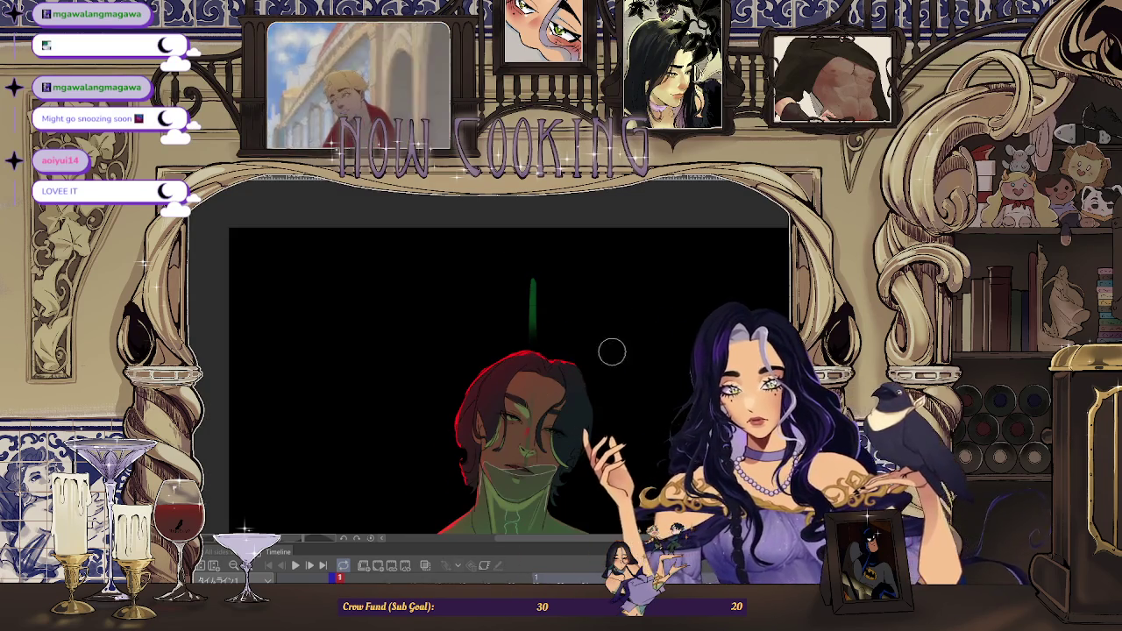
scroll(648, 379, "down", 2)
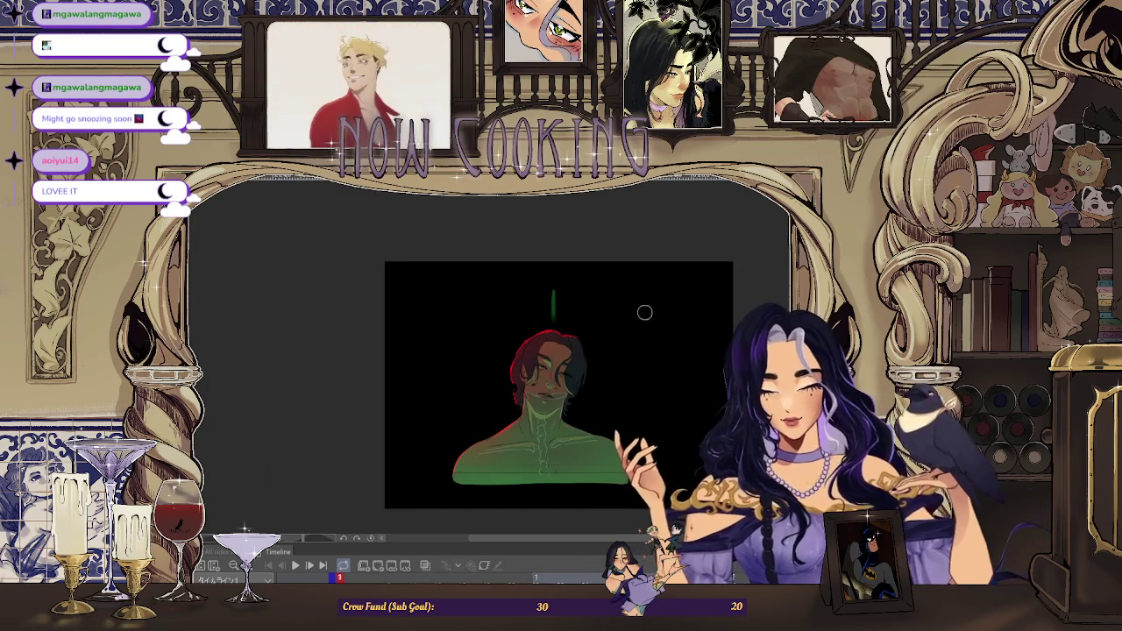
scroll(609, 343, "up", 1)
scroll(603, 339, "up", 2)
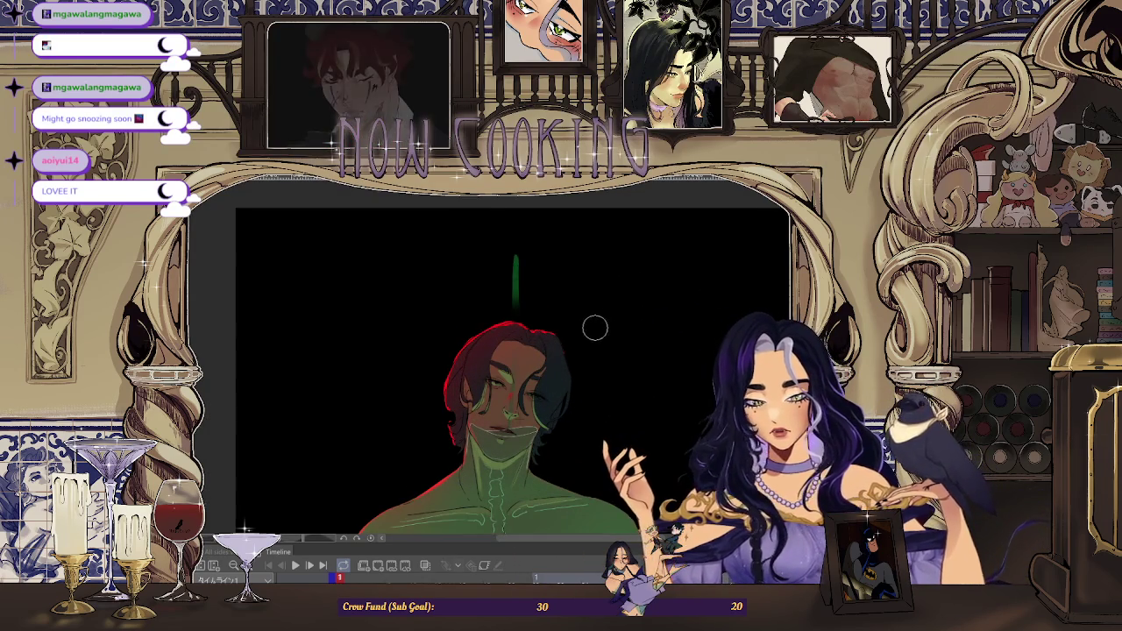
scroll(465, 310, "down", 1)
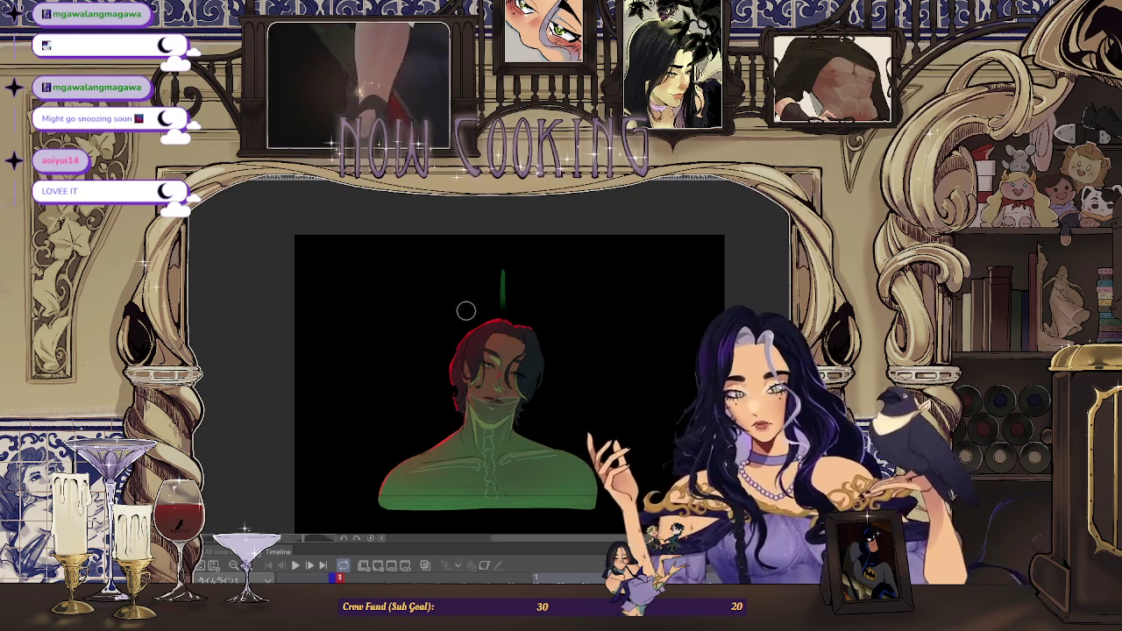
scroll(521, 285, "up", 2)
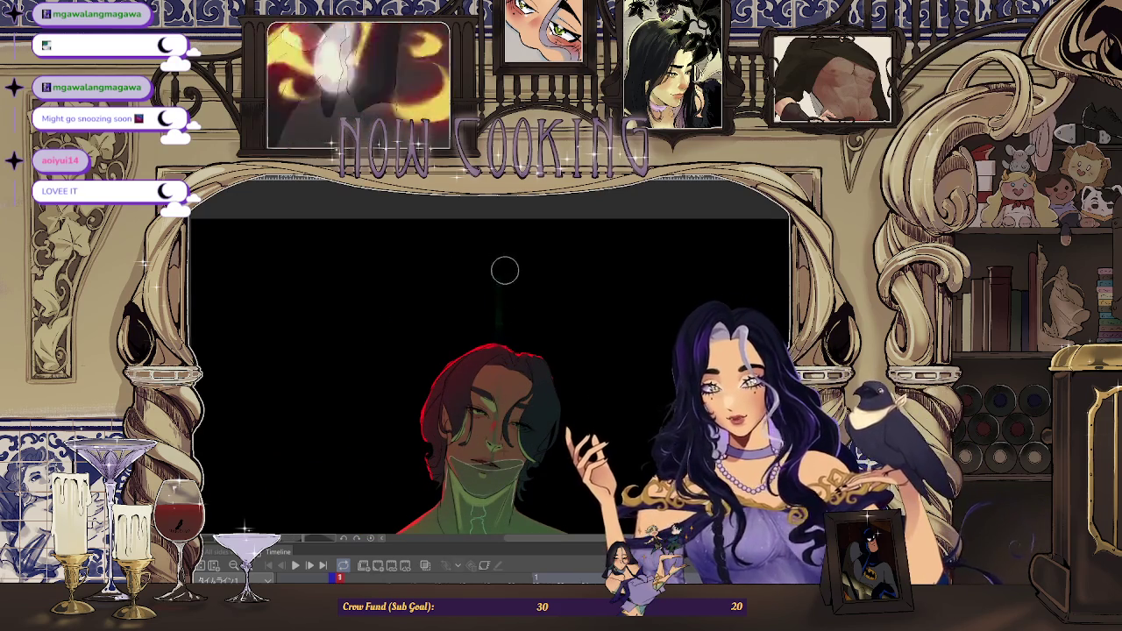
left_click_drag(497, 280, 496, 341)
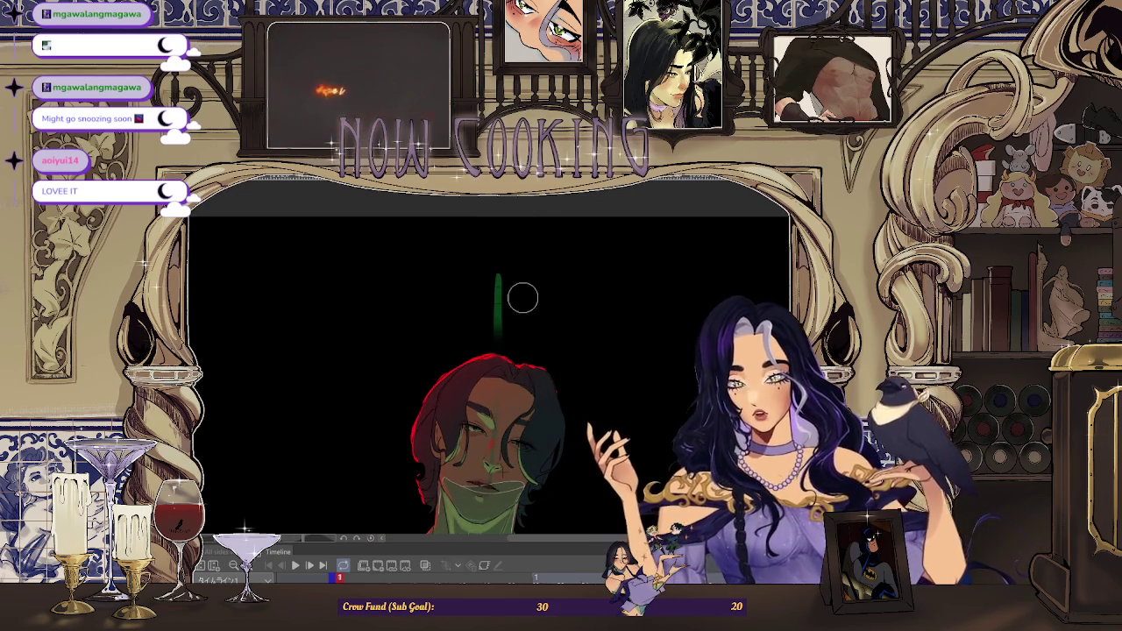
scroll(508, 296, "up", 2)
scroll(501, 263, "down", 2)
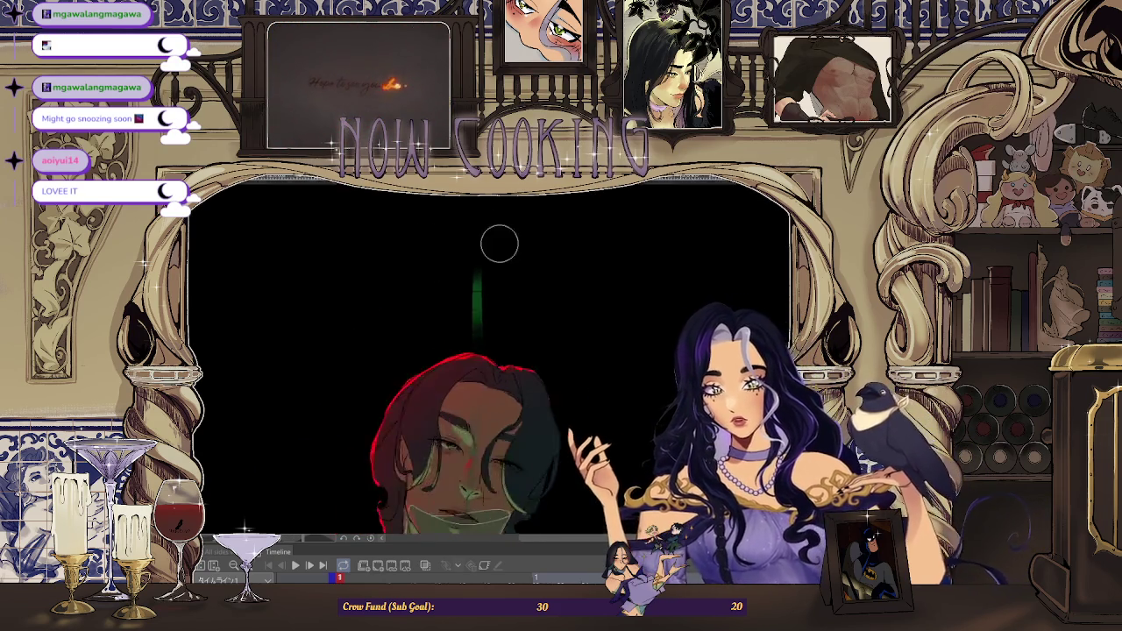
scroll(466, 228, "down", 2)
scroll(518, 271, "down", 2)
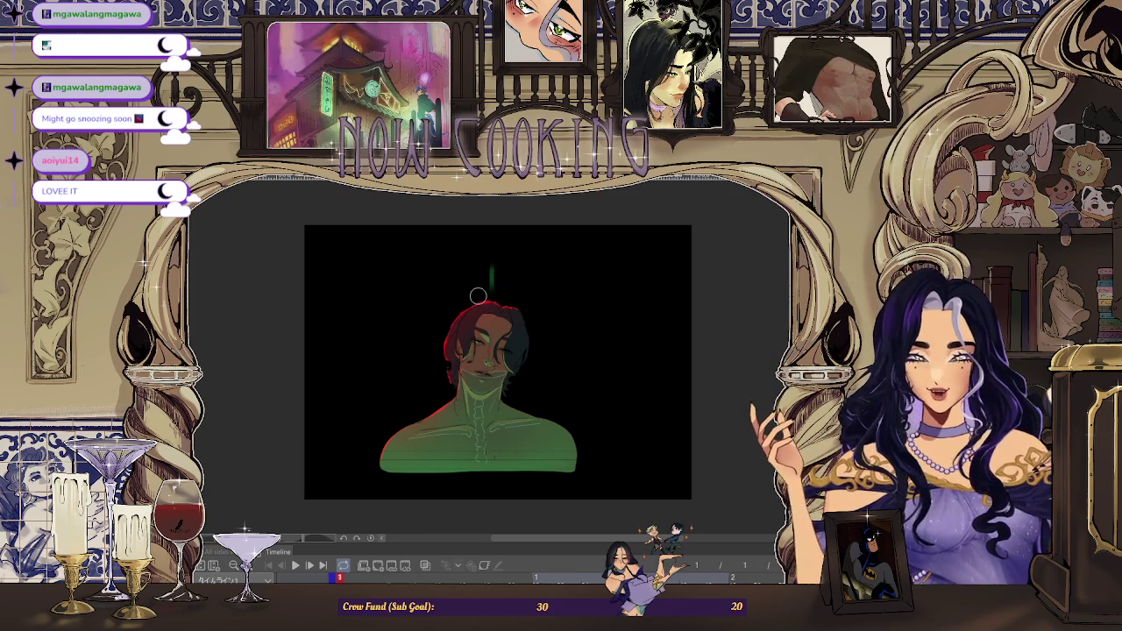
Hide the black background layer so the grey animation sheet shows again
scroll(478, 296, "up", 3)
scroll(521, 331, "down", 3)
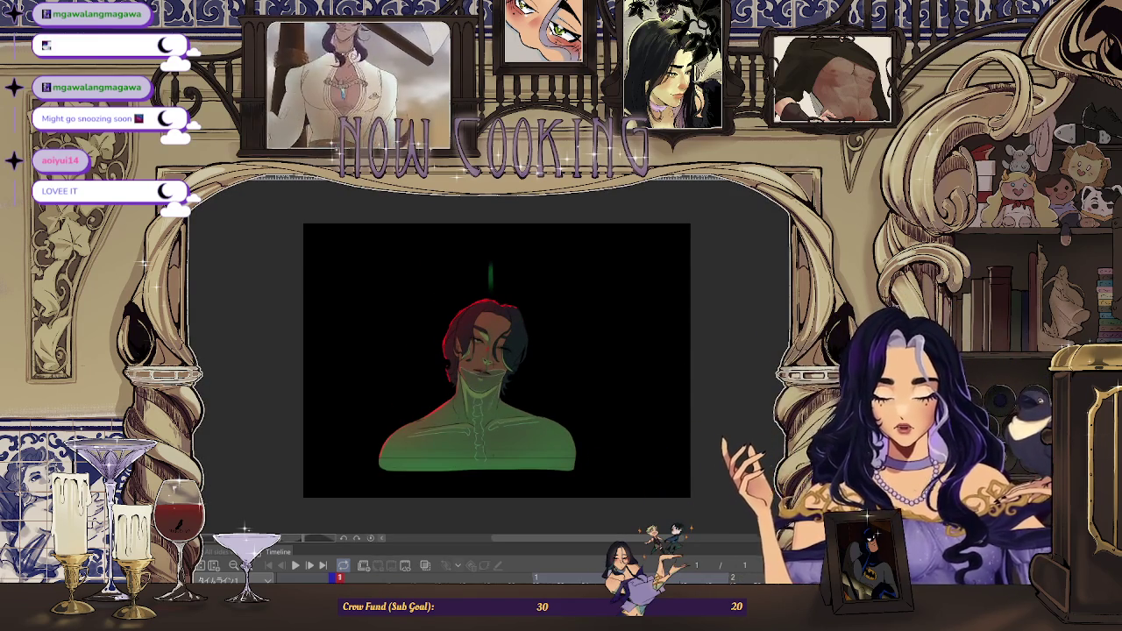
left_click(723, 445)
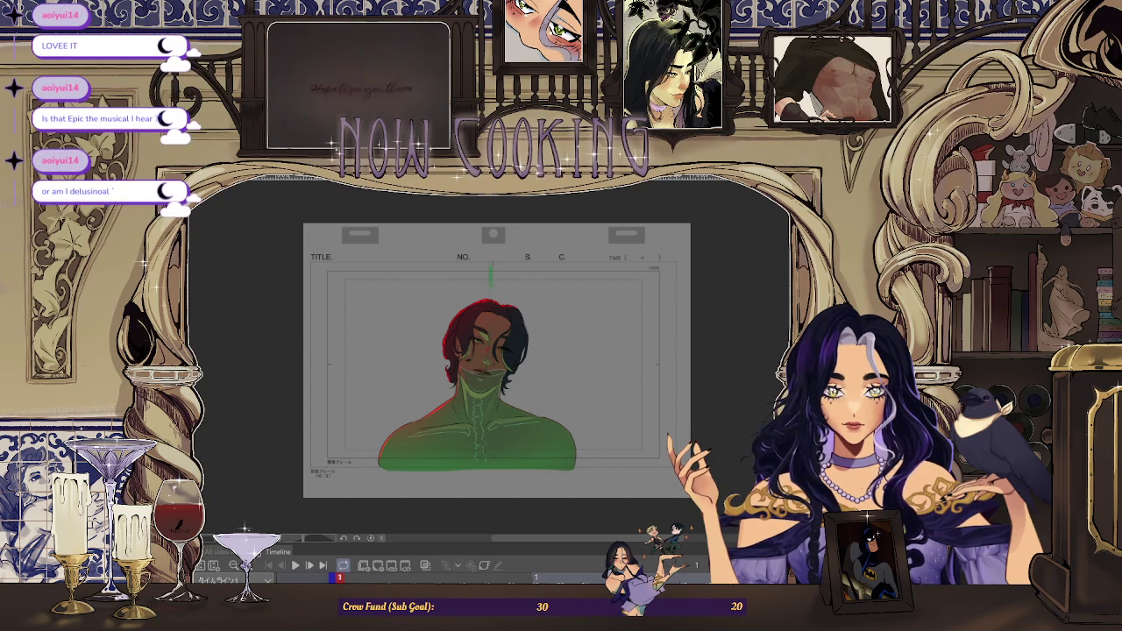
Toggle the green colouring off and on with undo/redo, leaving only the line art visible
key("ctrl+z")
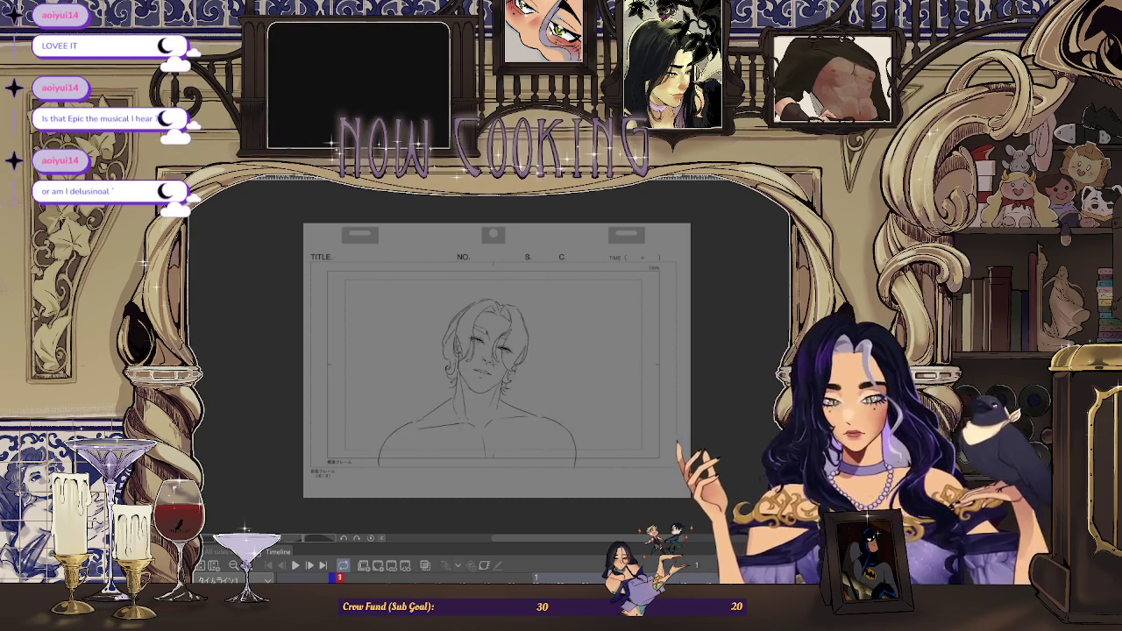
key("ctrl+y")
key("ctrl+z")
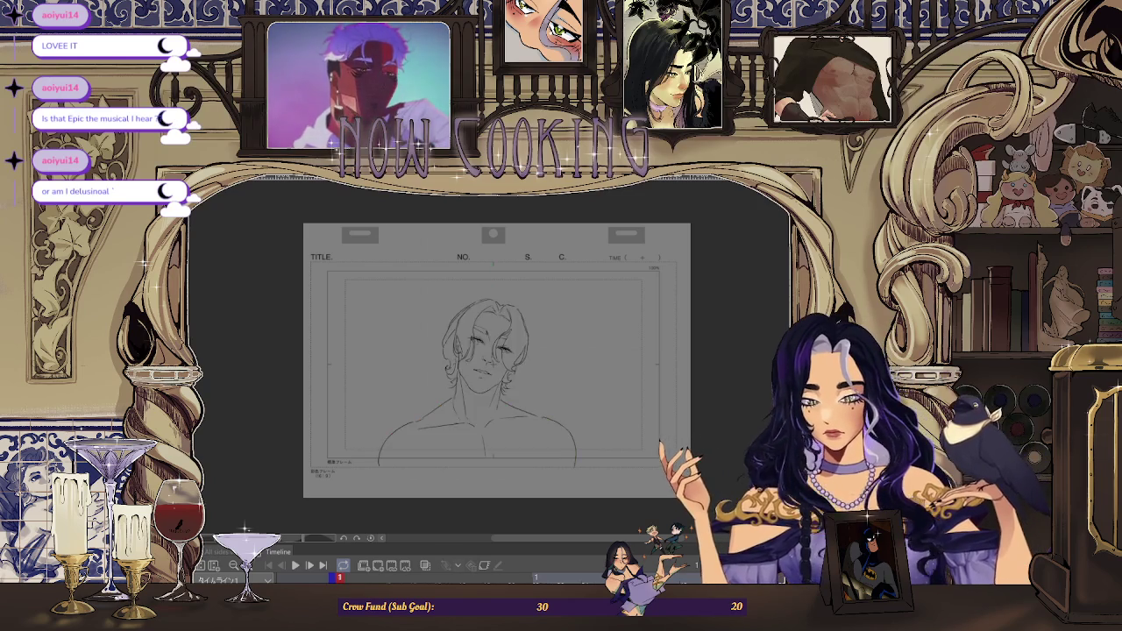
key("ctrl+y")
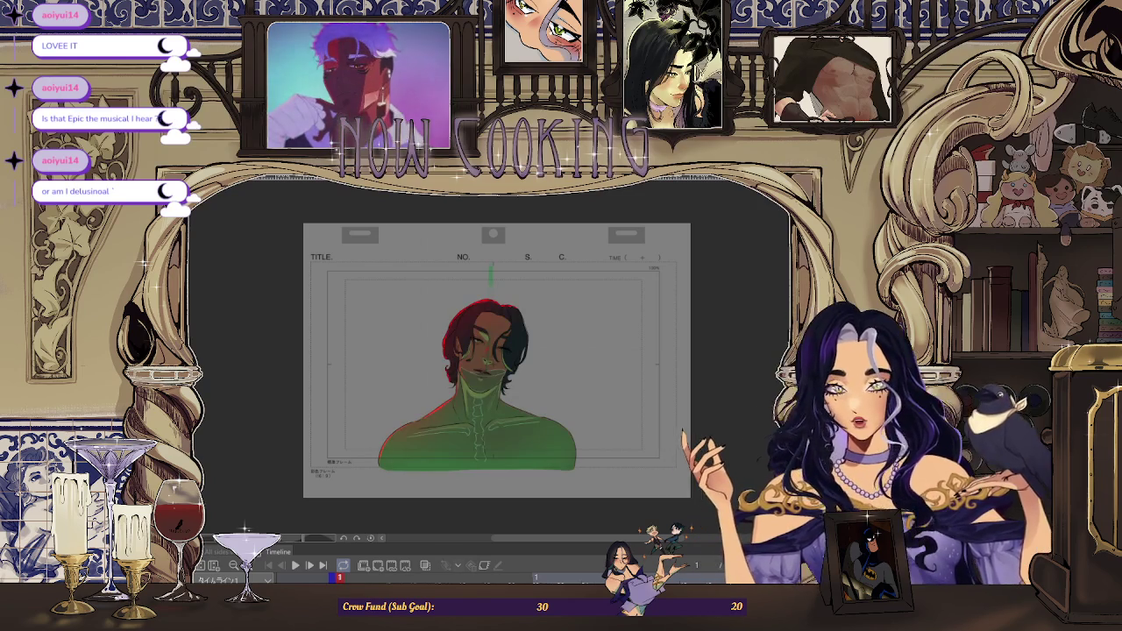
key("ctrl+z")
Go to frame 9, zoom in on the face, and lasso the mouth lines
scroll(488, 394, "up", 1)
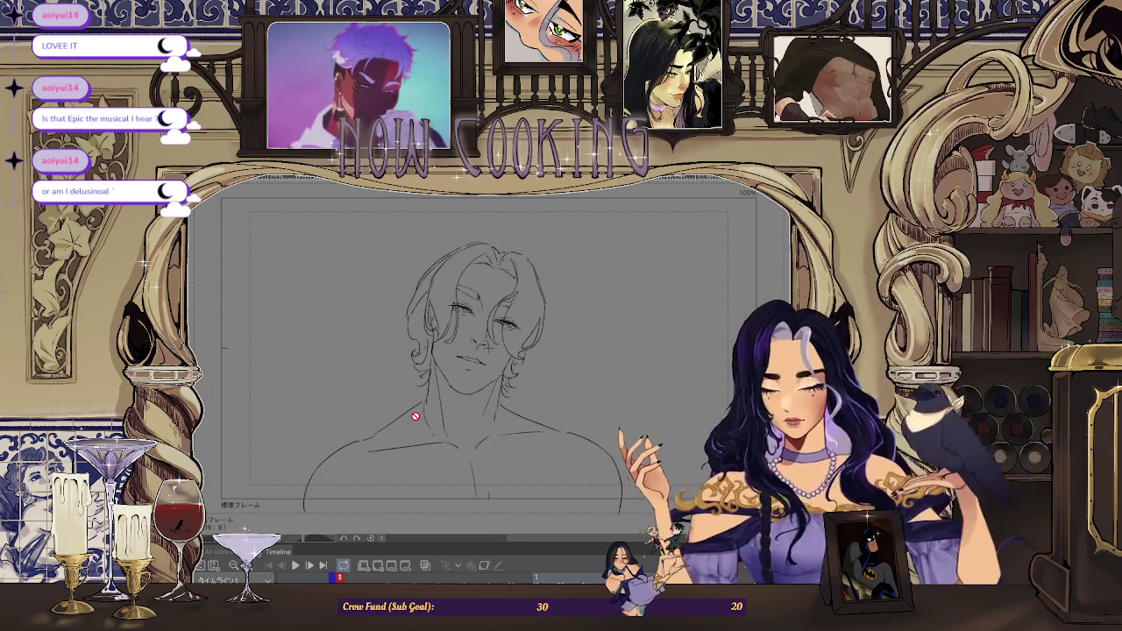
key("space")
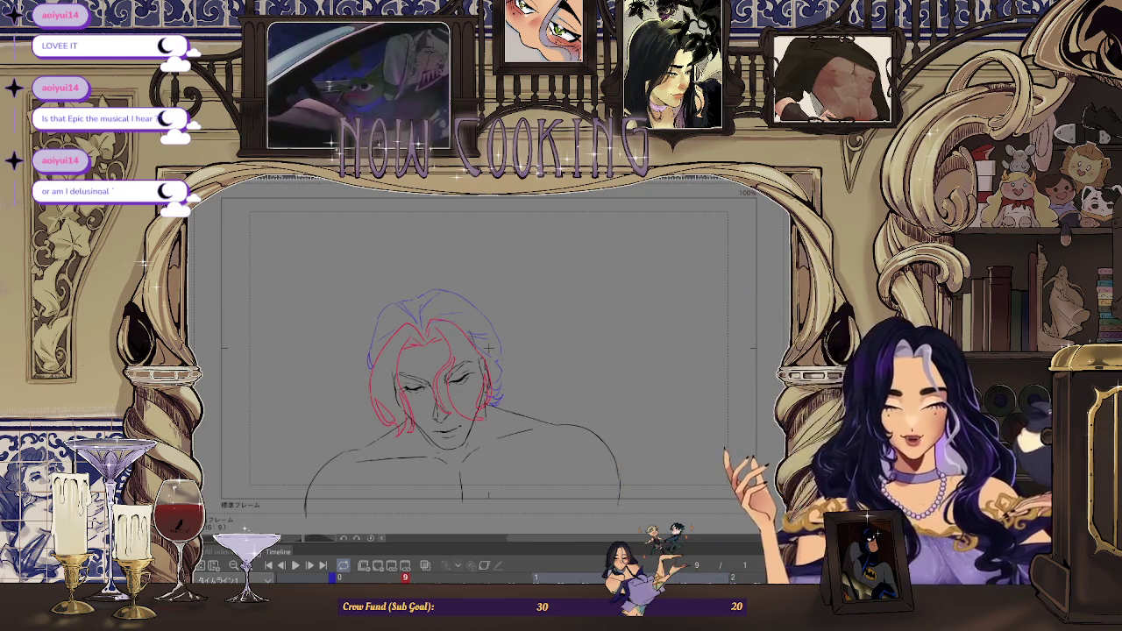
scroll(561, 229, "up", 3)
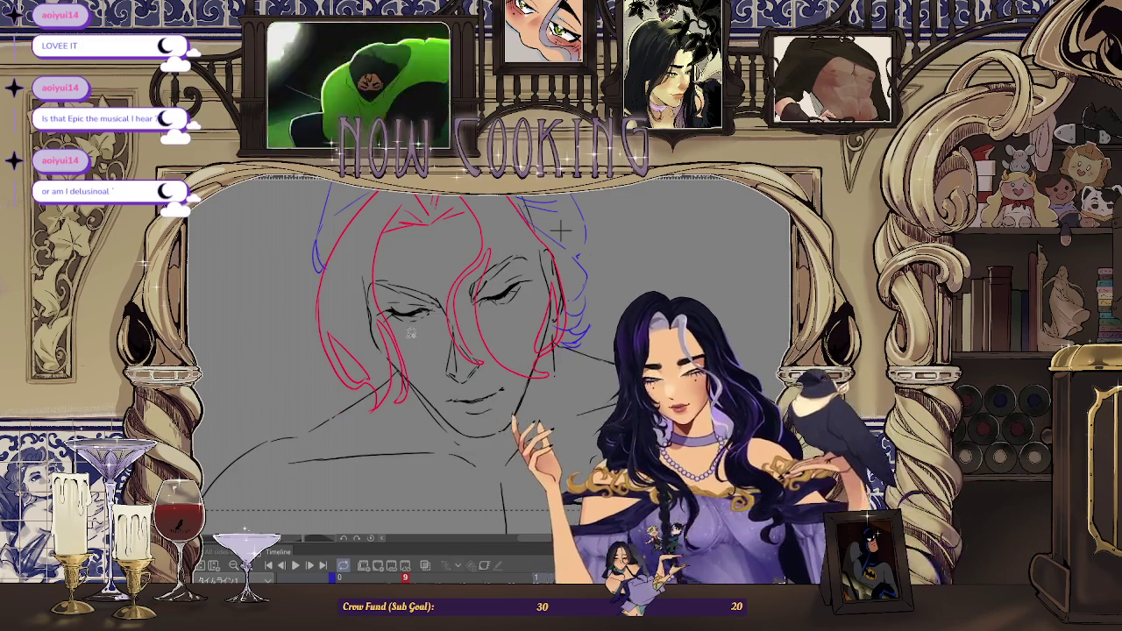
scroll(421, 390, "up", 2)
left_click_drag(491, 375, 487, 377)
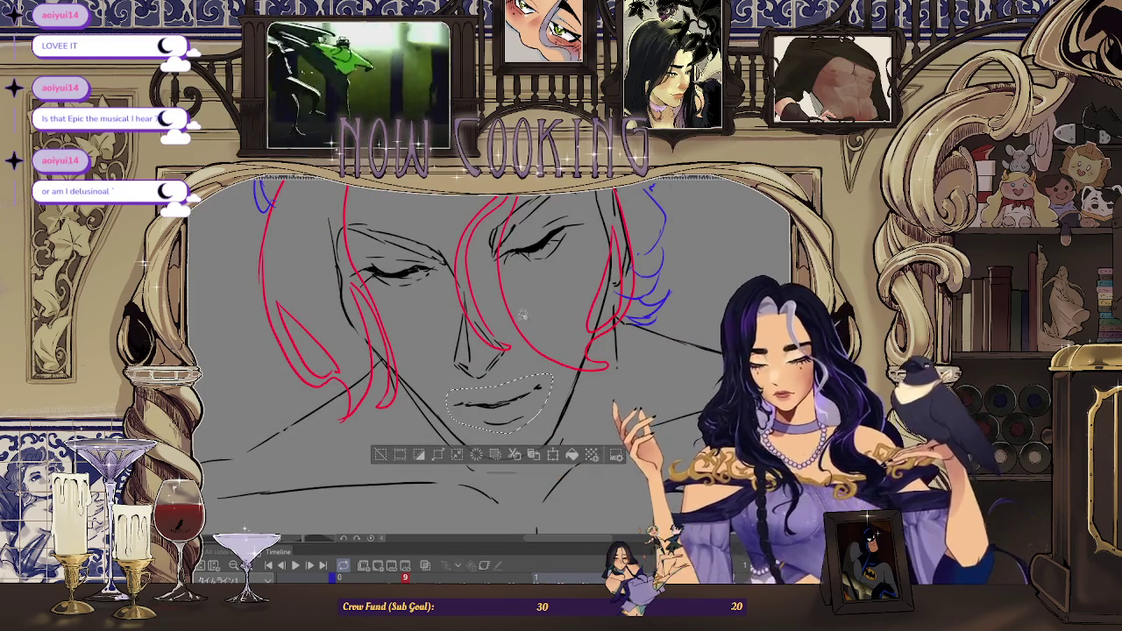
Transform the lassoed mouth on frame 9 and commit it
key("ctrl+t")
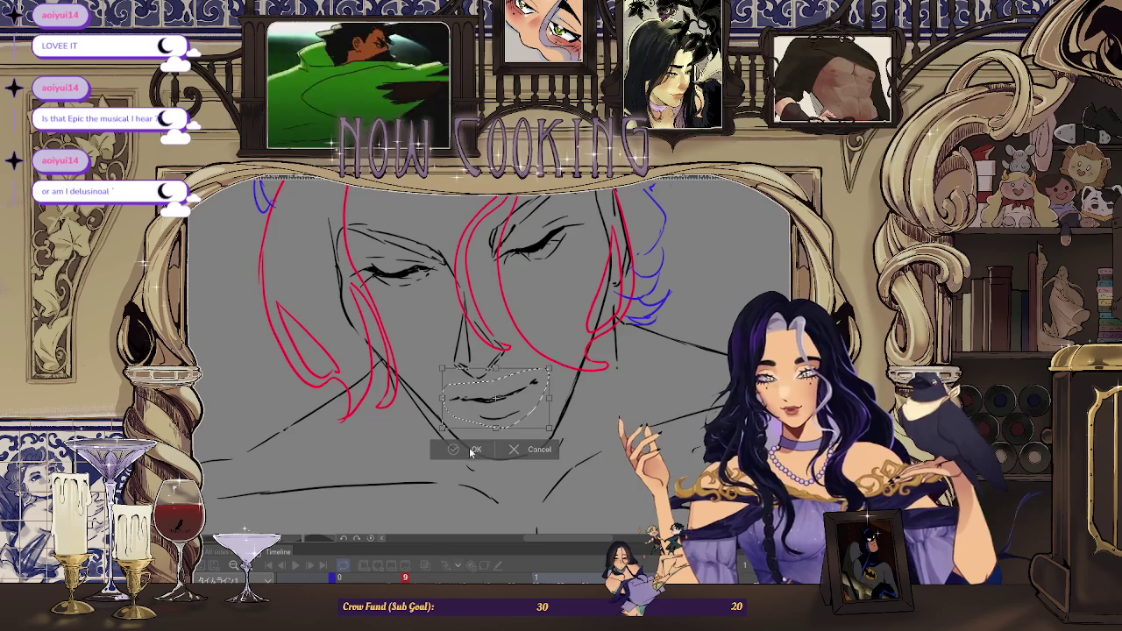
left_click(474, 451)
scroll(518, 426, "down", 2)
scroll(518, 426, "down", 1)
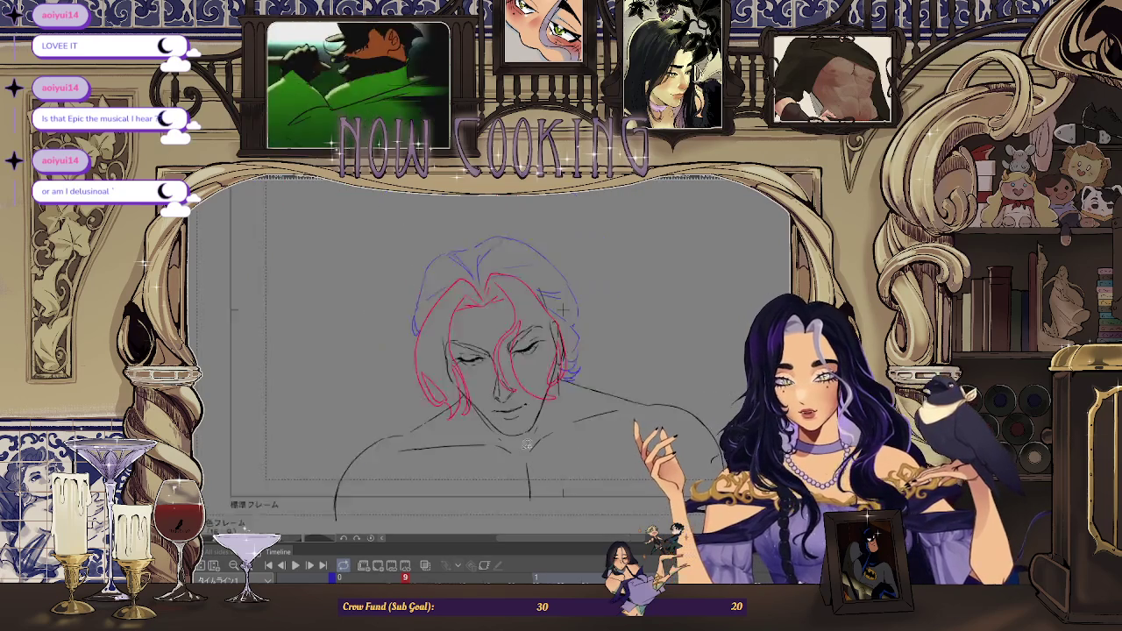
scroll(517, 427, "down", 2)
scroll(556, 433, "up", 1)
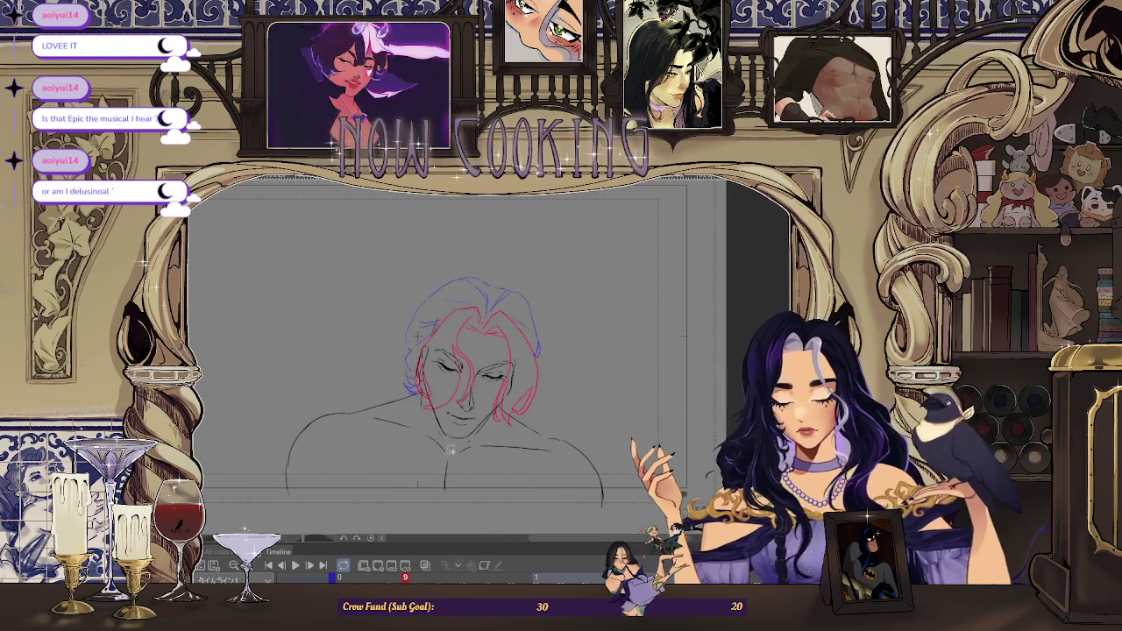
scroll(449, 449, "up", 1)
Flip between frames 1 and 9 to compare the mouth, ending on frame 9
key("Home")
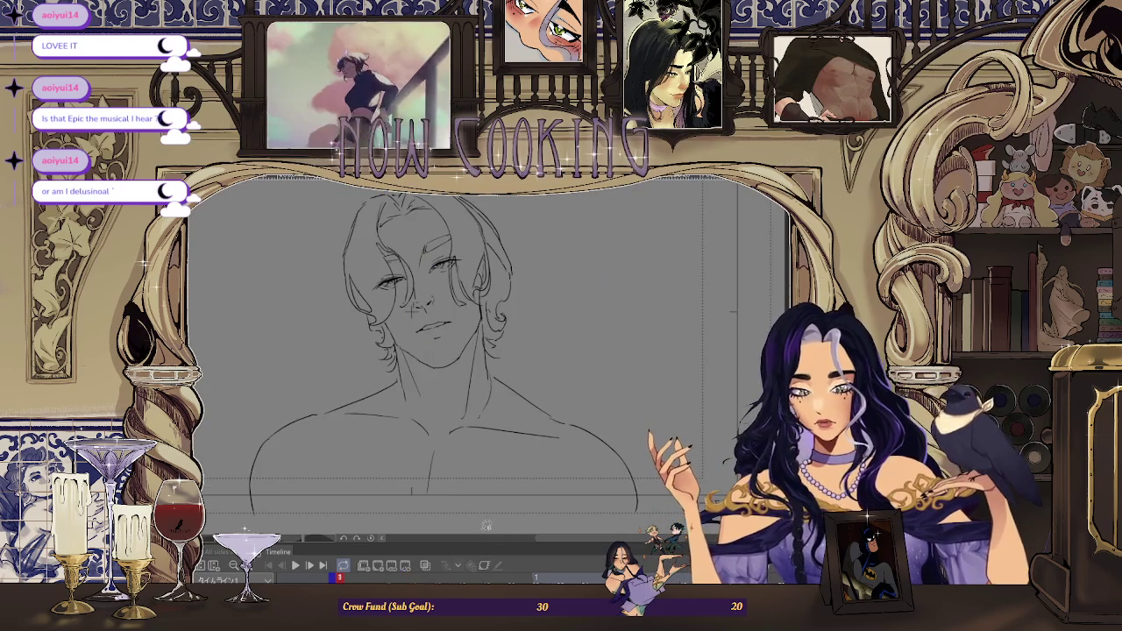
key("End")
key("Home")
key("End")
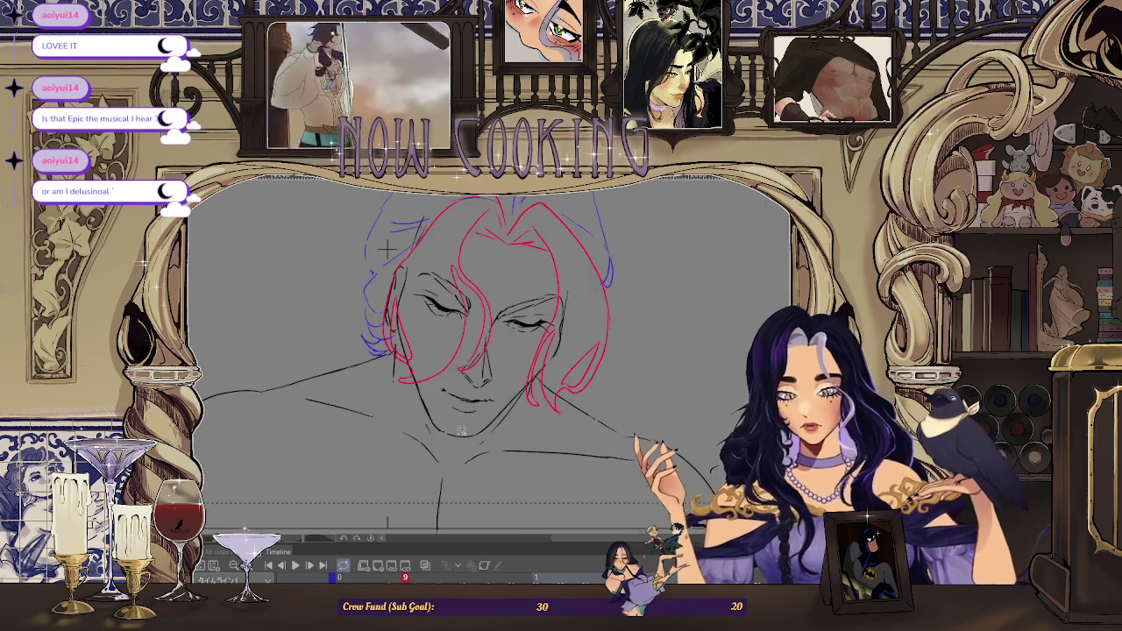
scroll(430, 443, "up", 1)
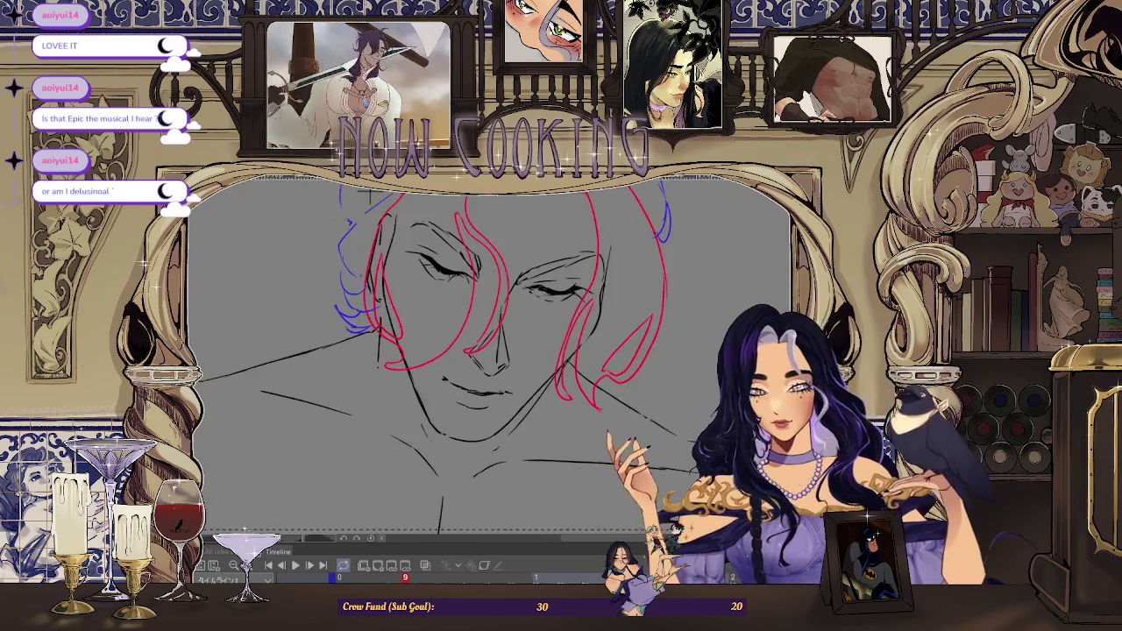
scroll(430, 443, "up", 1)
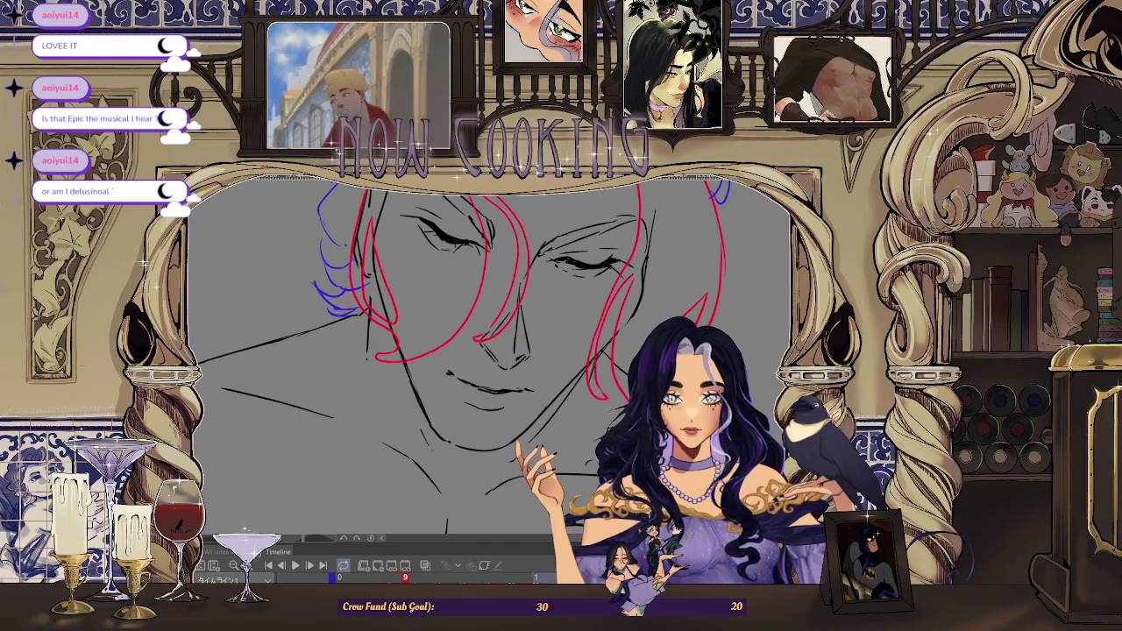
Zoom in and out on the sketch, then shift the view leftward
scroll(402, 394, "up", 1)
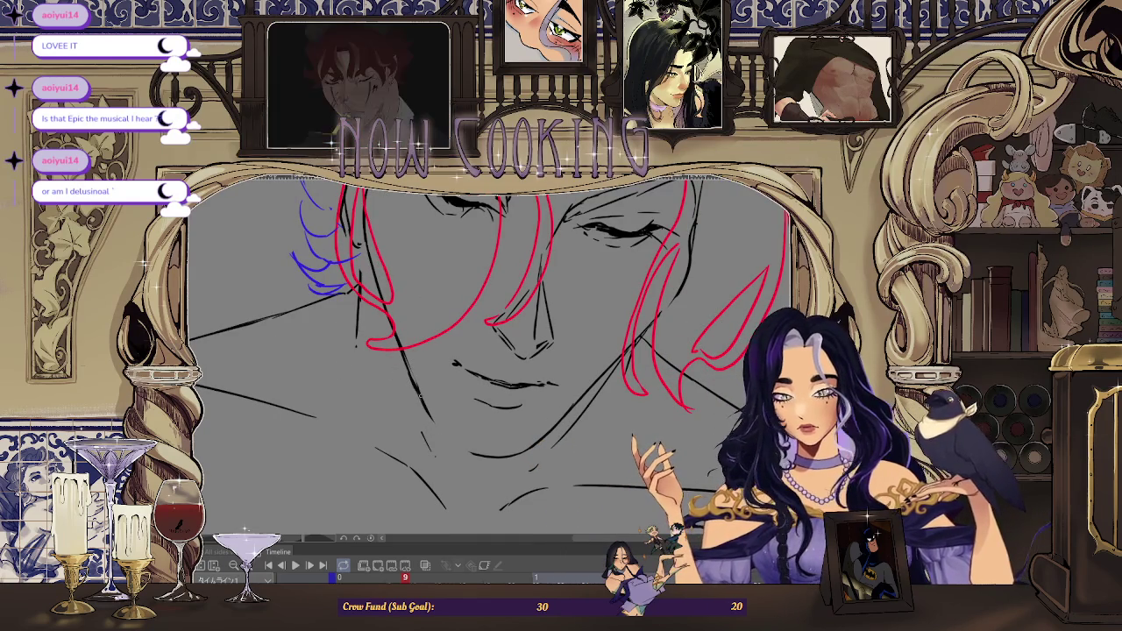
scroll(491, 351, "down", 3)
scroll(491, 351, "down", 1)
scroll(491, 351, "up", 5)
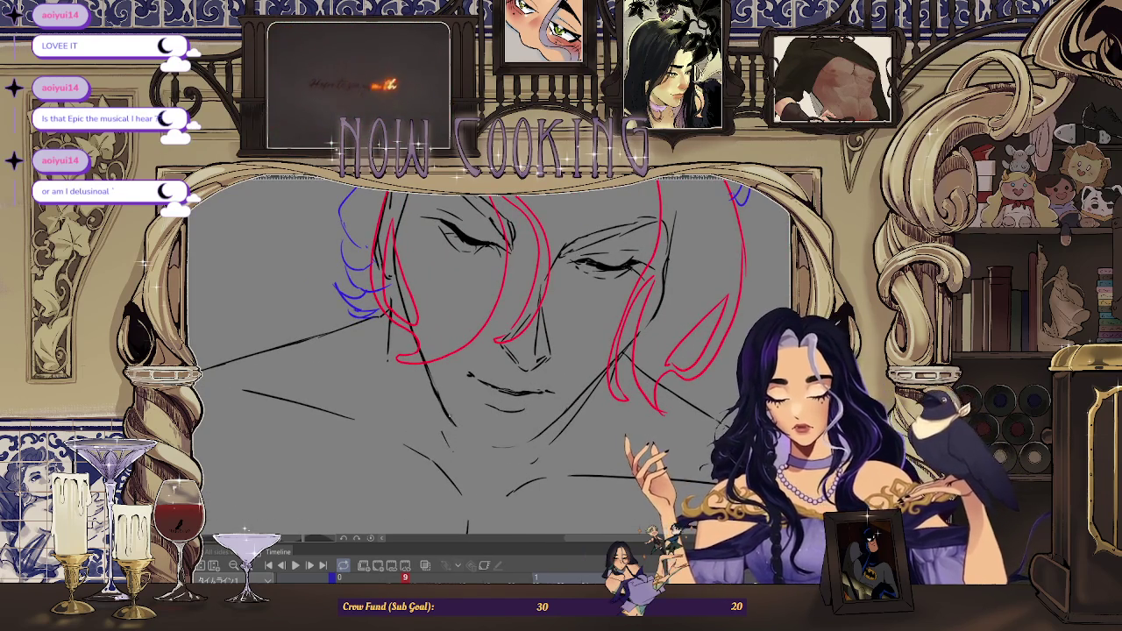
scroll(677, 400, "down", 3)
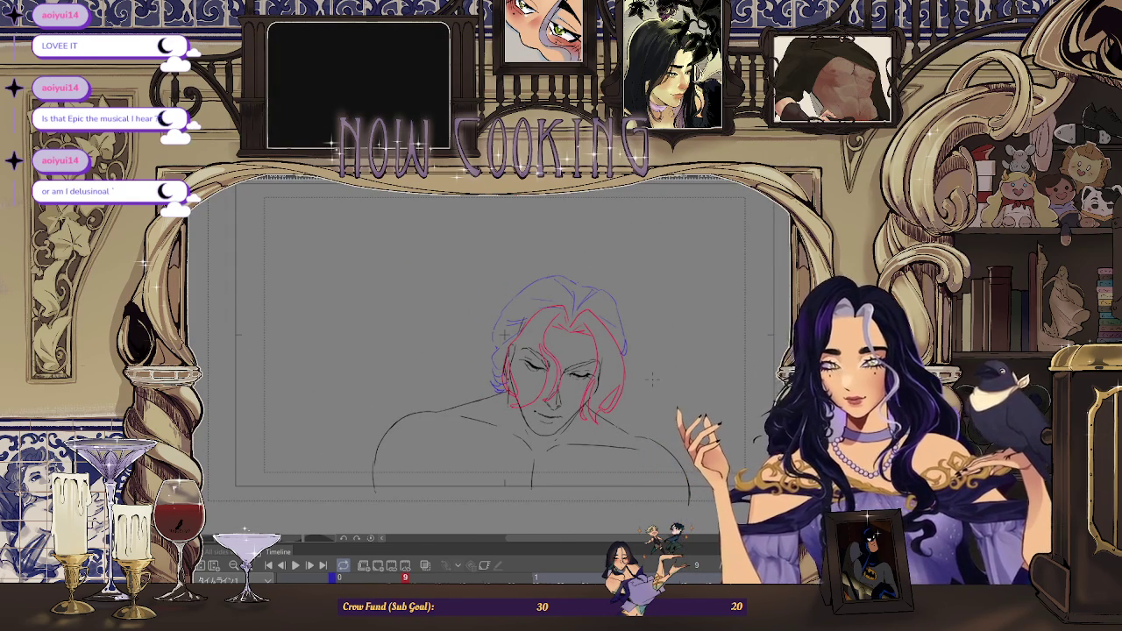
scroll(504, 333, "up", 5)
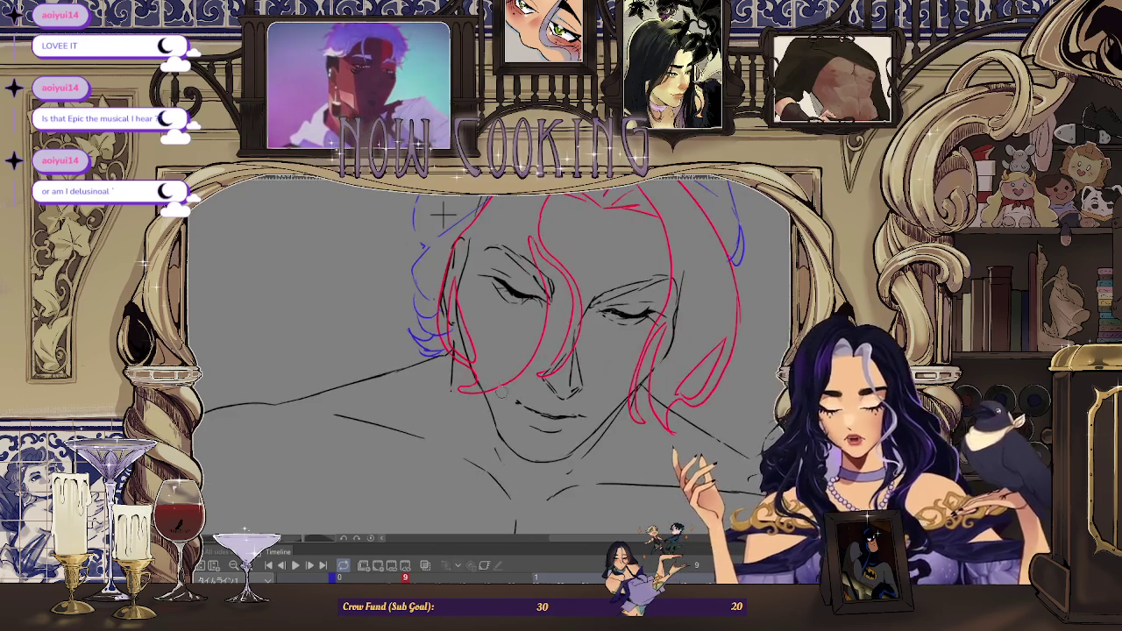
scroll(463, 288, "down", 2)
scroll(540, 348, "down", 2)
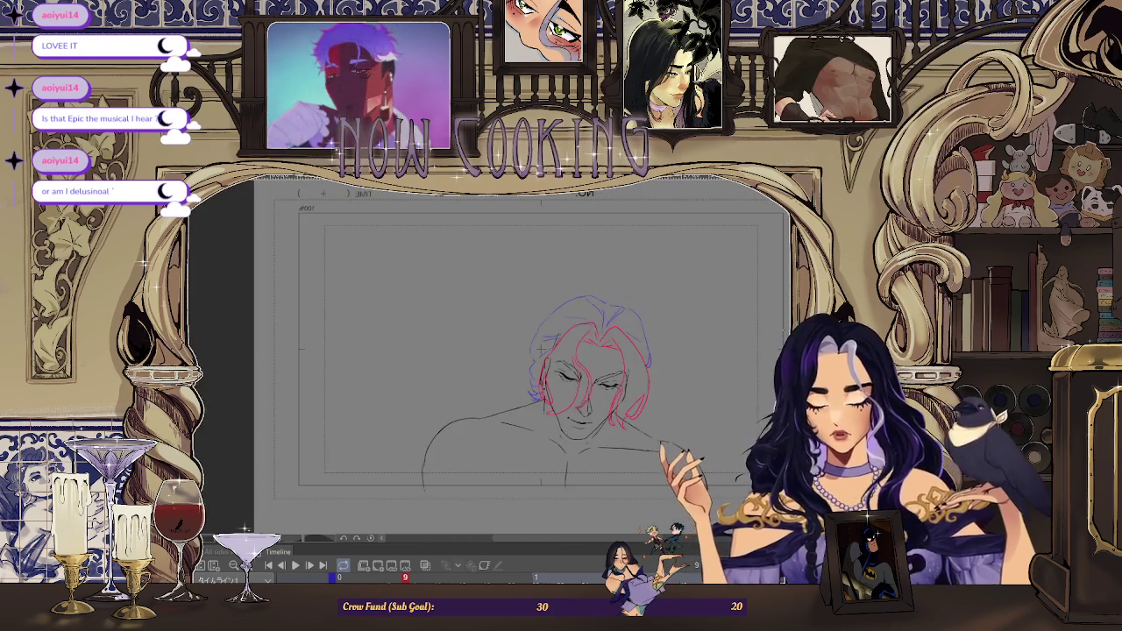
left_click_drag(707, 481, 506, 480)
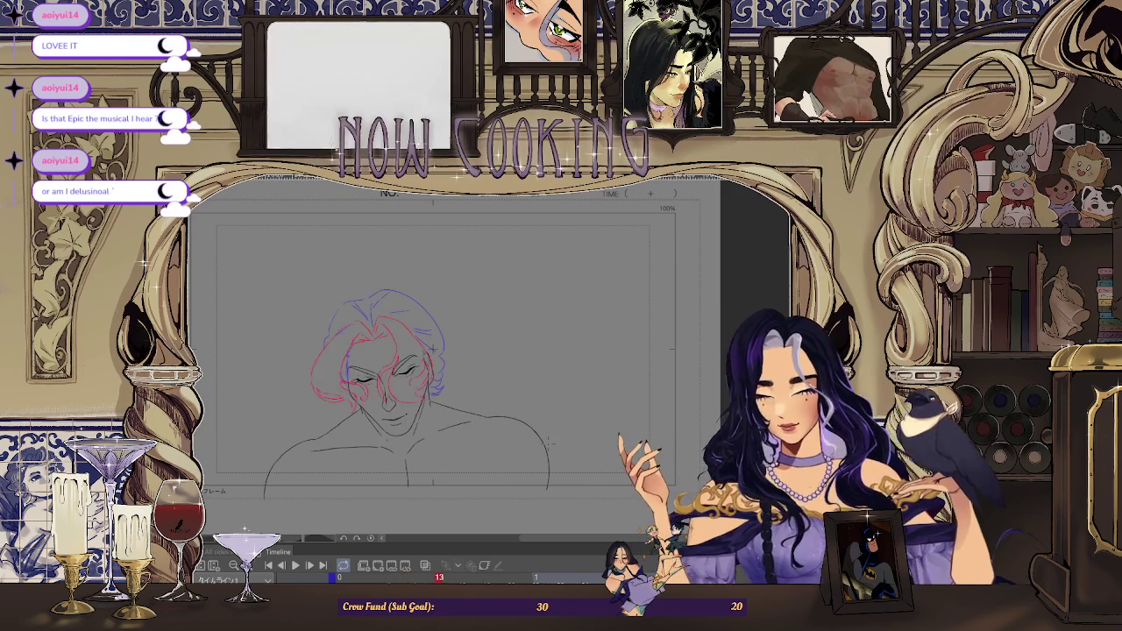
Zoom in and lasso the frame 13 mouth, transform it, then clear the selection
scroll(460, 266, "up", 2)
scroll(459, 267, "up", 1)
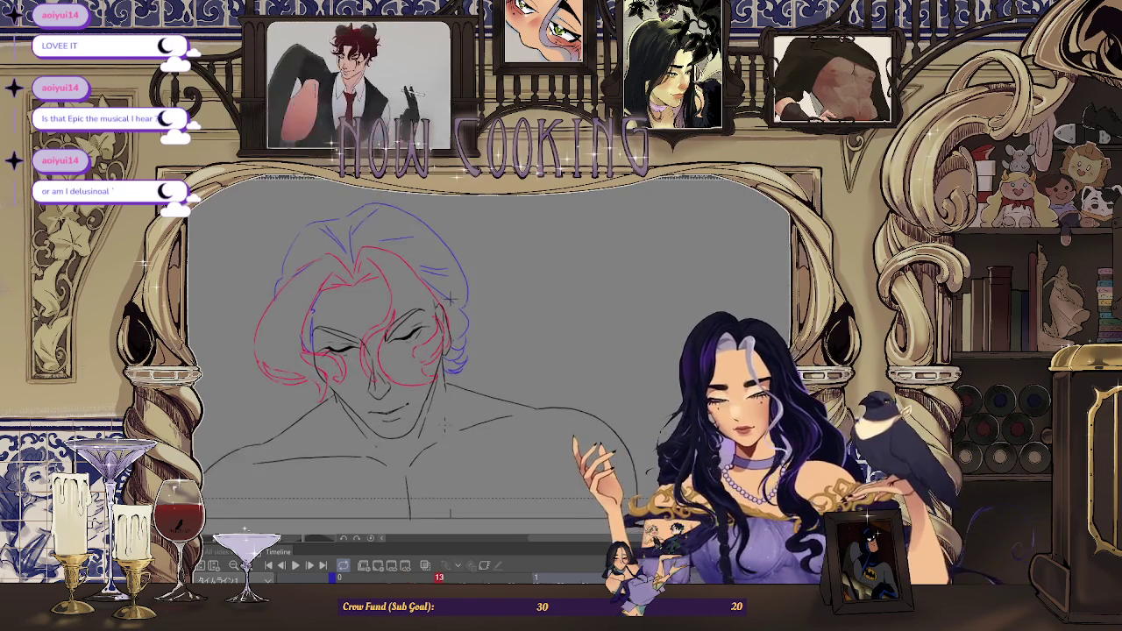
scroll(460, 267, "up", 2)
scroll(459, 267, "up", 1)
scroll(481, 237, "up", 1)
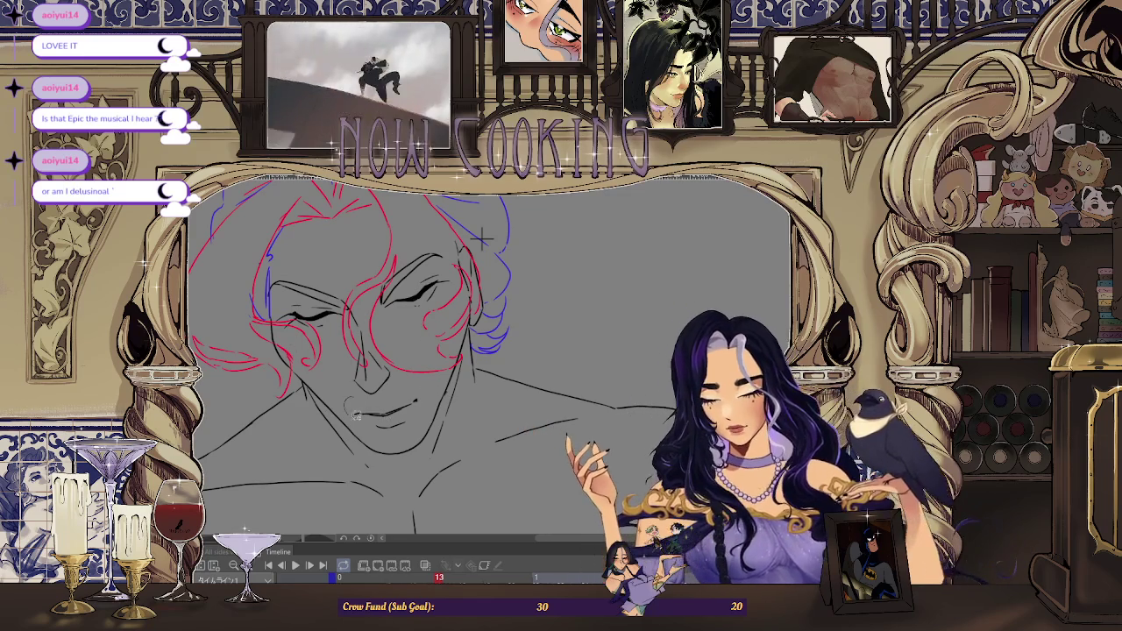
left_click_drag(427, 405, 350, 400)
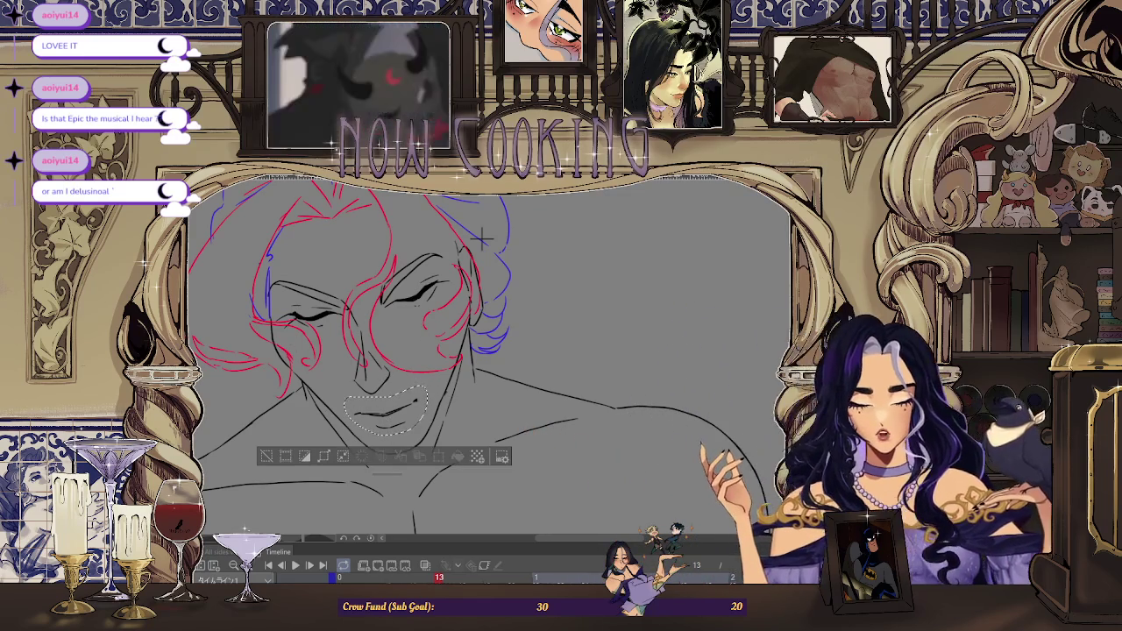
key("ctrl+t")
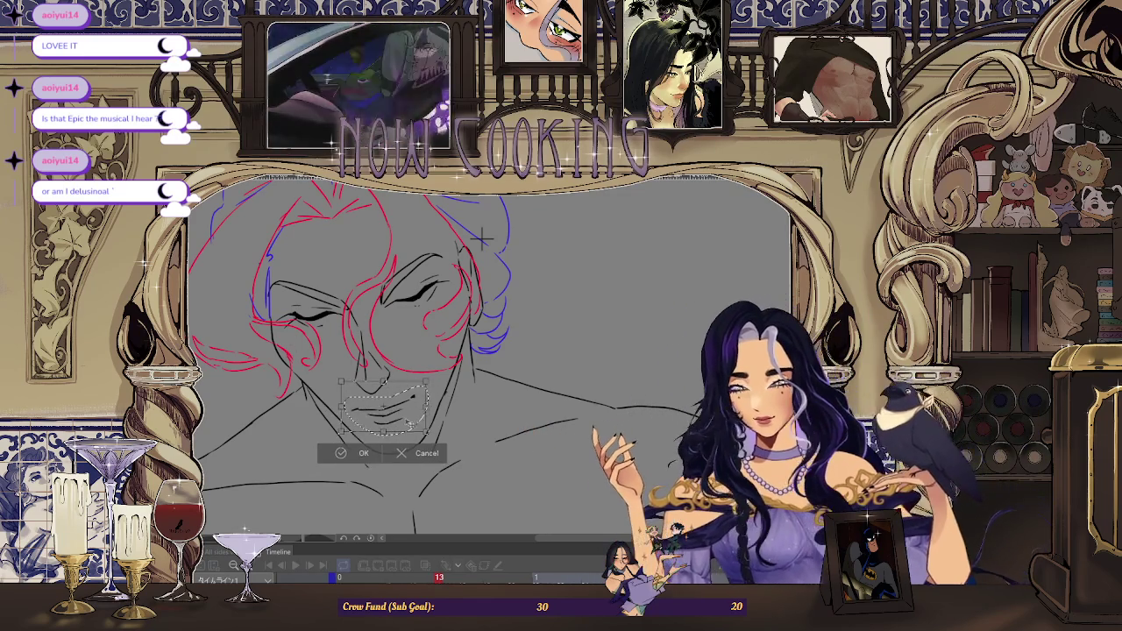
left_click(421, 456)
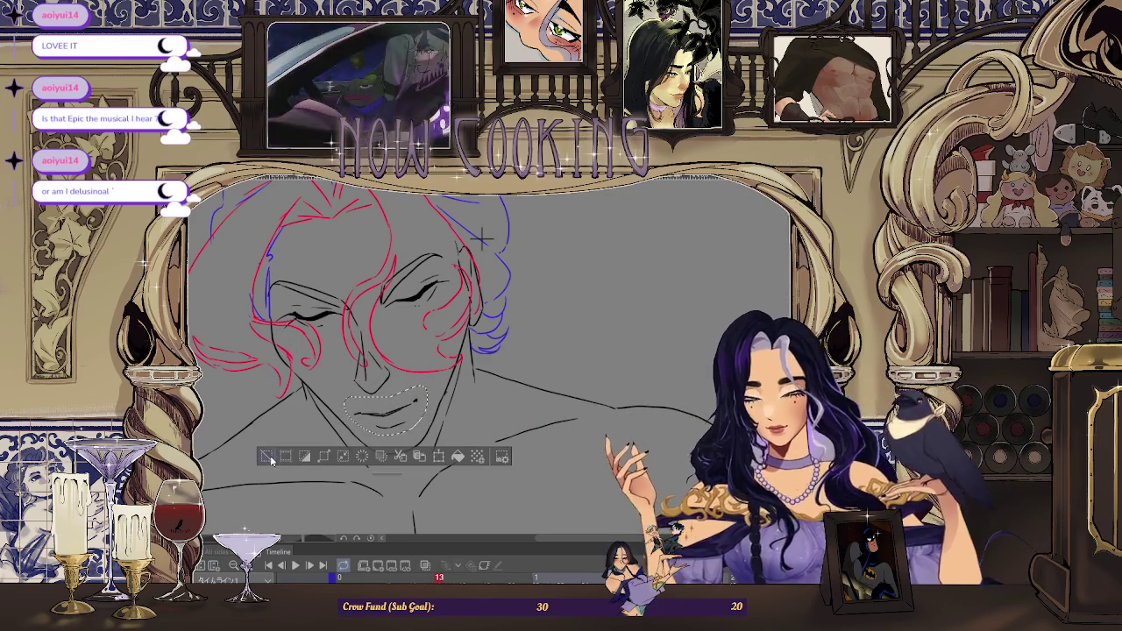
left_click(268, 457)
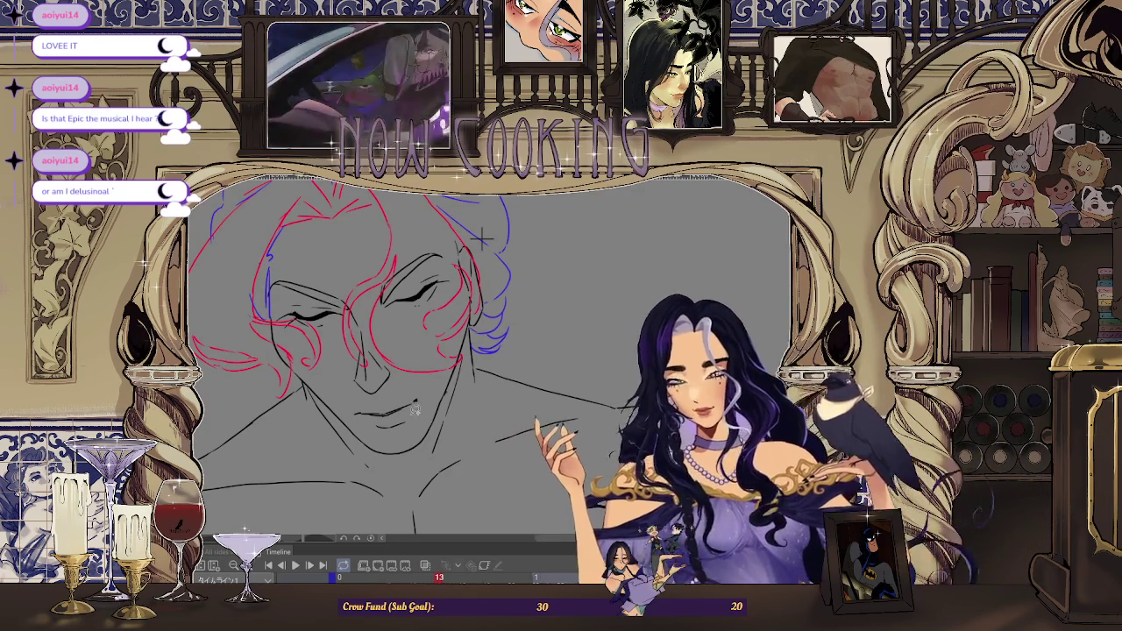
Reselect the mouth and chin lines, reshape them, and commit the transform
left_click_drag(370, 424, 367, 423)
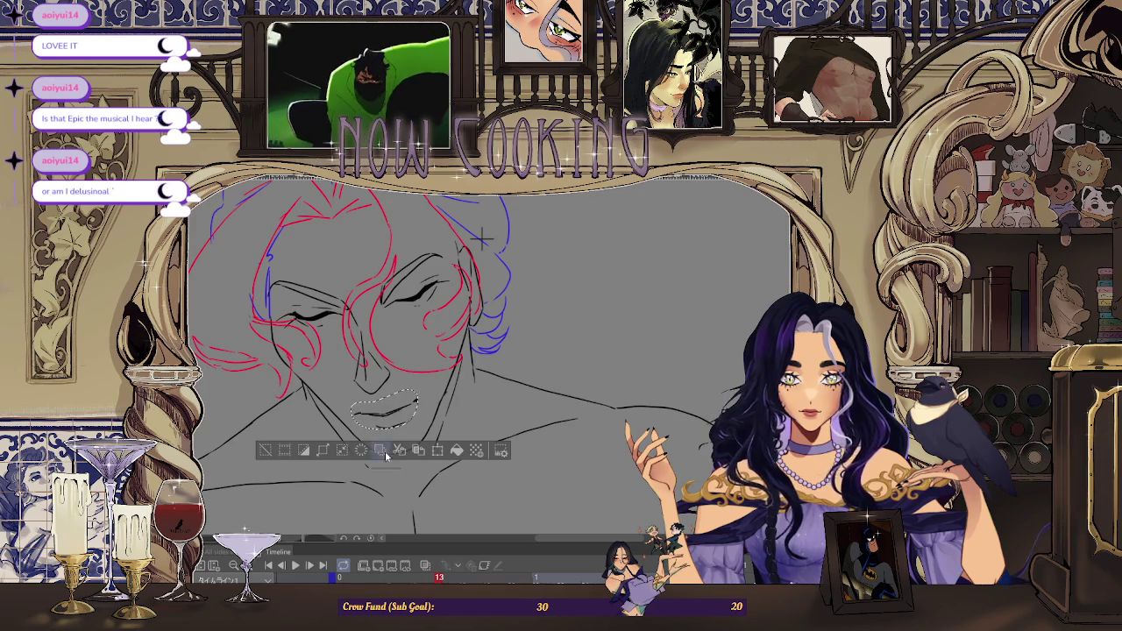
left_click(433, 451)
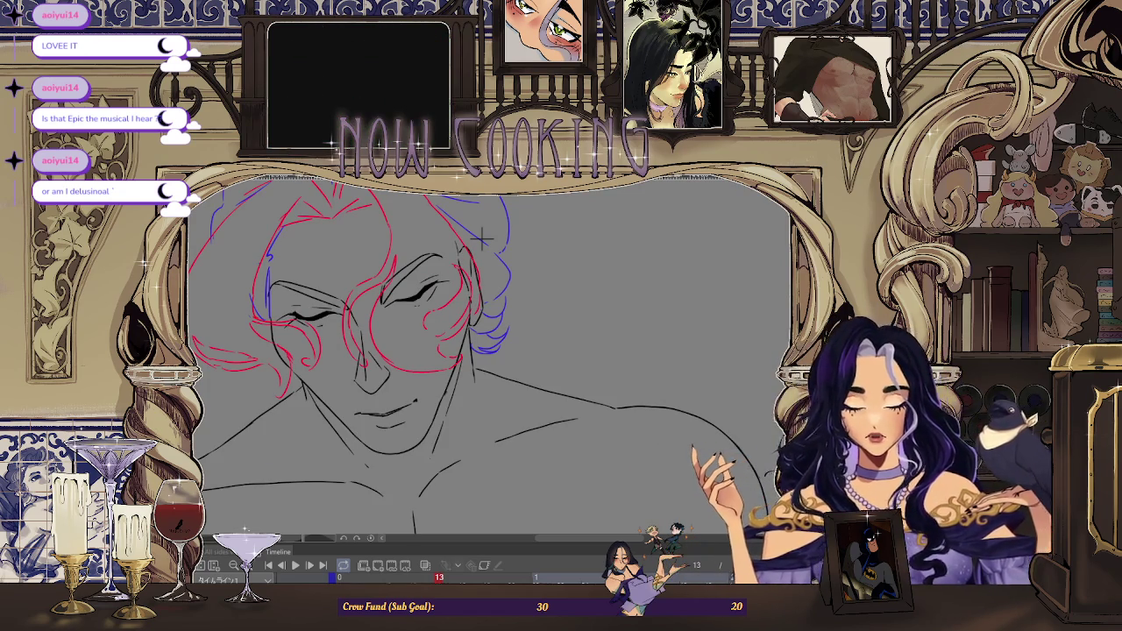
left_click_drag(414, 404, 407, 424)
key("Return")
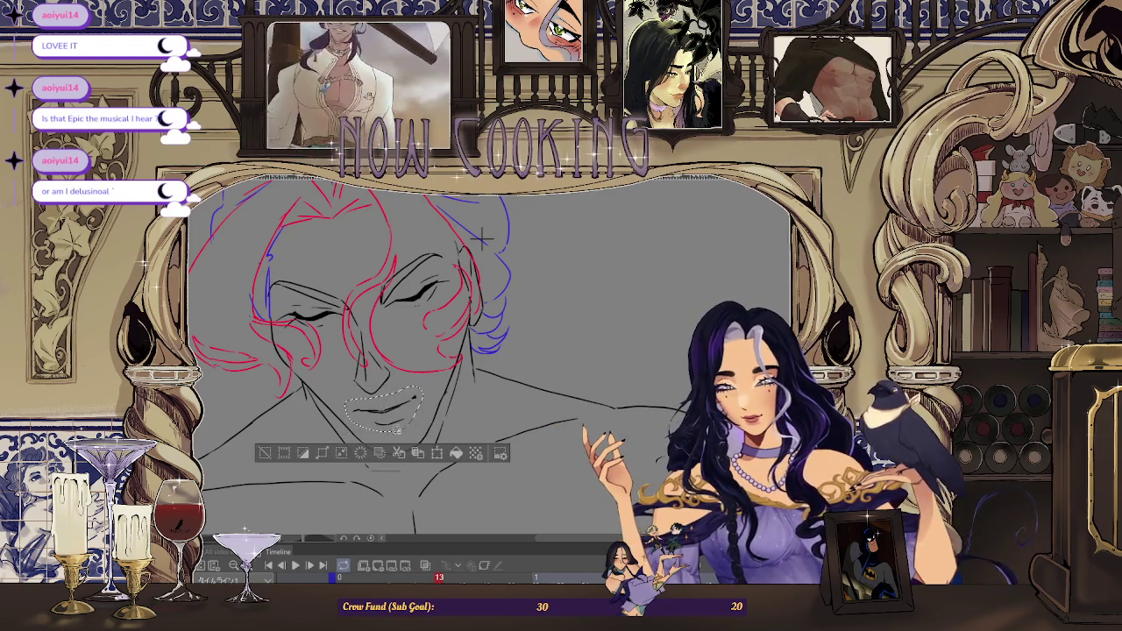
Recentre the face, toggle onion skin on and off to check, and zoom in
scroll(638, 366, "down", 2)
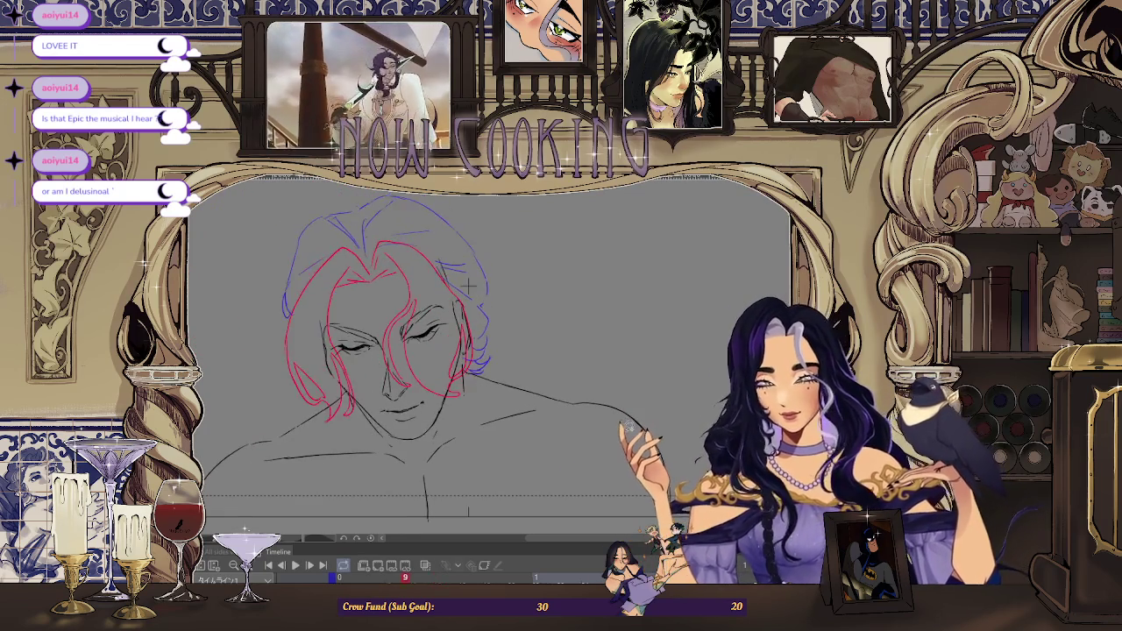
scroll(643, 374, "up", 2)
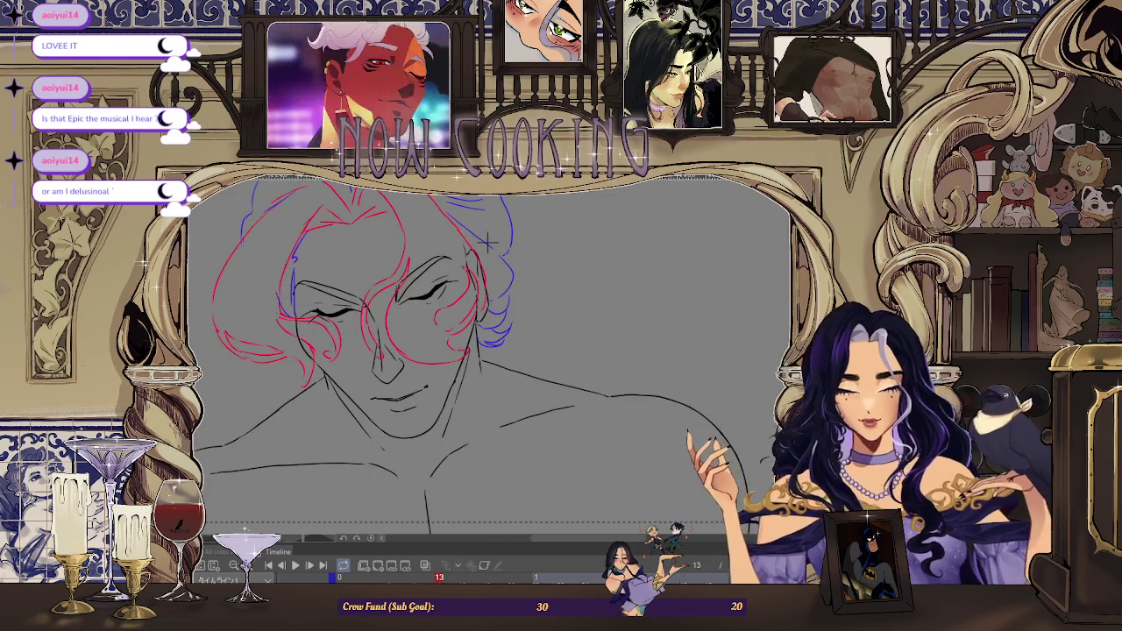
left_click_drag(486, 241, 714, 255)
left_click(428, 570)
left_click(428, 569)
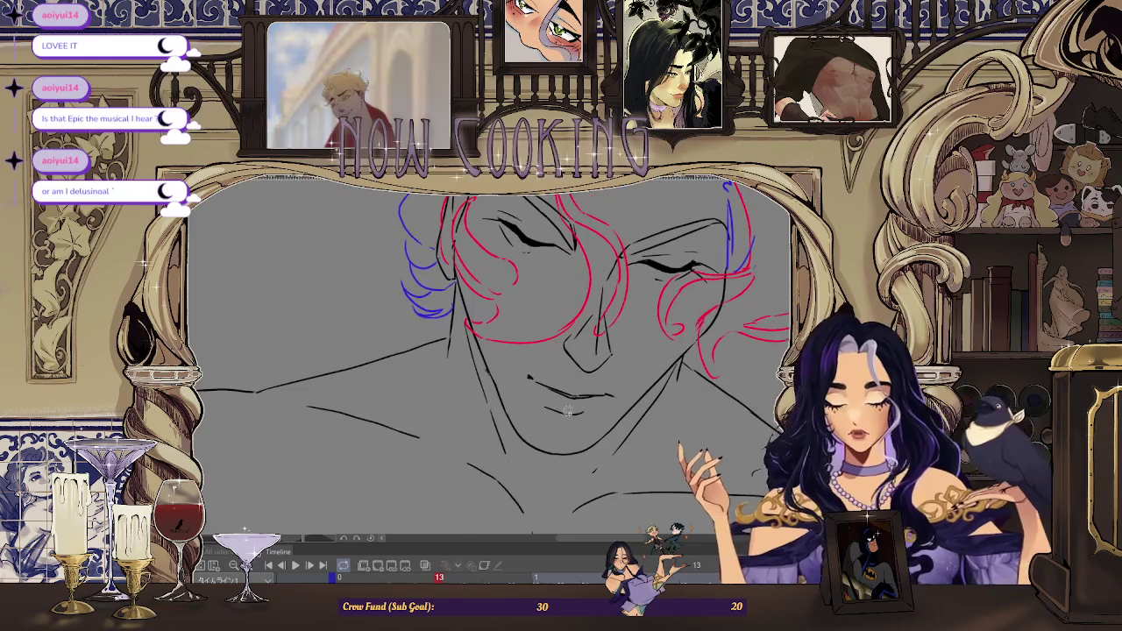
key("ctrl+plus")
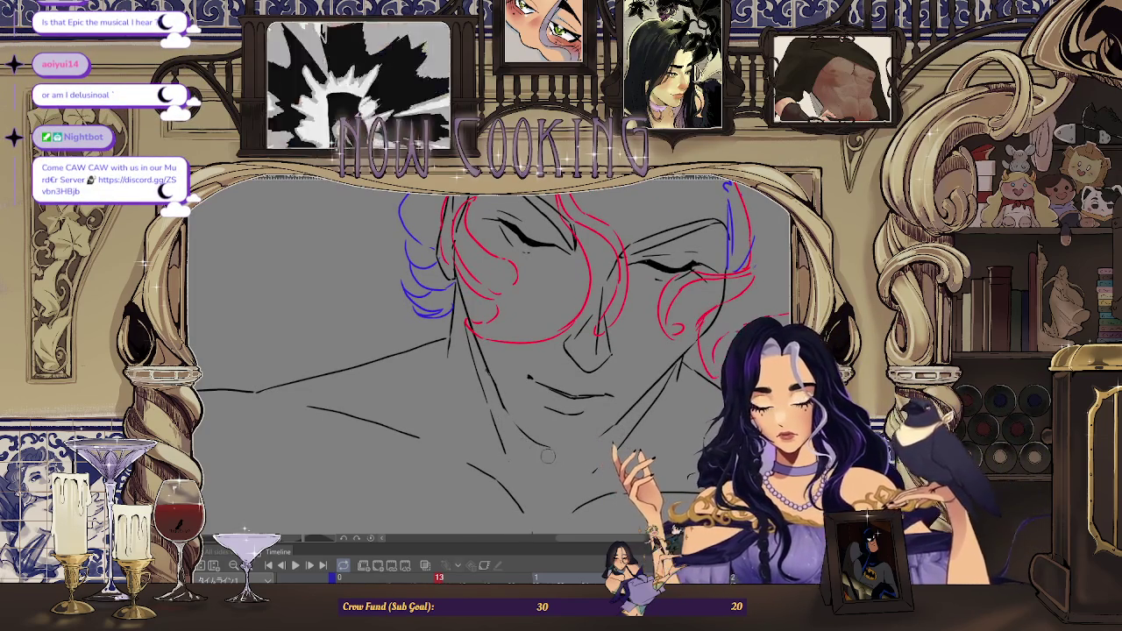
Erase the stray piece of the lower face stroke on frame 13, then step back to frame 9
scroll(530, 302, "down", 1)
scroll(531, 303, "down", 1)
scroll(531, 302, "down", 1)
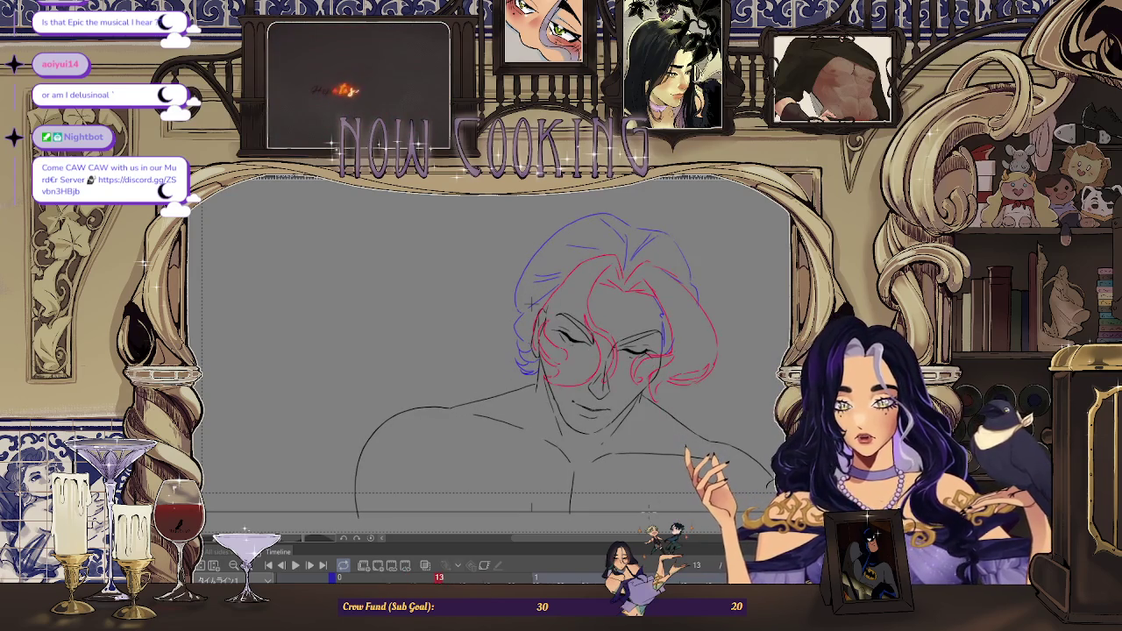
scroll(530, 302, "up", 2)
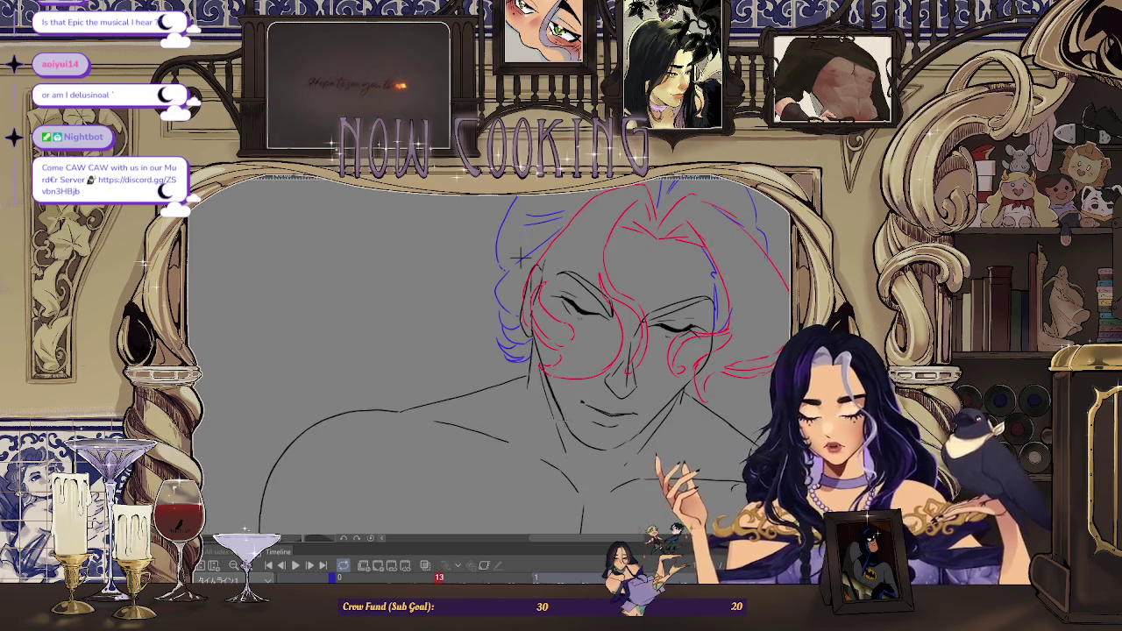
scroll(520, 256, "up", 1)
scroll(544, 350, "up", 1)
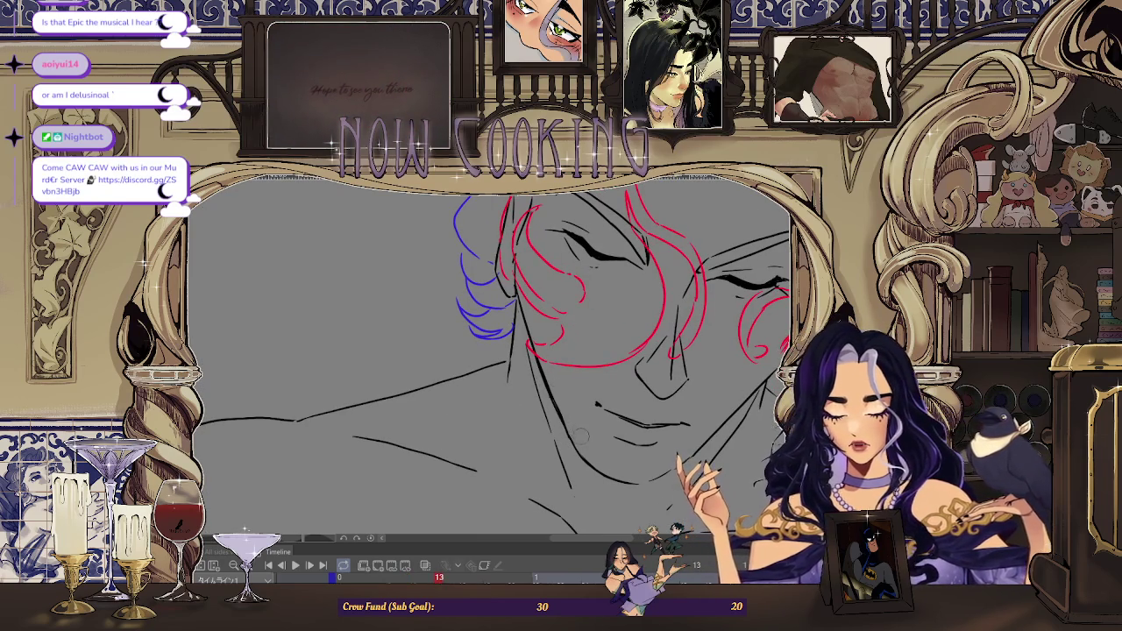
scroll(771, 482, "up", 1)
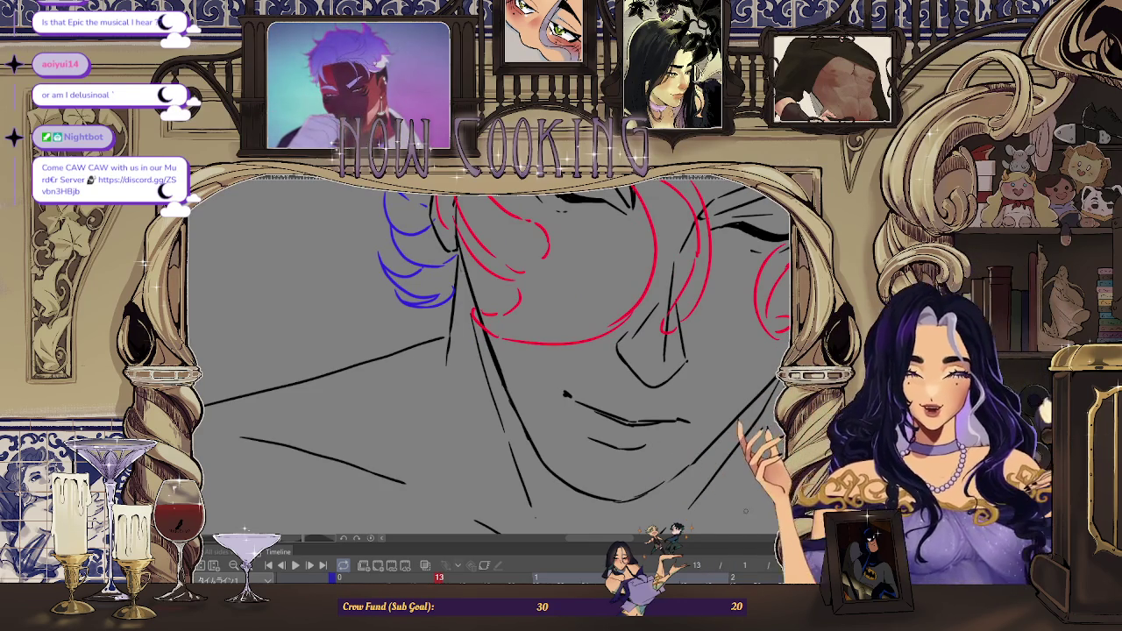
scroll(715, 392, "up", 1)
scroll(627, 462, "up", 1)
left_click_drag(570, 494, 547, 498)
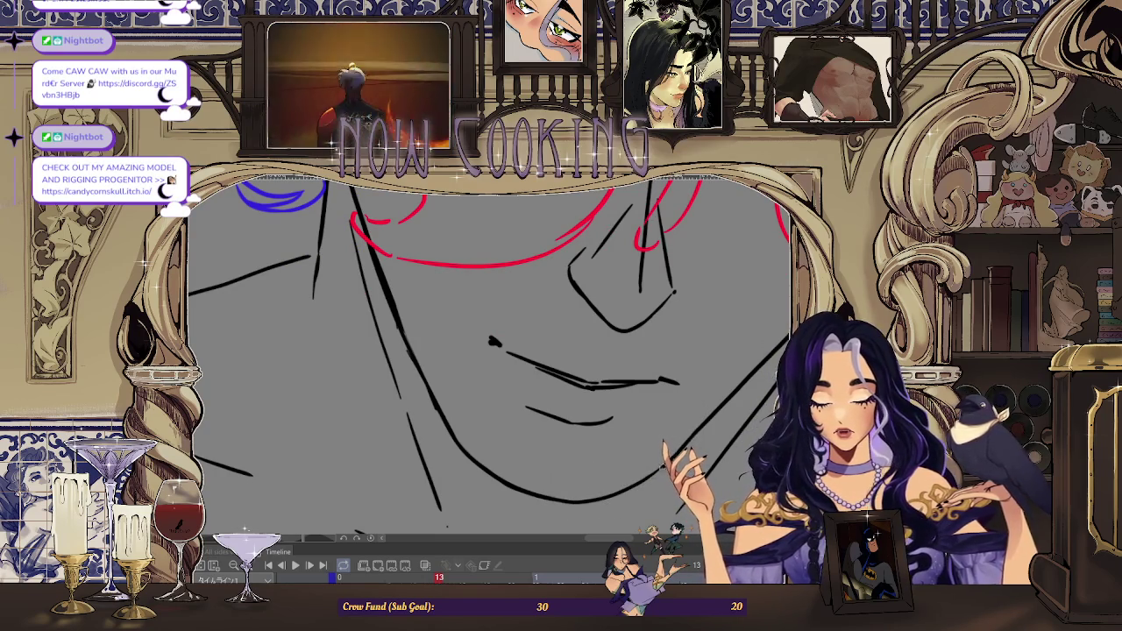
scroll(669, 386, "down", 5)
key("Left")
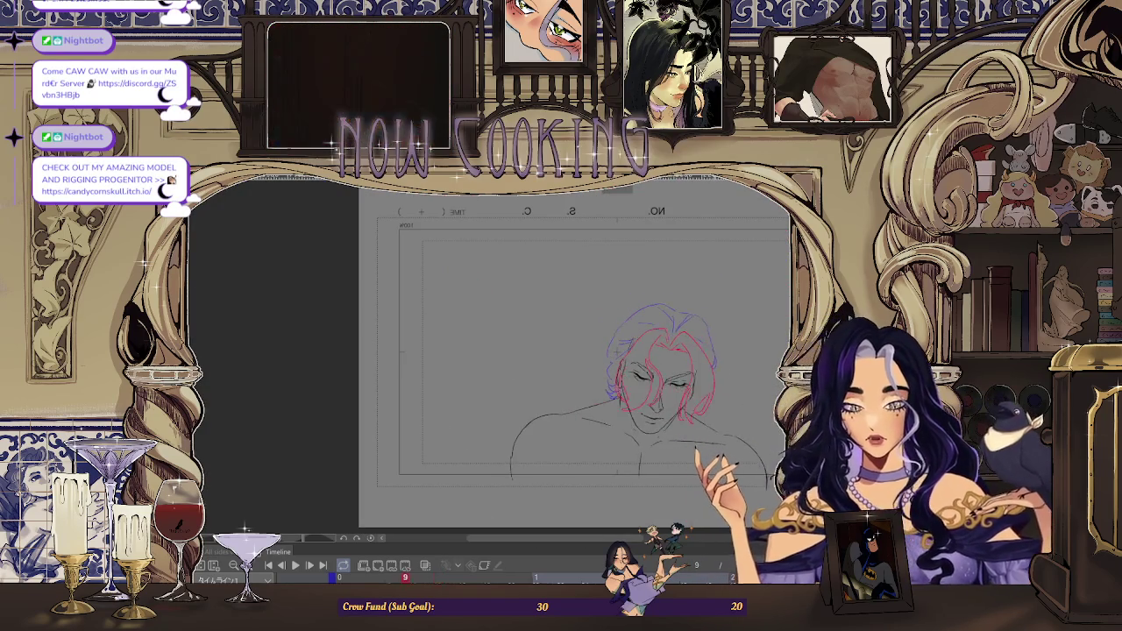
Step through frames 9, 13 and 17 to compare the sketches, ending on frame 17
key("Left")
key("Left")
key("Left")
key("Right")
key("Right")
key("Right")
key("Right")
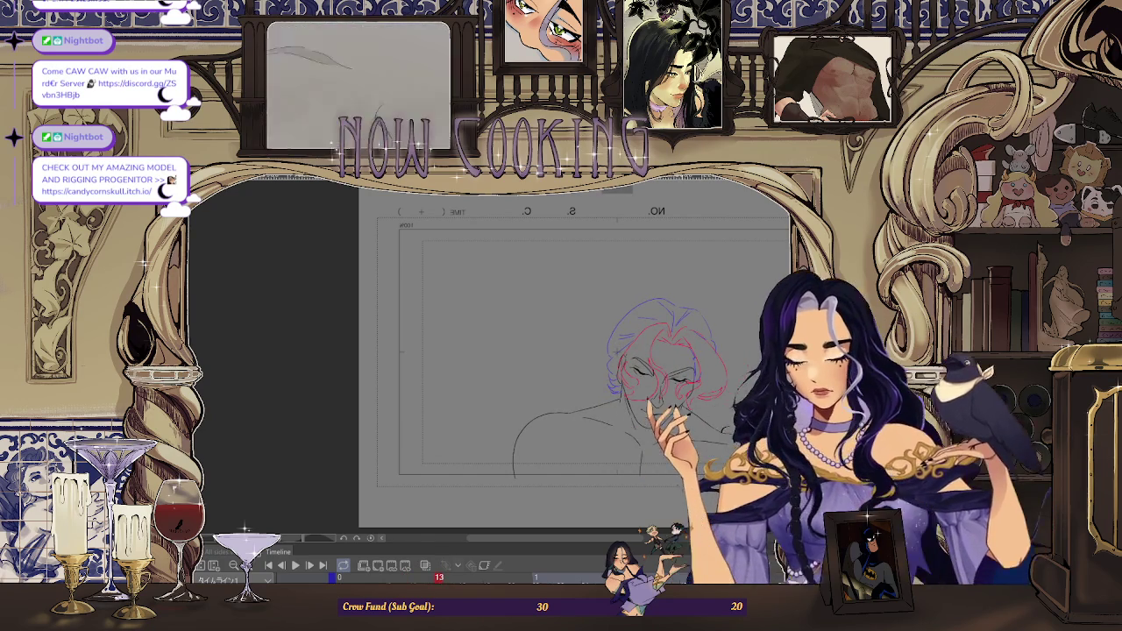
key("Left")
key("Right")
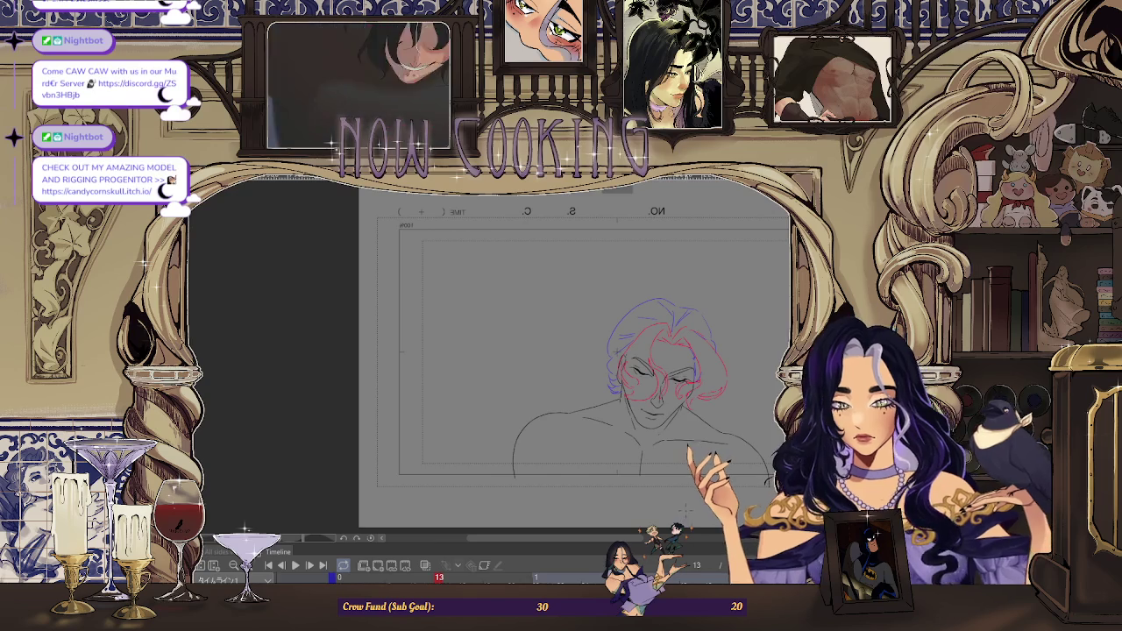
key("Right")
key("Right")
key("Right")
key("h")
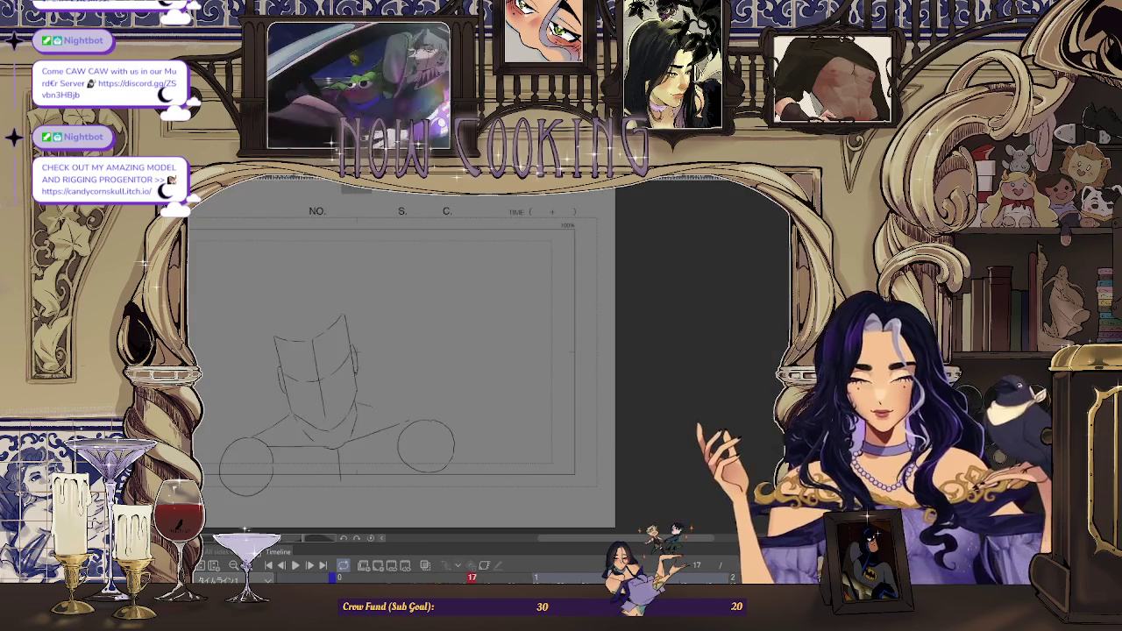
key("Left")
key("Left")
key("Left")
key("Right")
key("Right")
key("Right")
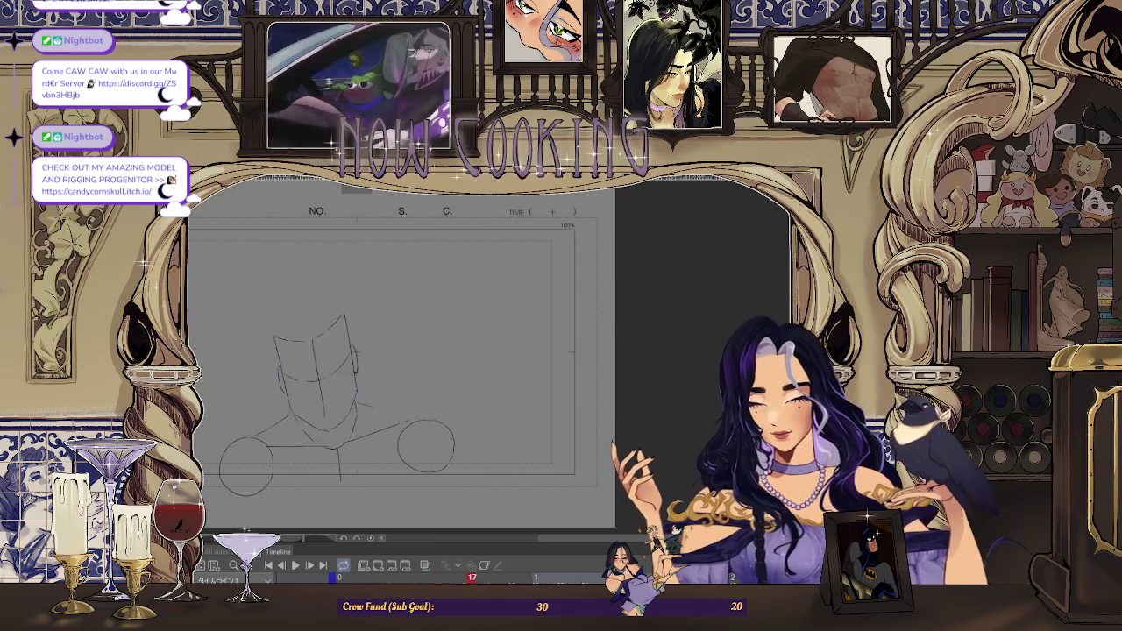
Turn on onion skin, glance at frame 33, and return to frame 17
left_click(426, 566)
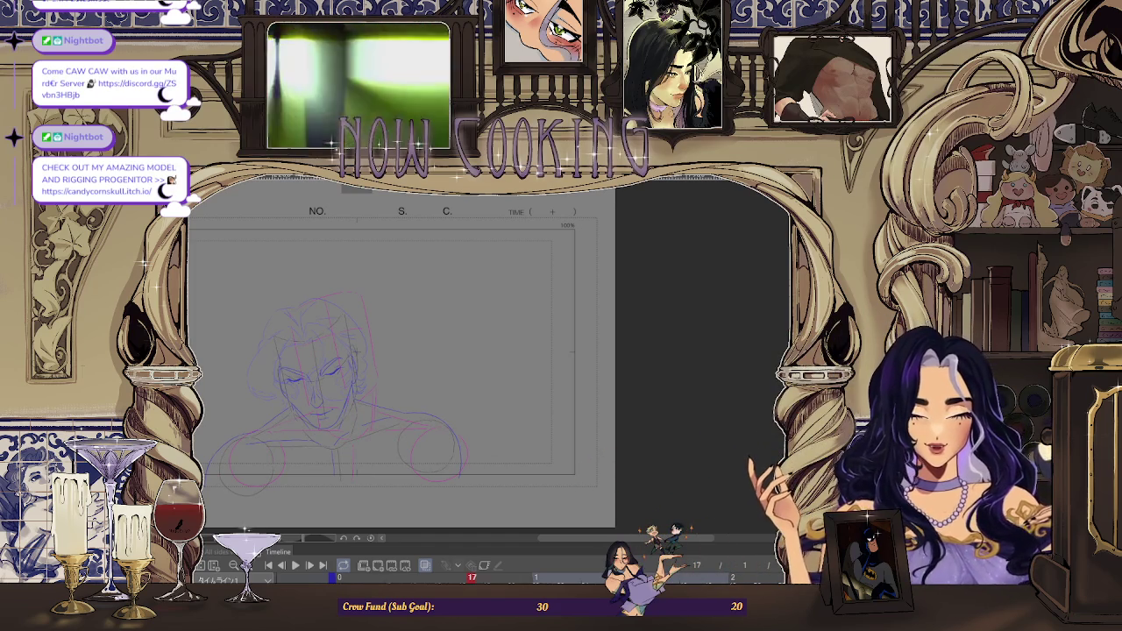
key("space")
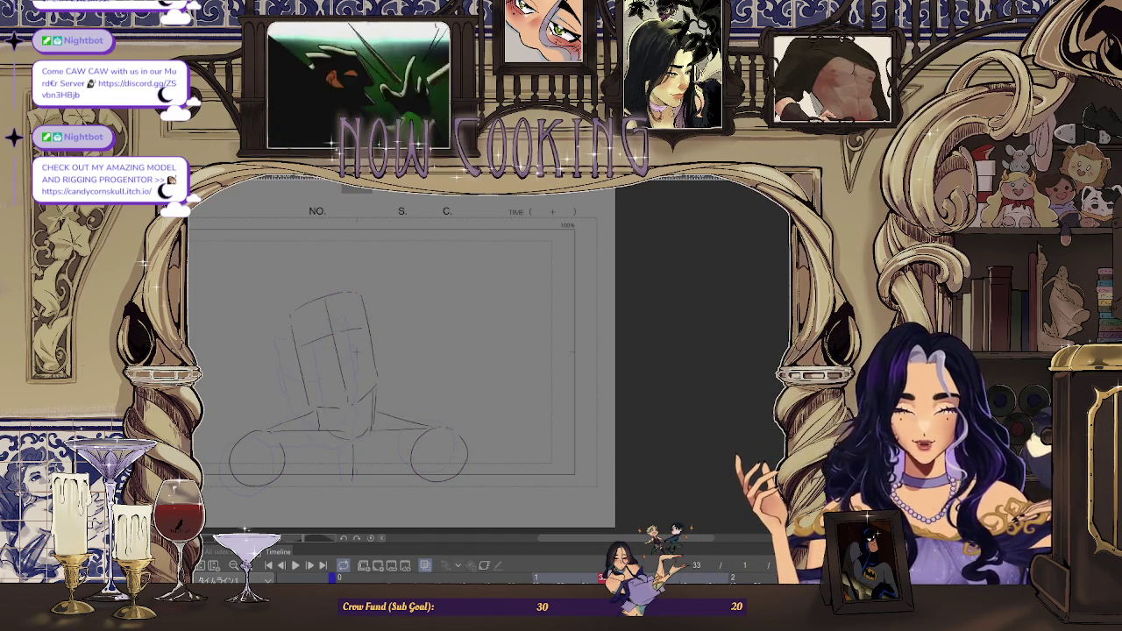
key("space")
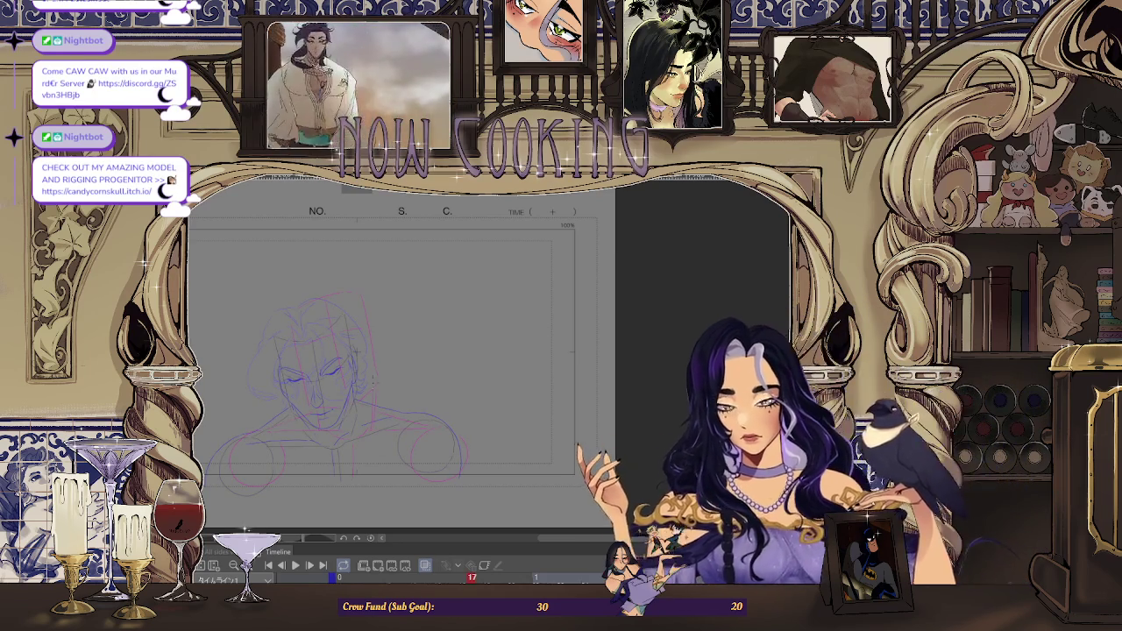
scroll(398, 326, "up", 3)
scroll(399, 326, "up", 2)
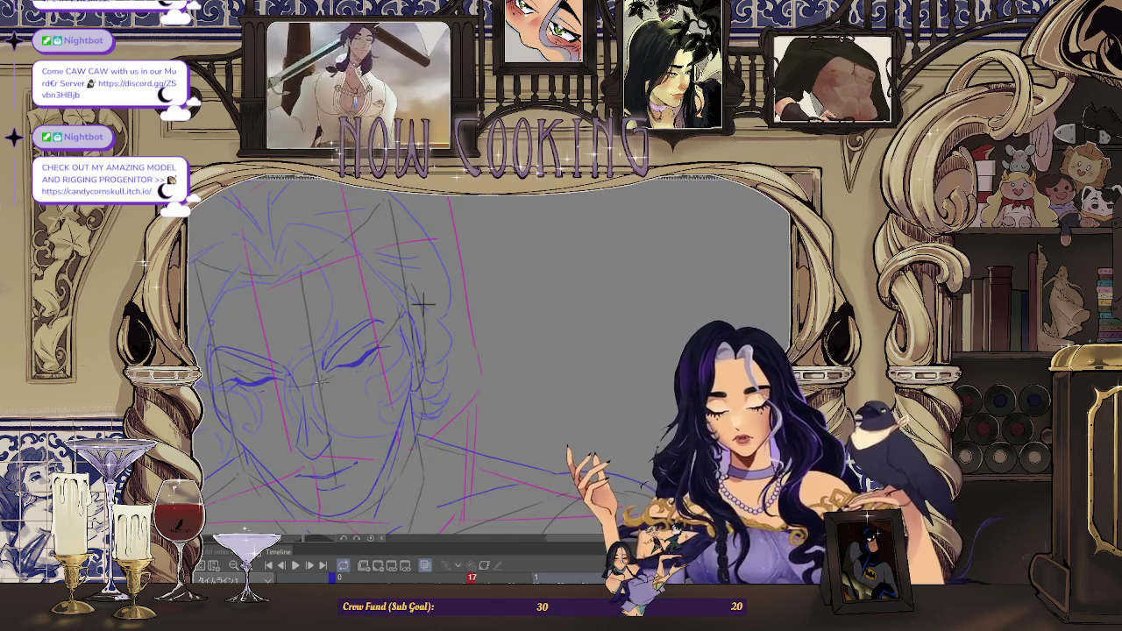
scroll(421, 305, "up", 1)
scroll(431, 296, "down", 2)
scroll(235, 368, "down", 2)
scroll(235, 369, "down", 2)
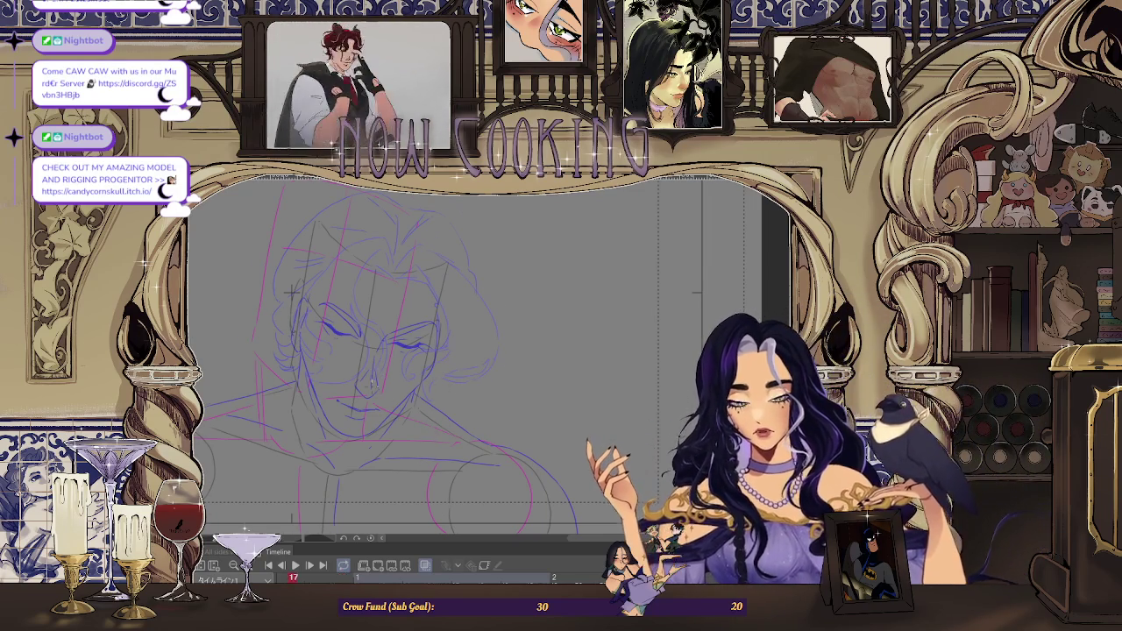
Return to frame 13, turn off onion skin, and frame the face
key("comma")
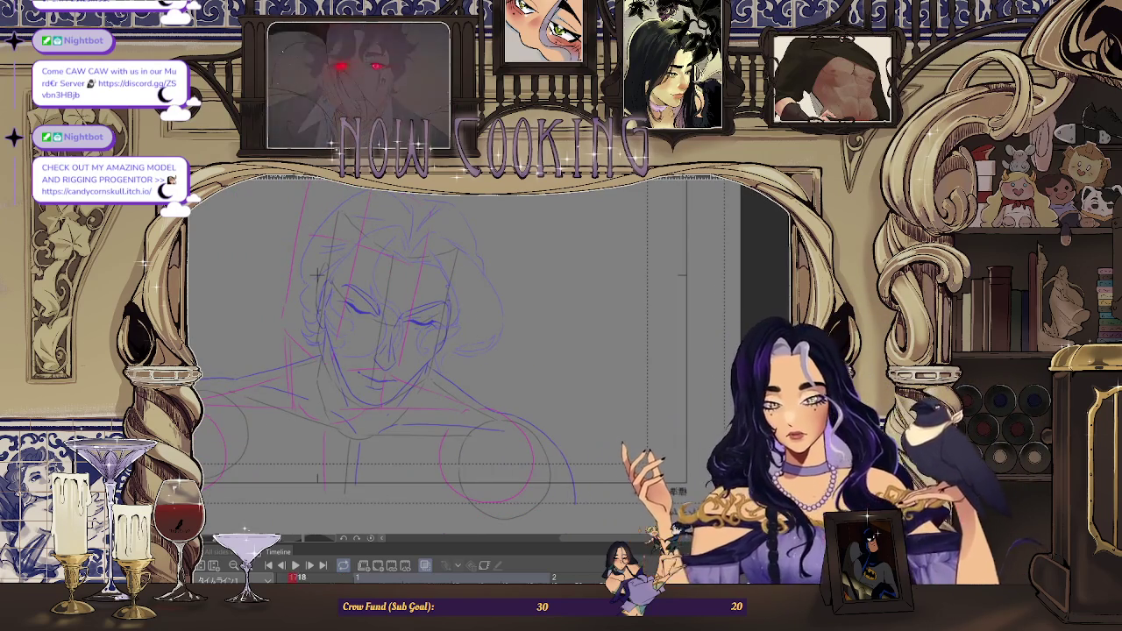
key("comma")
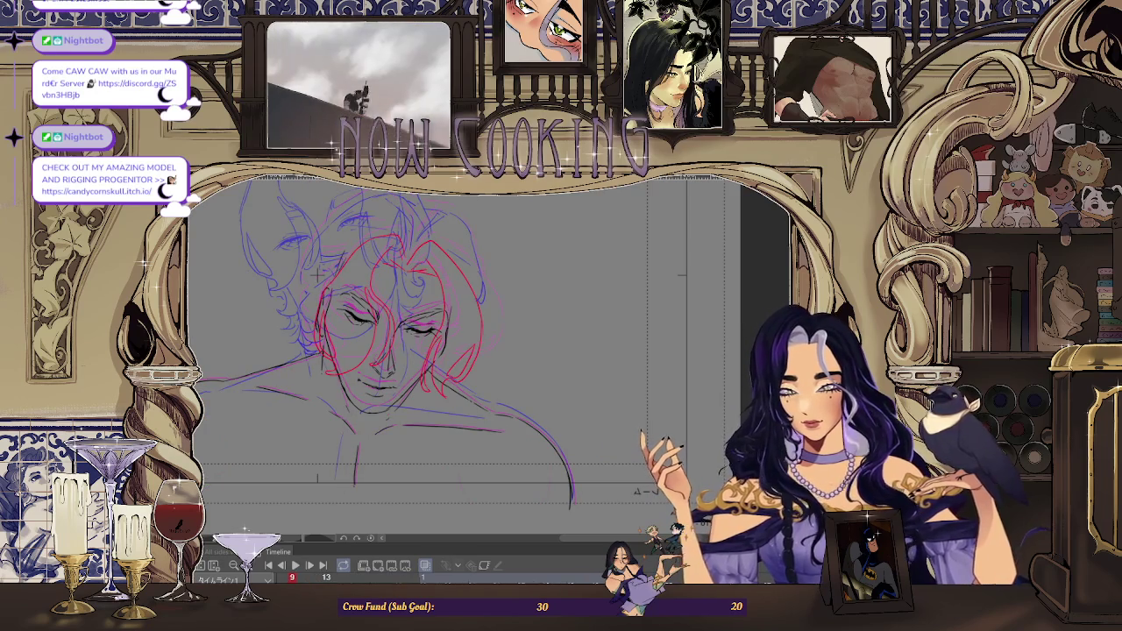
key("period")
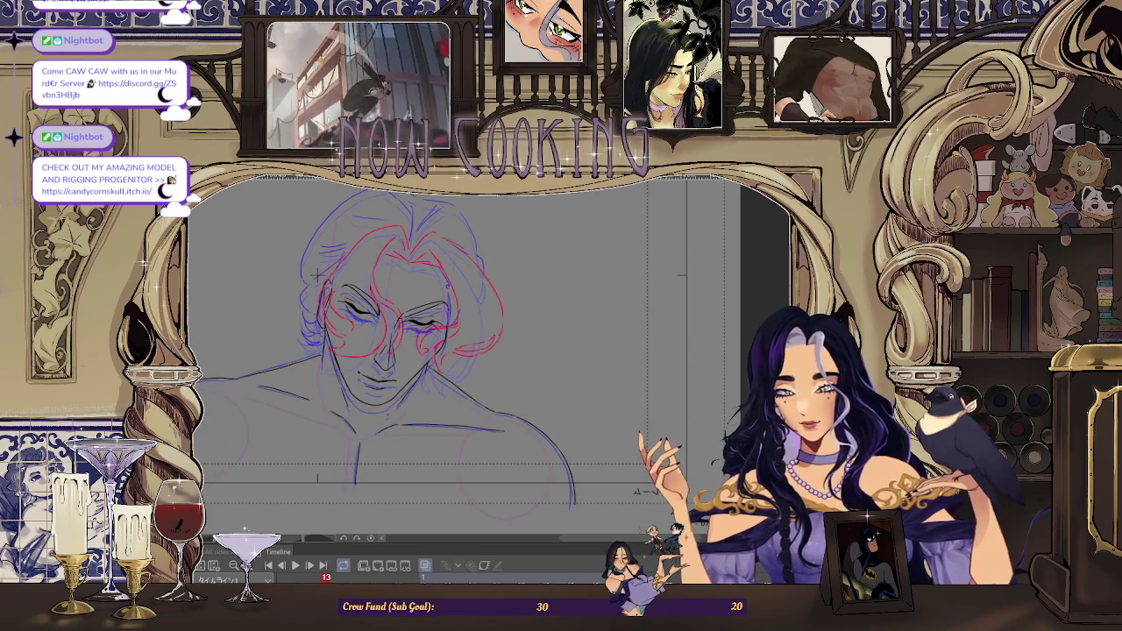
left_click(425, 570)
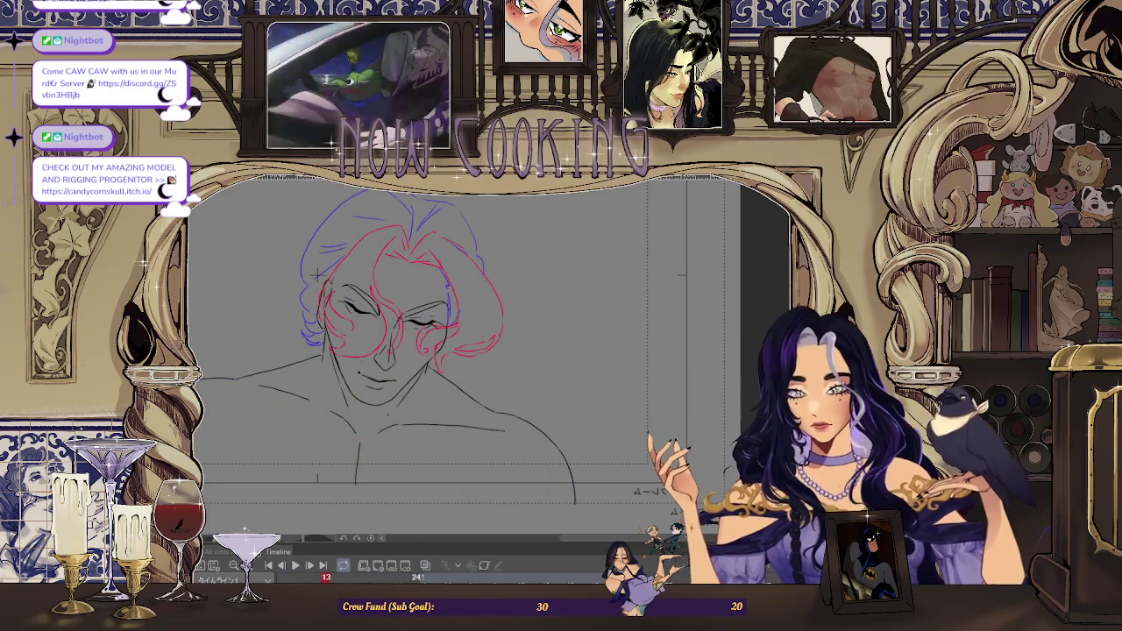
left_click_drag(535, 375, 724, 367)
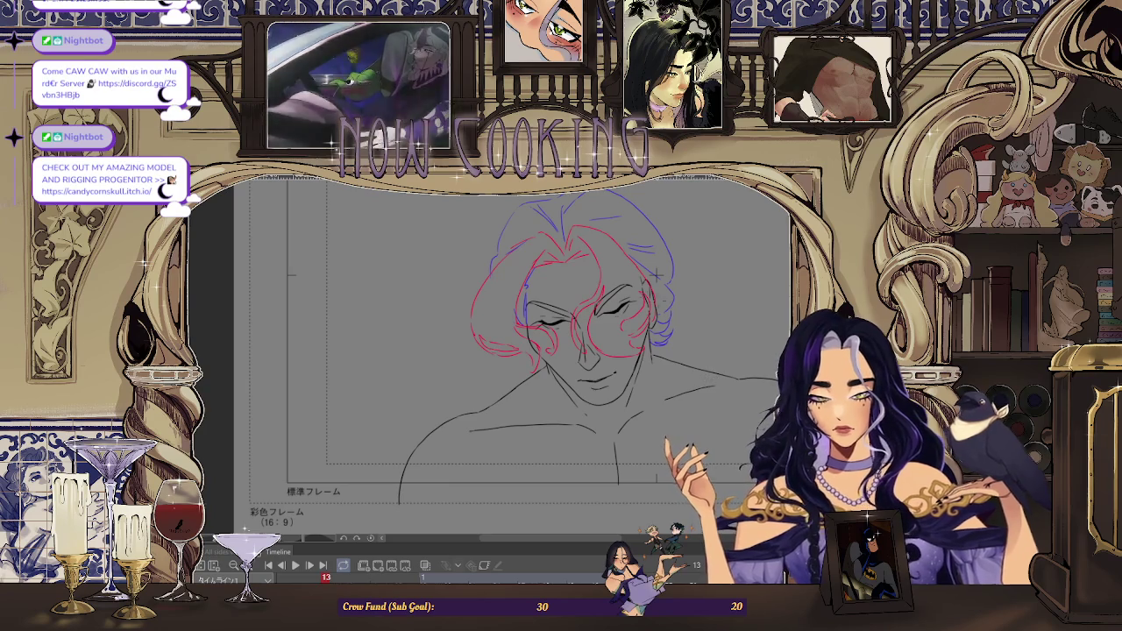
scroll(657, 272, "up", 3)
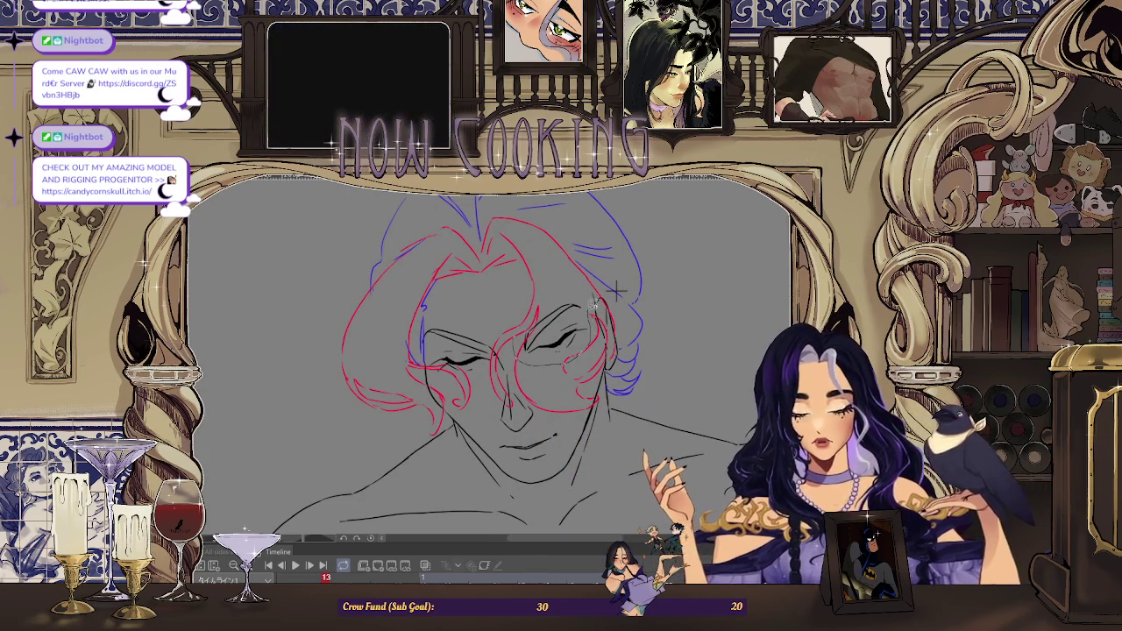
Lasso the right closed eye, transform it, and clear the selection
left_click_drag(592, 307, 542, 355)
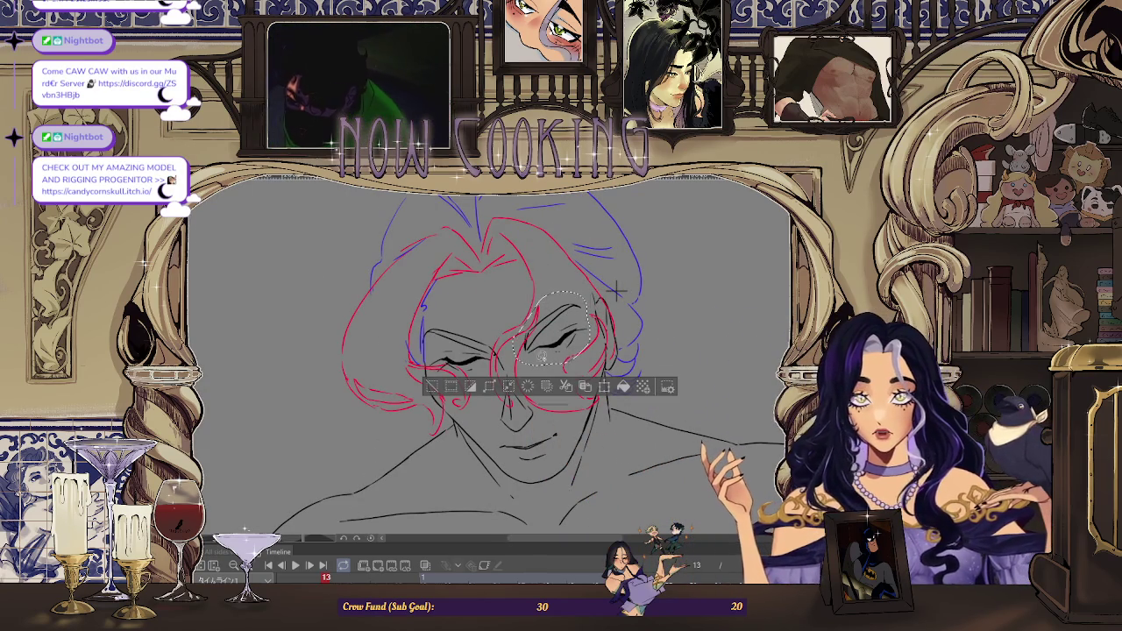
left_click(526, 387)
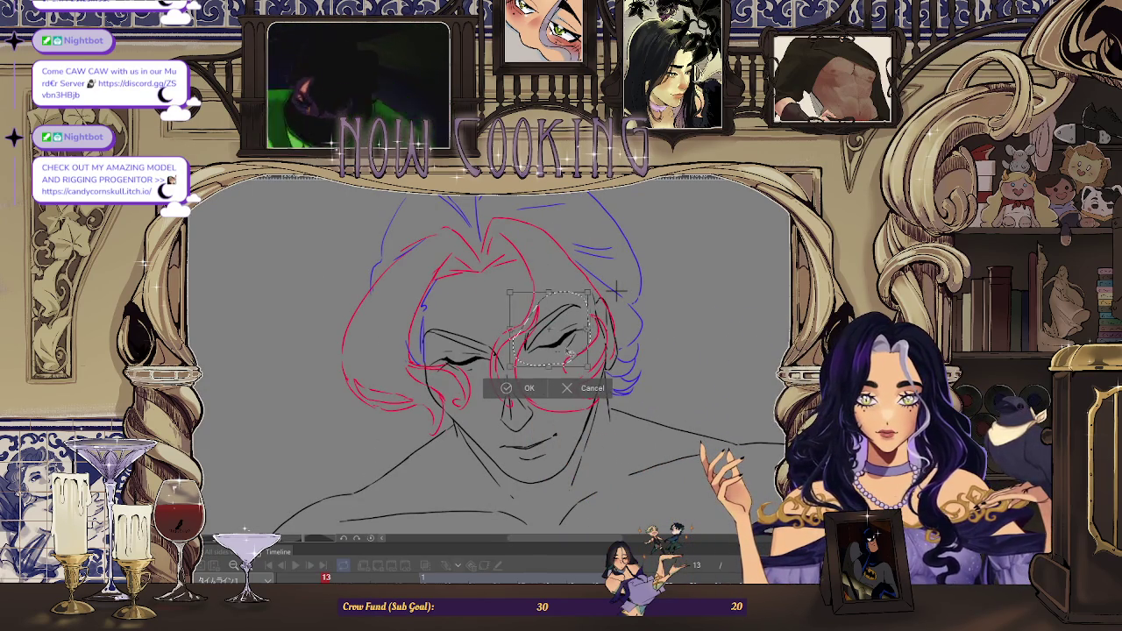
left_click(526, 388)
left_click(436, 395)
Transform the left closed eye, commit it, and deselect
scroll(602, 357, "down", 2)
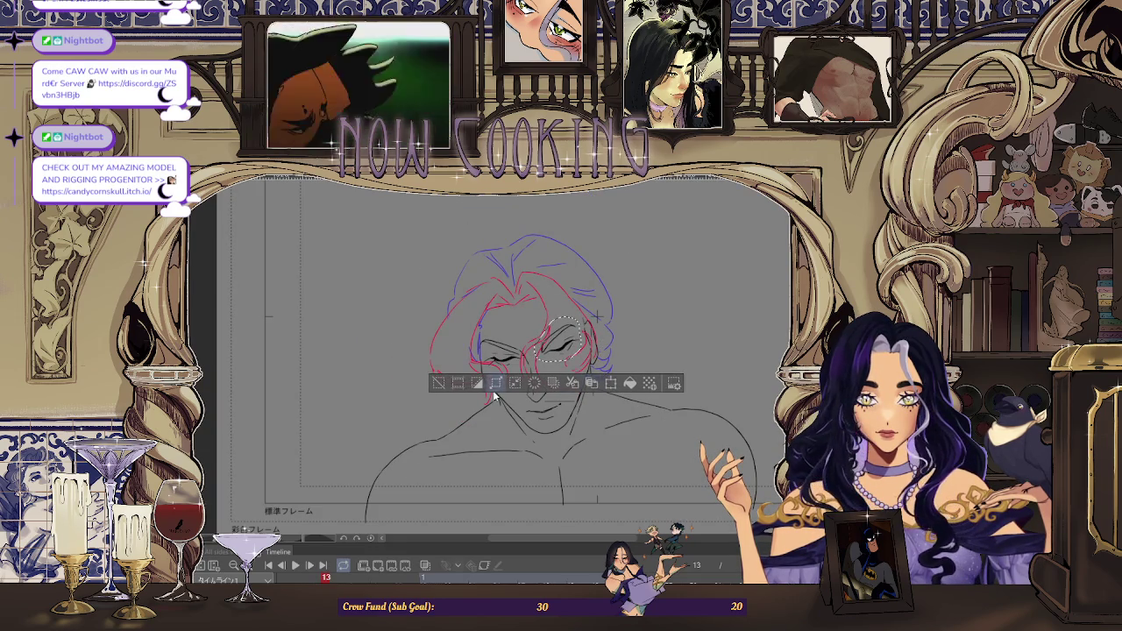
scroll(682, 353, "down", 1)
scroll(489, 355, "right", 3)
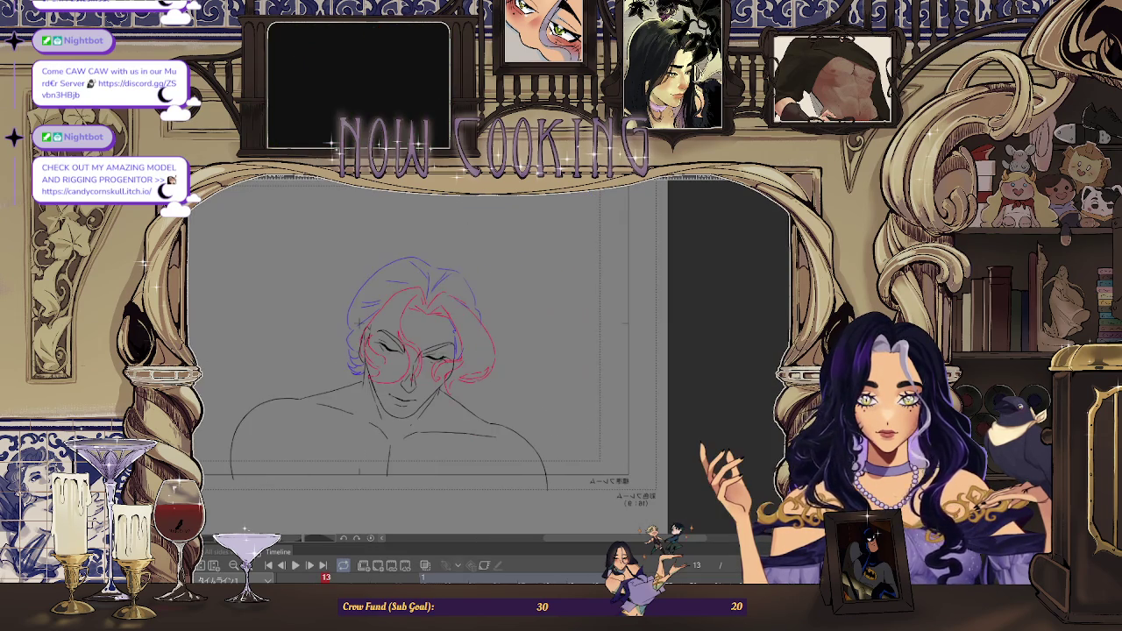
scroll(336, 305, "up", 2)
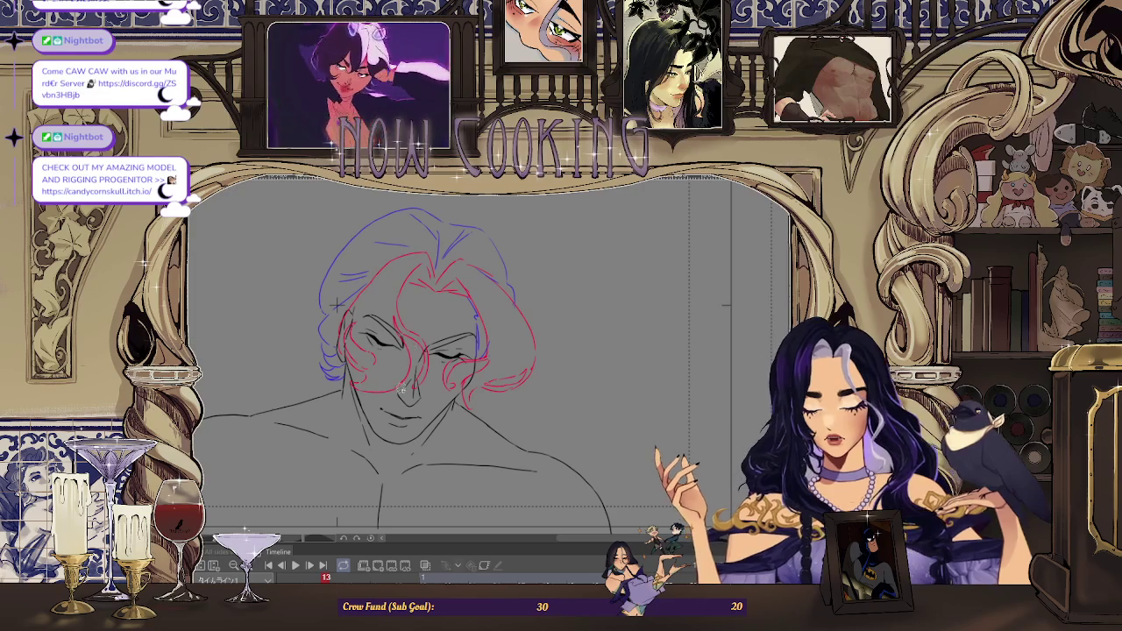
scroll(335, 304, "up", 1)
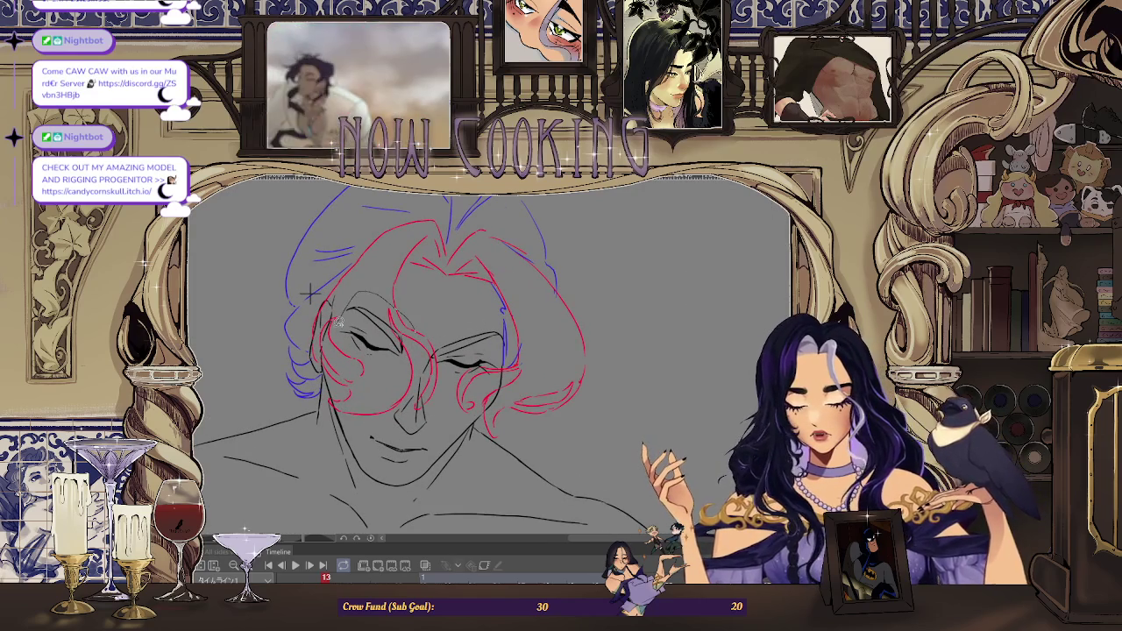
key("ctrl+t")
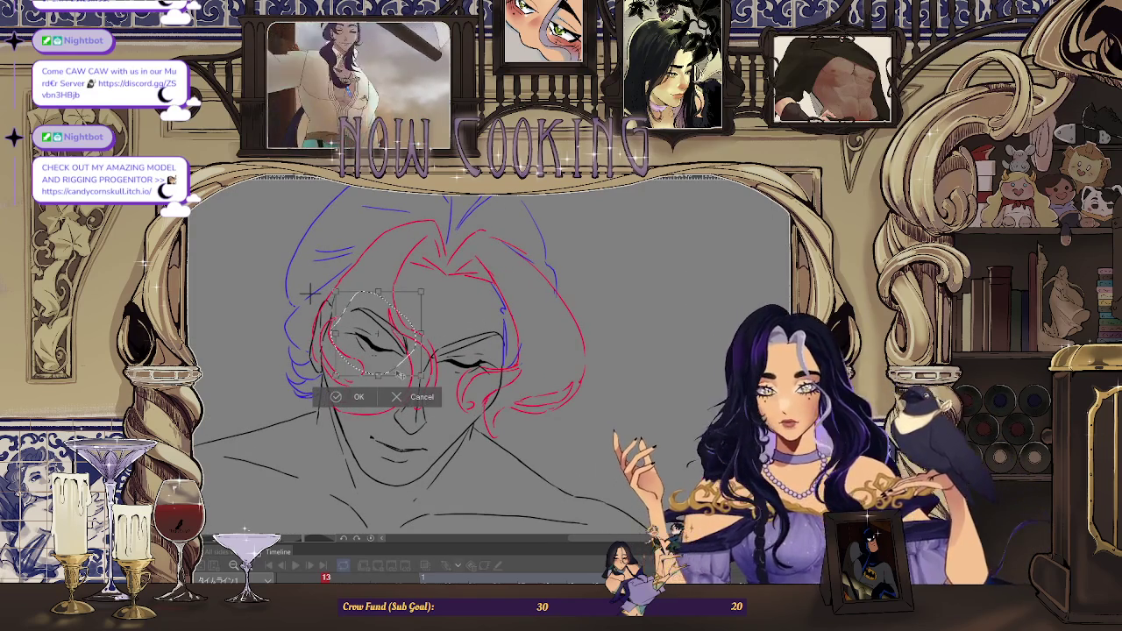
key("Return")
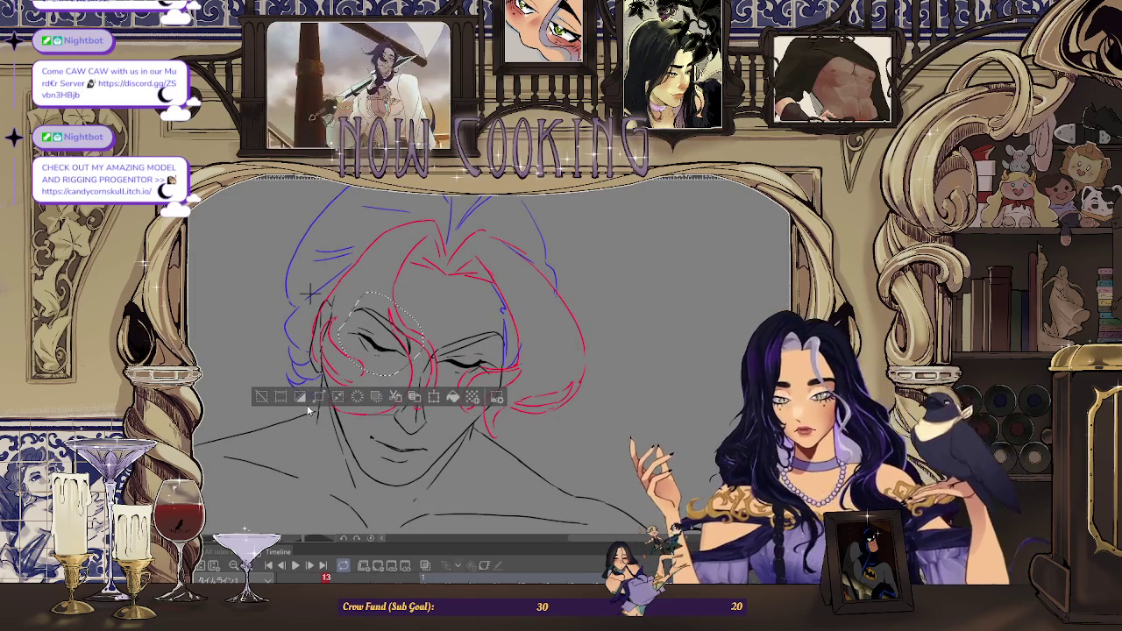
key("ctrl+d")
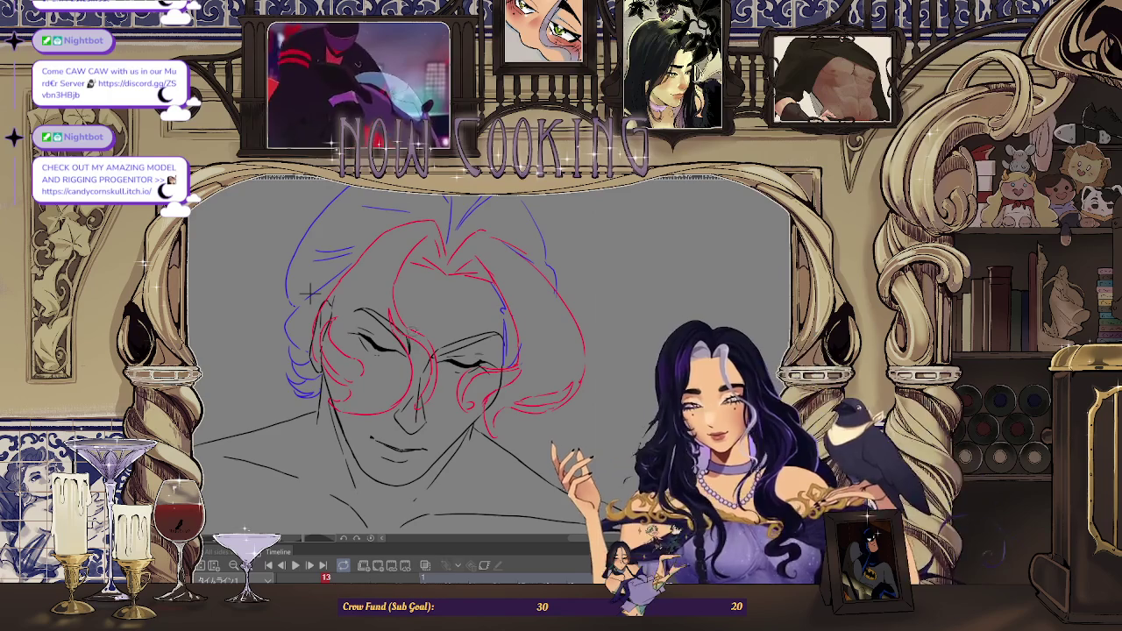